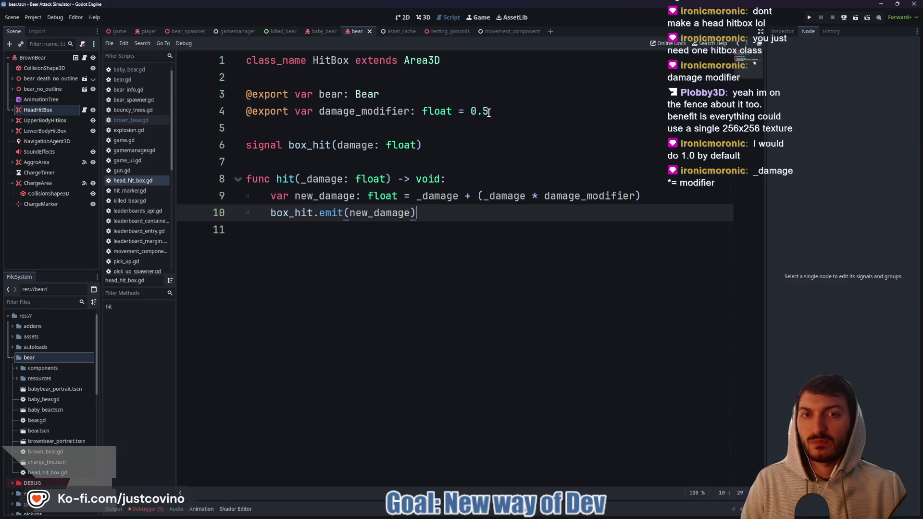
# Select the damage_modifier line and its 0.5 default value in head_hit_box.gd.
pyautogui.moveTo(489, 112); pyautogui.dragTo(245, 111)
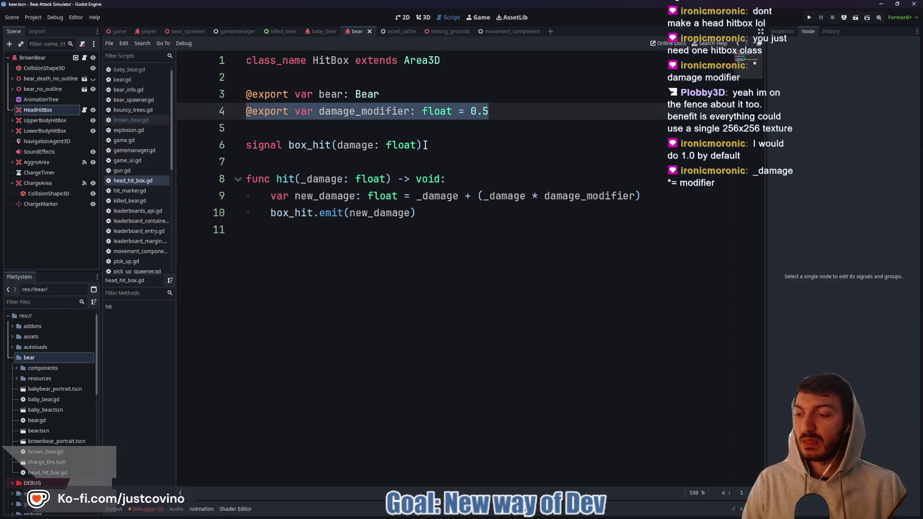
pyautogui.click(505, 112)
pyautogui.hotkey('shift', 'Left')
pyautogui.hotkey('shift', 'Left')
pyautogui.hotkey('shift', 'Left')
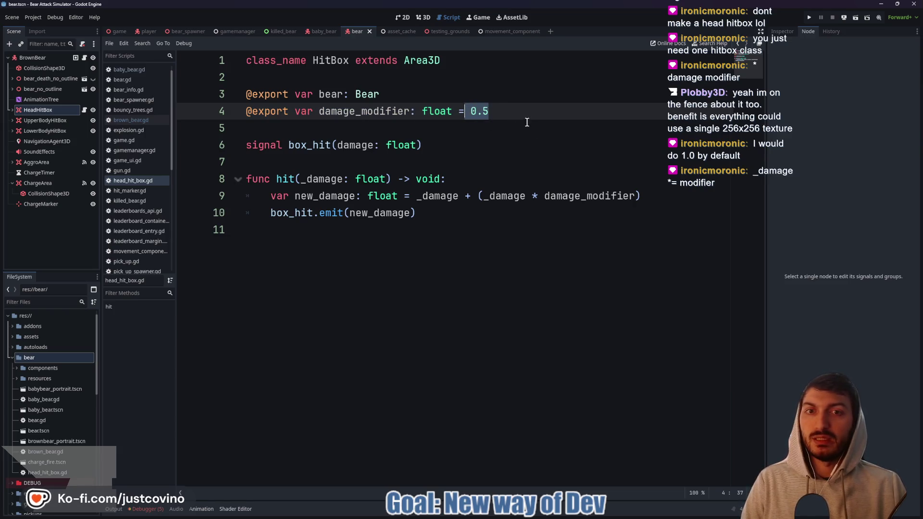
pyautogui.click(493, 112)
pyautogui.hotkey('shift', 'Left')
pyautogui.hotkey('shift', 'Left')
pyautogui.hotkey('shift', 'Left')
pyautogui.click(497, 113)
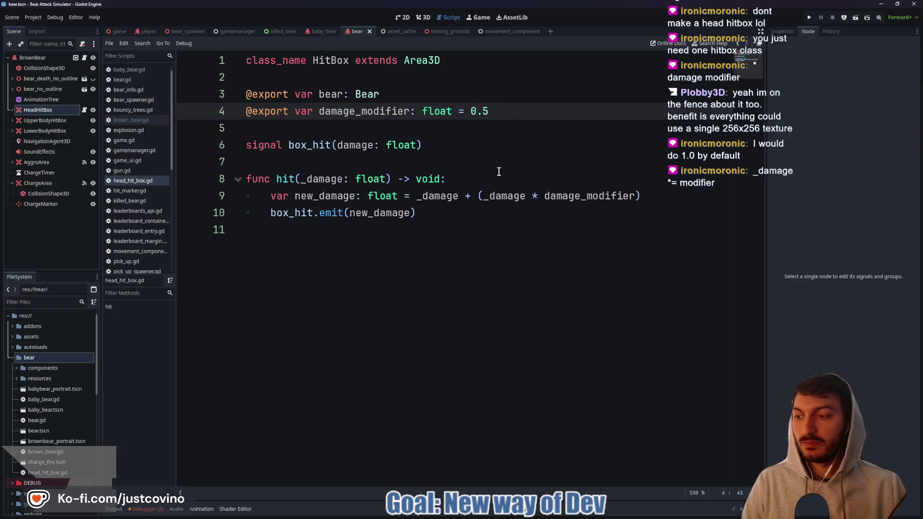
pyautogui.click(580, 219)
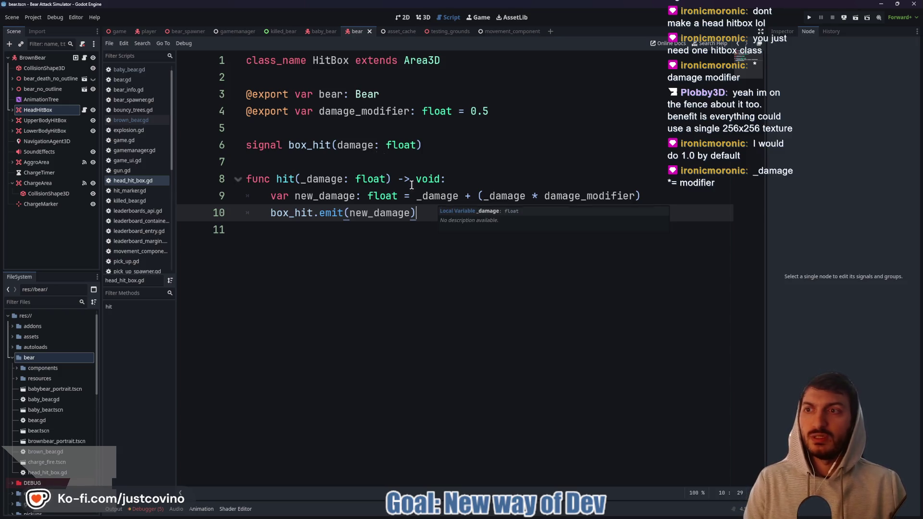
# Open the BrownBear script and look through the Bear base class script.
pyautogui.click(84, 59)
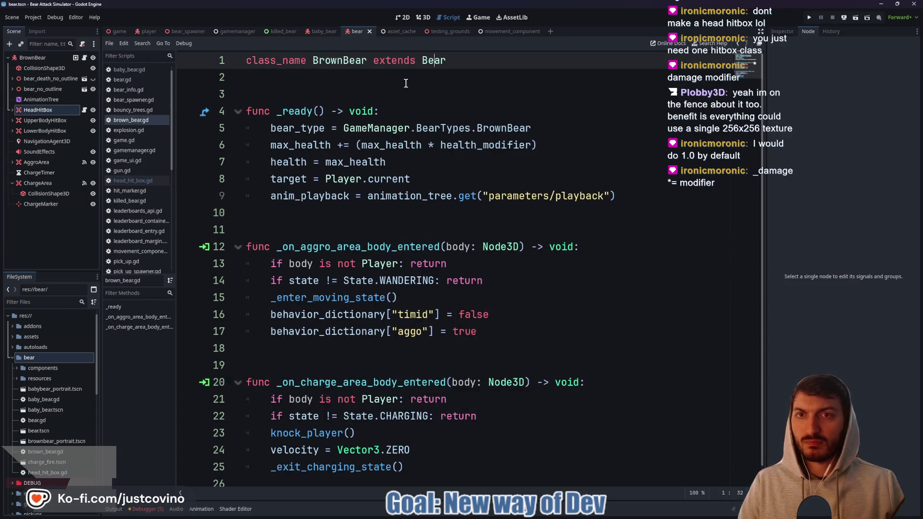
pyautogui.keyDown('ctrl'); pyautogui.click(433, 60); pyautogui.keyUp('ctrl')
pyautogui.scroll(10, 409, 179)
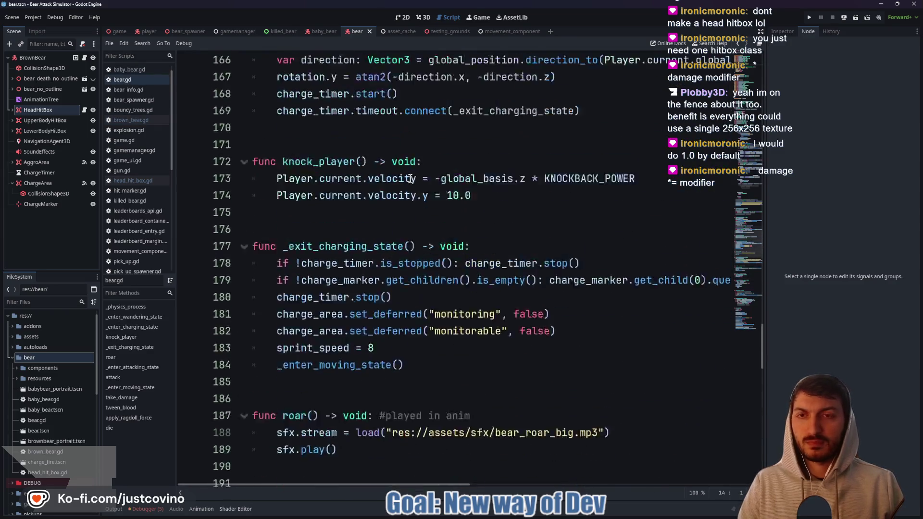
pyautogui.scroll(15, 410, 178)
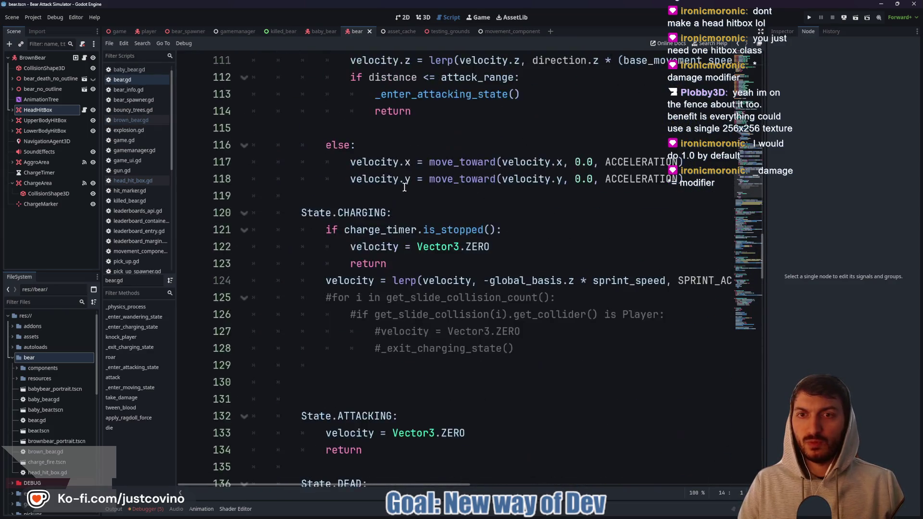
pyautogui.scroll(12, 405, 188)
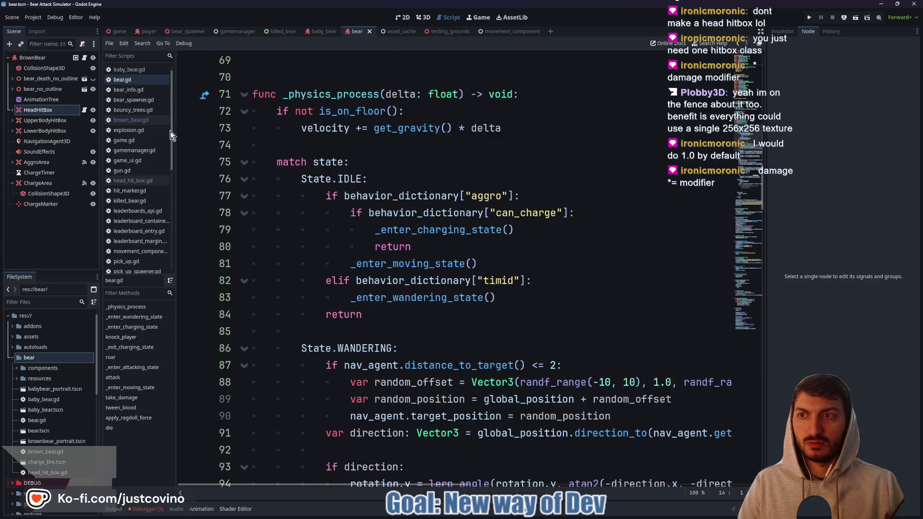
# Change damage_modifier's default from 0.5 to 0.0, save head_hit_box.gd, and reopen BrownBear's script.
pyautogui.click(132, 180)
pyautogui.moveTo(491, 113); pyautogui.dragTo(481, 111)
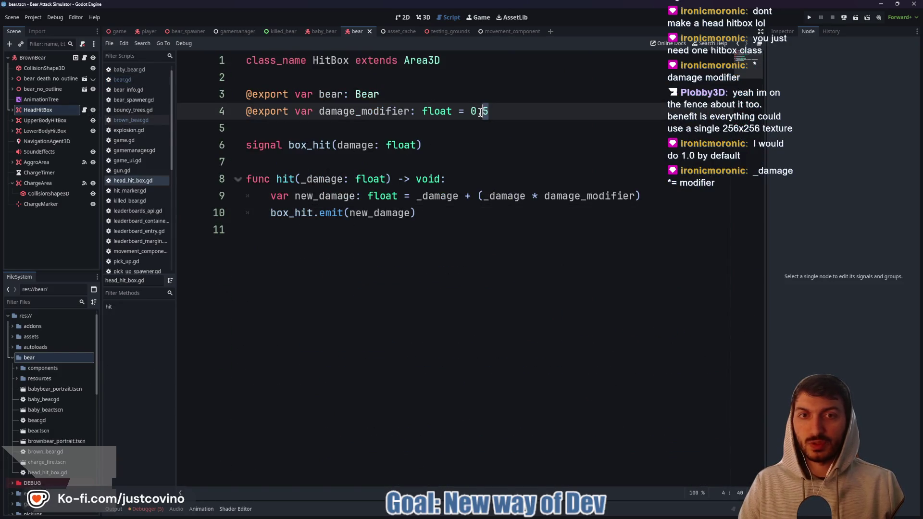
pyautogui.write('0')
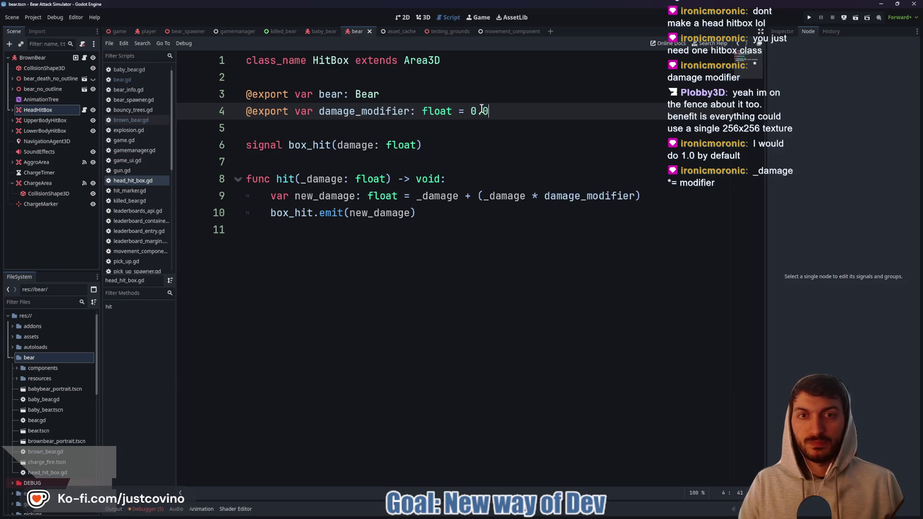
pyautogui.click(468, 130)
pyautogui.hotkey('ctrl', 's')
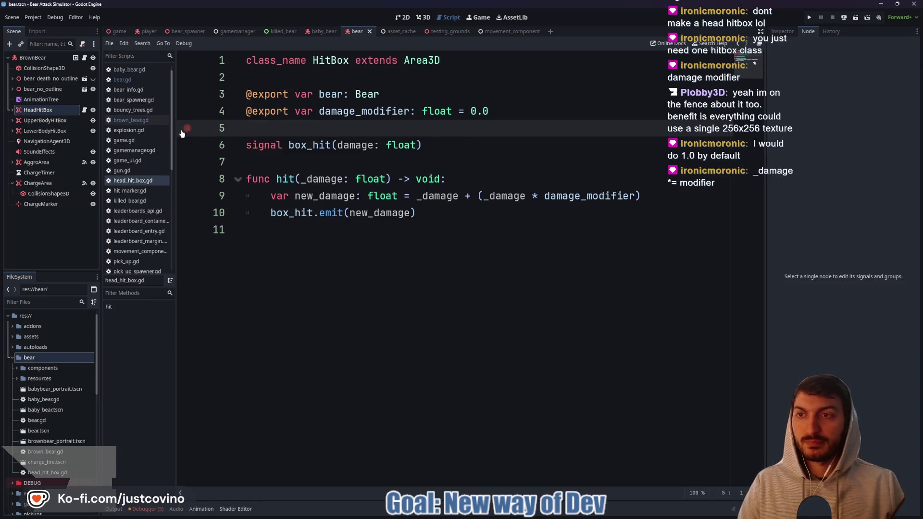
pyautogui.click(85, 57)
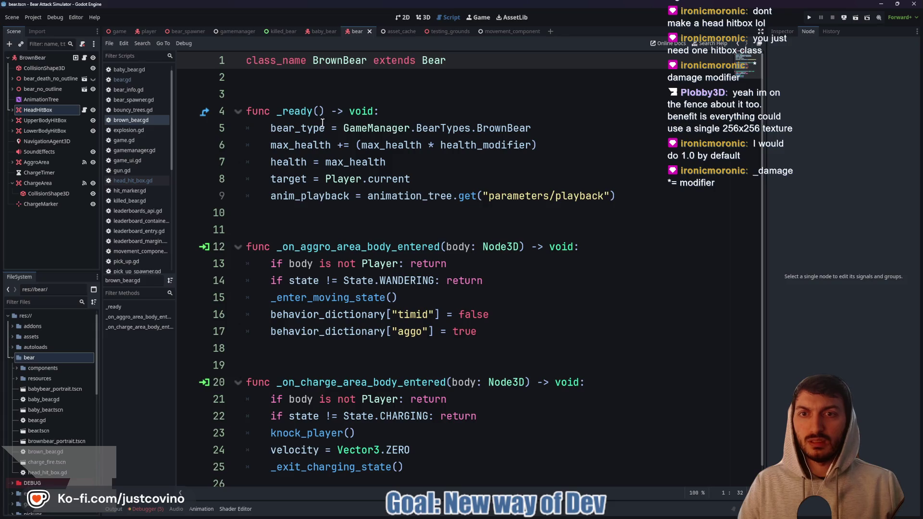
# Indent empty line 10 of brown_bear.gd, save the scene, and switch to the Imgur browser window.
pyautogui.click(406, 208)
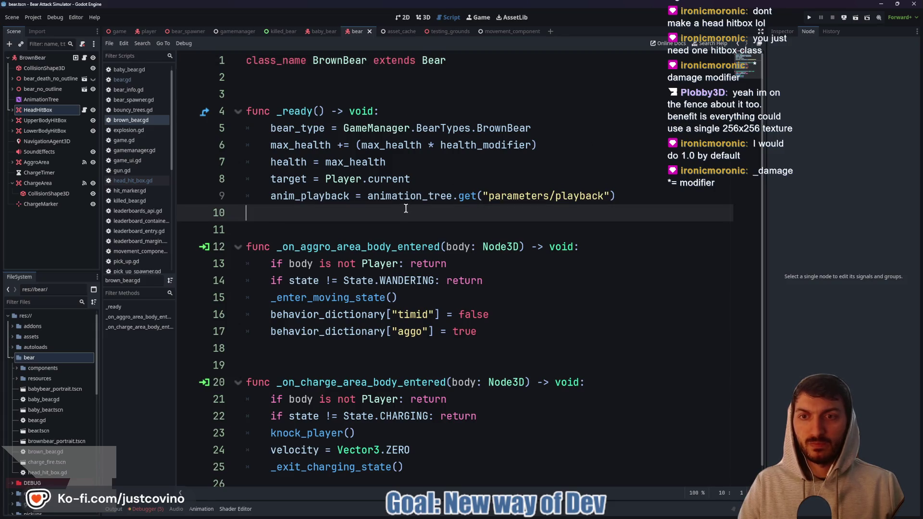
pyautogui.press('Tab')
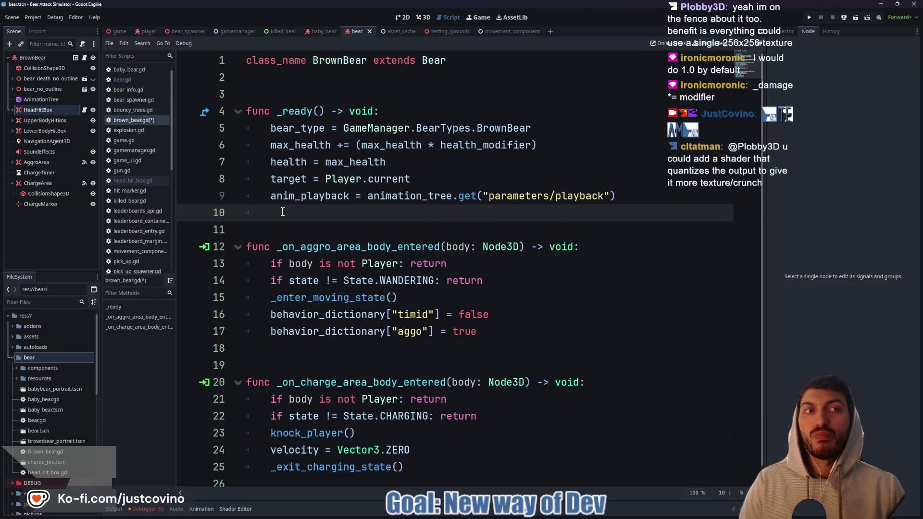
pyautogui.hotkey('ctrl', 's')
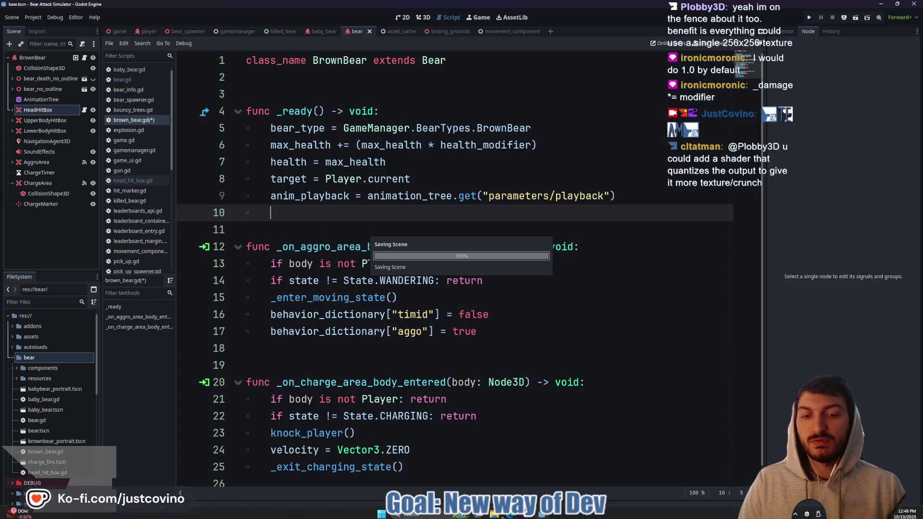
pyautogui.hotkey('alt', 'Tab')
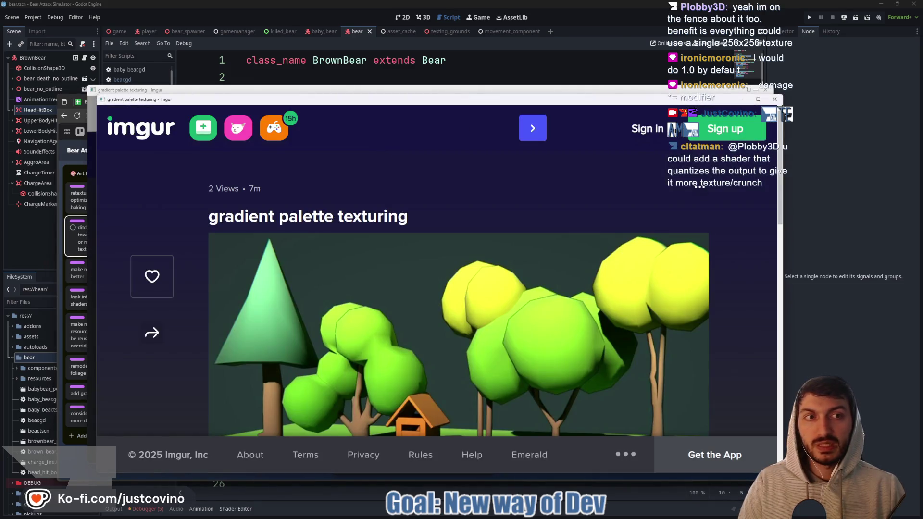
# Close the popup and draw red pen marks on the grass and arrows at the tree.
pyautogui.click(775, 99)
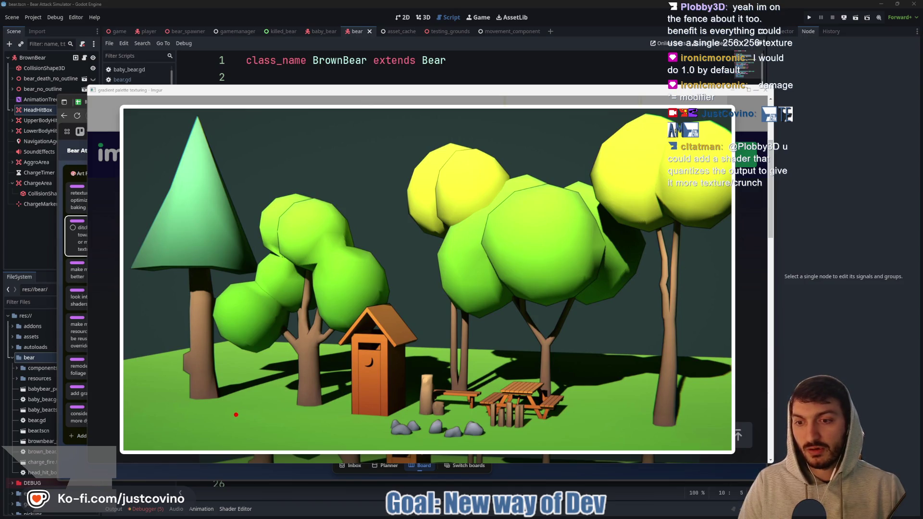
pyautogui.moveTo(225, 421); pyautogui.dragTo(269, 418)
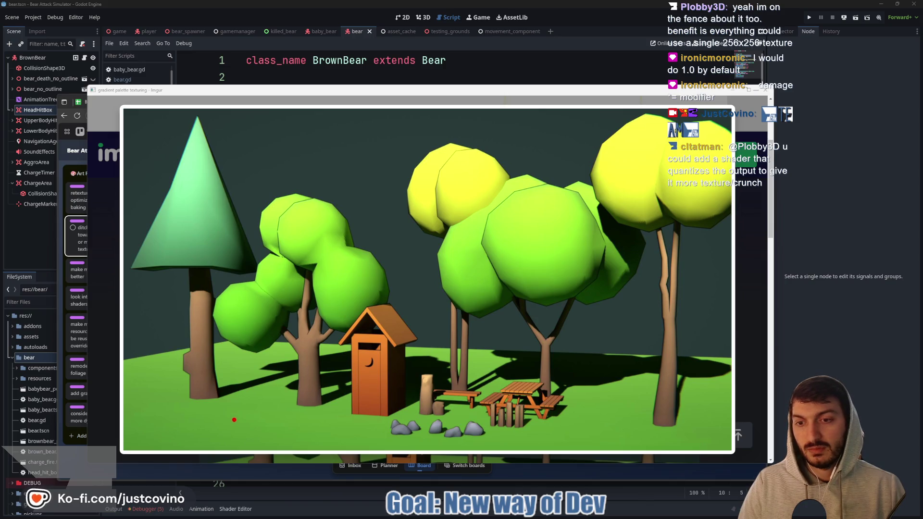
pyautogui.moveTo(242, 420)
pyautogui.mouseDown()
pyautogui.moveTo(245, 401)
pyautogui.moveTo(263, 406)
pyautogui.moveTo(244, 420)
pyautogui.moveTo(226, 415)
pyautogui.moveTo(250, 428)
pyautogui.mouseUp()
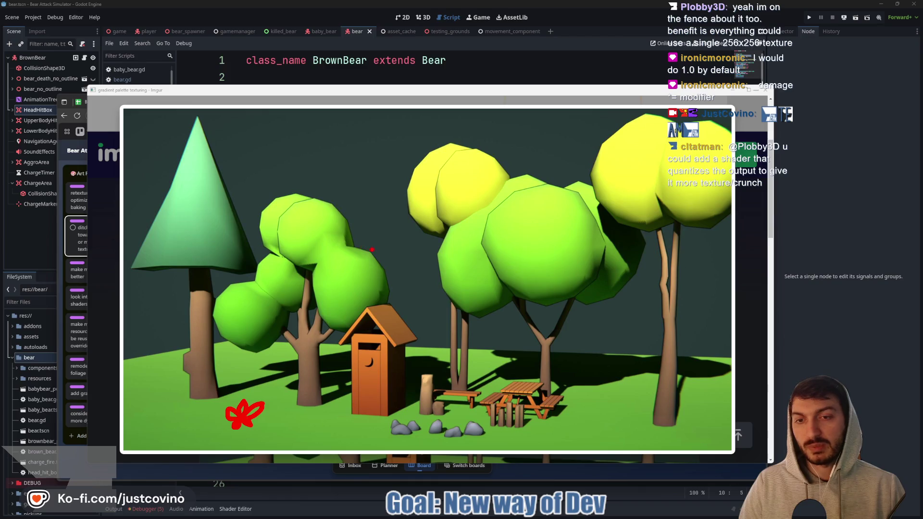
pyautogui.moveTo(372, 250); pyautogui.dragTo(397, 157)
pyautogui.moveTo(392, 284); pyautogui.dragTo(447, 284)
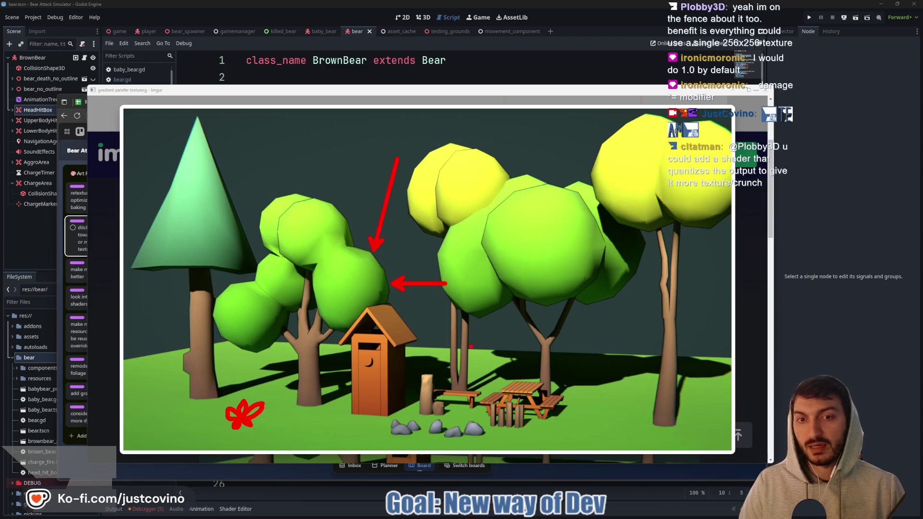
# Clear the annotations, close the Imgur image window, and go back to Godot.
pyautogui.press('Escape')
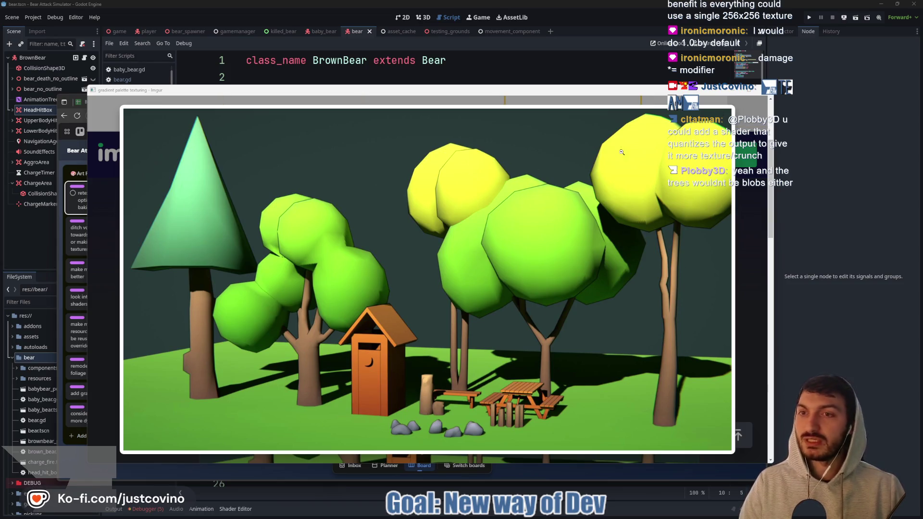
pyautogui.hotkey('ctrl', 'w')
pyautogui.click(770, 267)
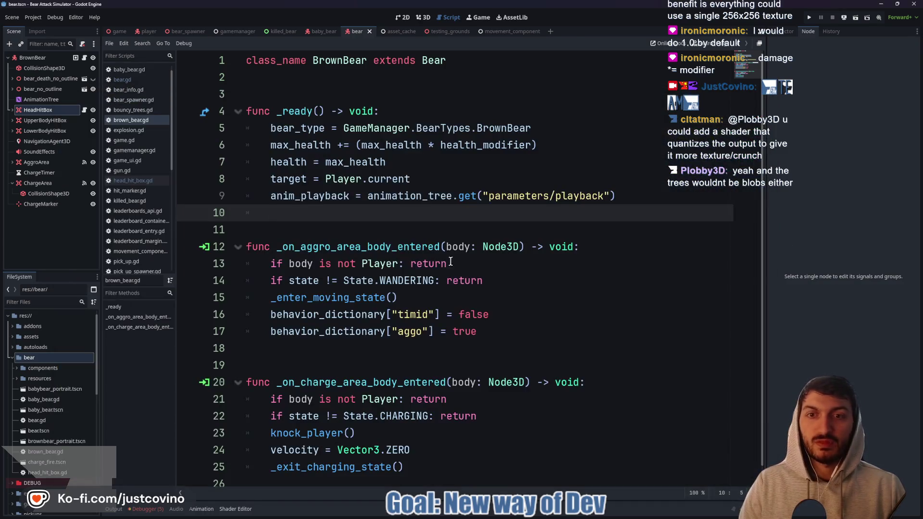
# Save the brown bear scene and review the bear.tscn changes in GitHub Desktop.
pyautogui.click(335, 210)
pyautogui.hotkey('ctrl', 's')
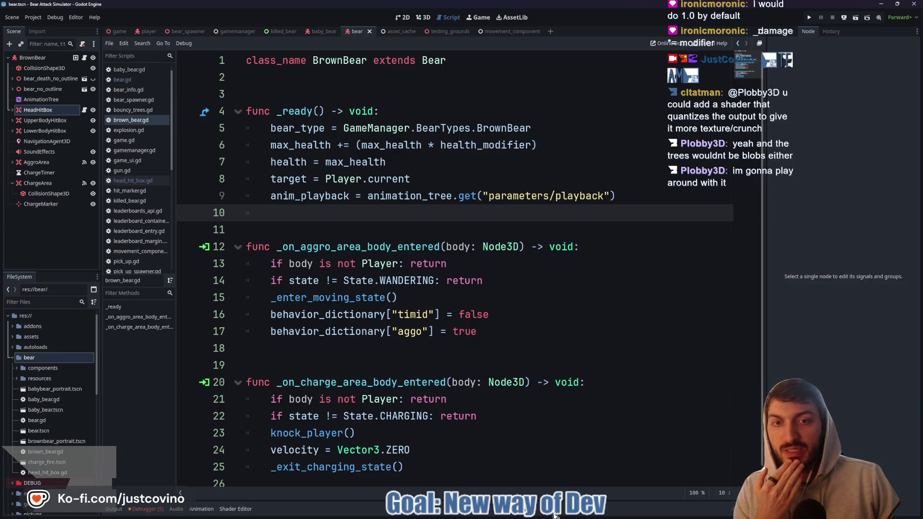
pyautogui.click(538, 514)
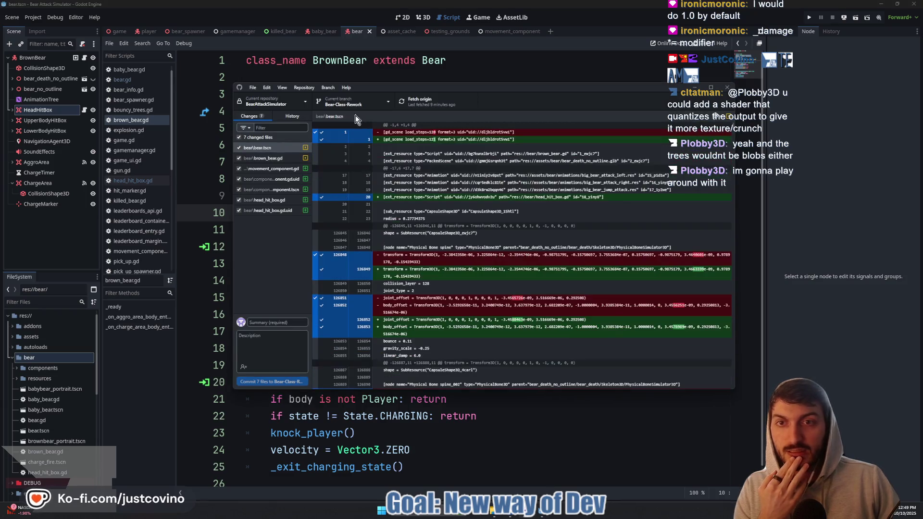
pyautogui.click(529, 413)
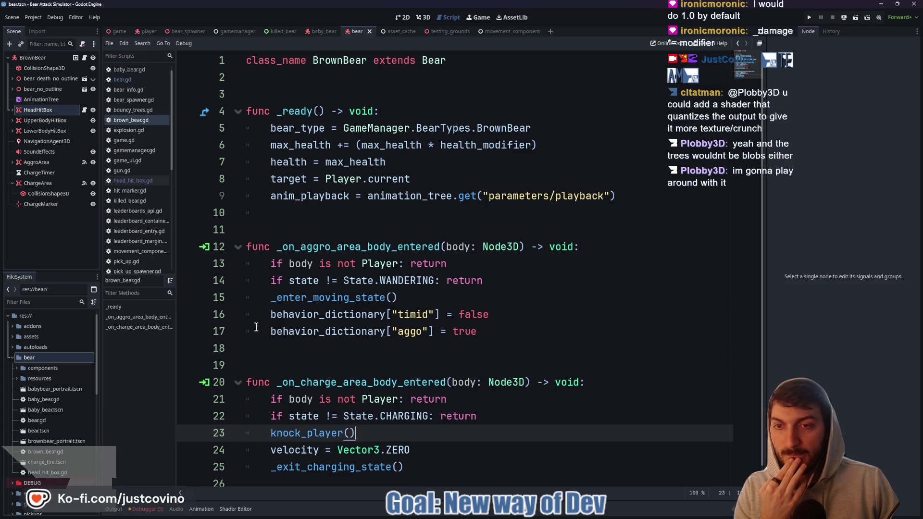
# Clear the Debugger's Errors list and close the panel.
pyautogui.click(154, 509)
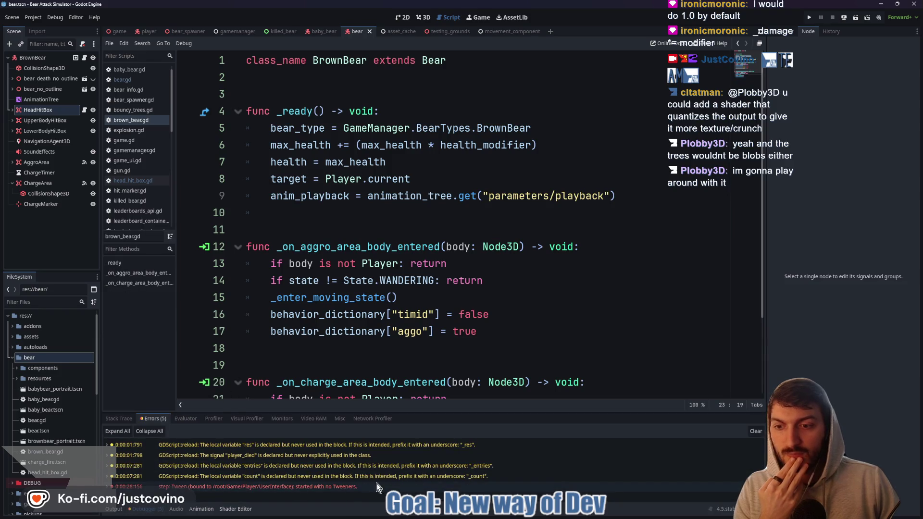
pyautogui.click(753, 432)
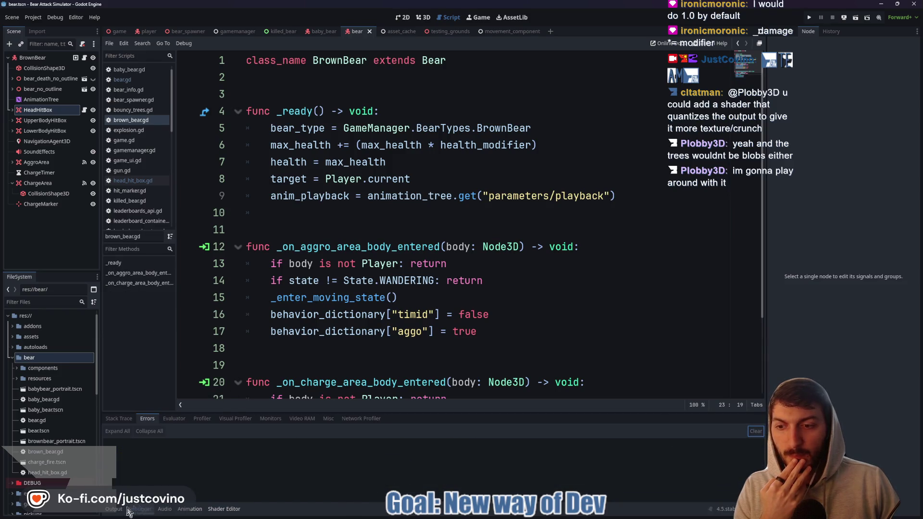
pyautogui.click(142, 509)
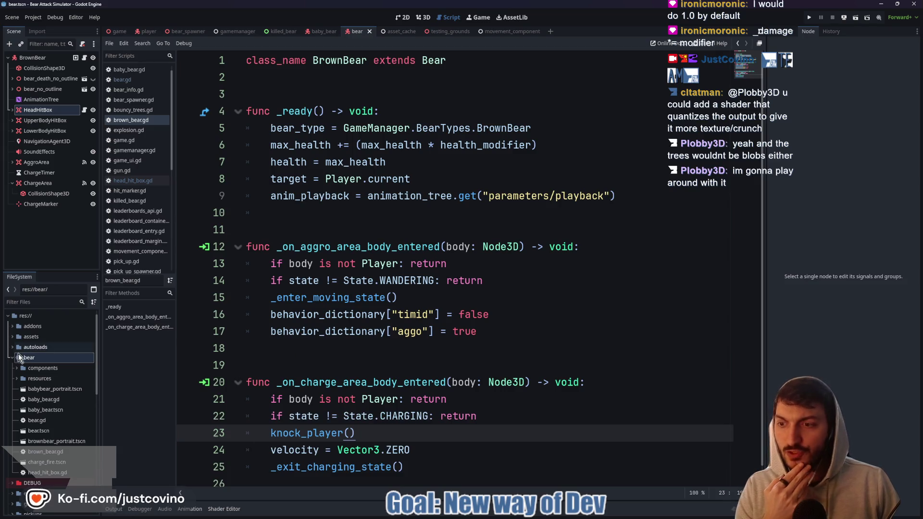
# Collapse the bear folder, expand autoloads, and bring up its context menu in FileSystem.
pyautogui.click(12, 358)
pyautogui.click(12, 347)
pyautogui.moveTo(27, 352); pyautogui.dragTo(28, 353)
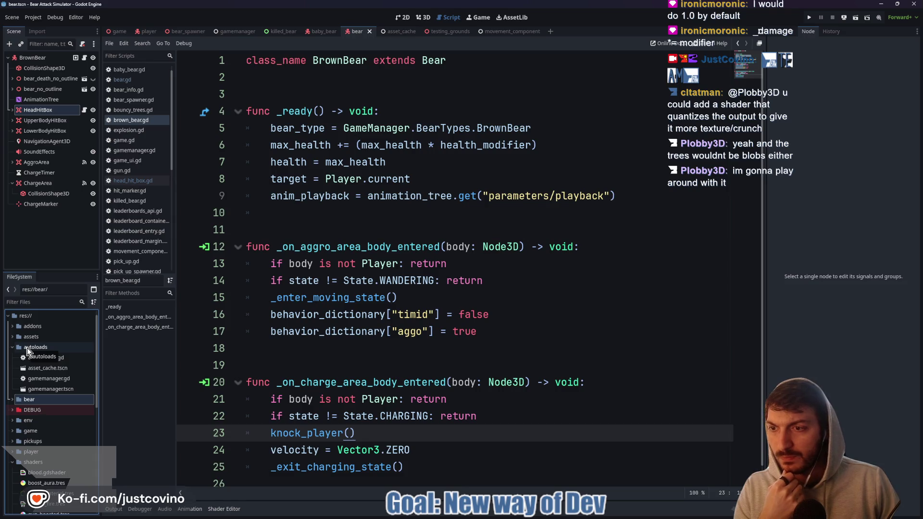
pyautogui.rightClick(28, 349)
# Create a new script named signal_manager.gd in res://autoloads/.
pyautogui.moveTo(48, 353)
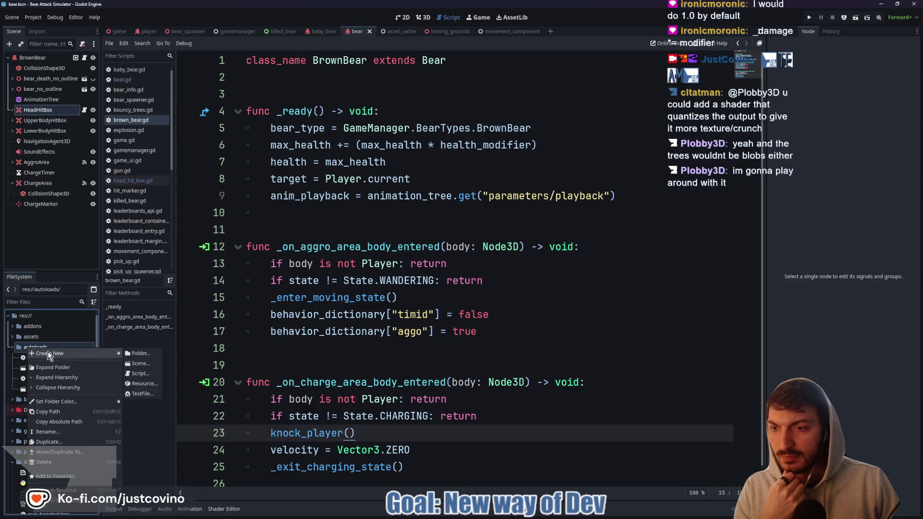
pyautogui.click(140, 373)
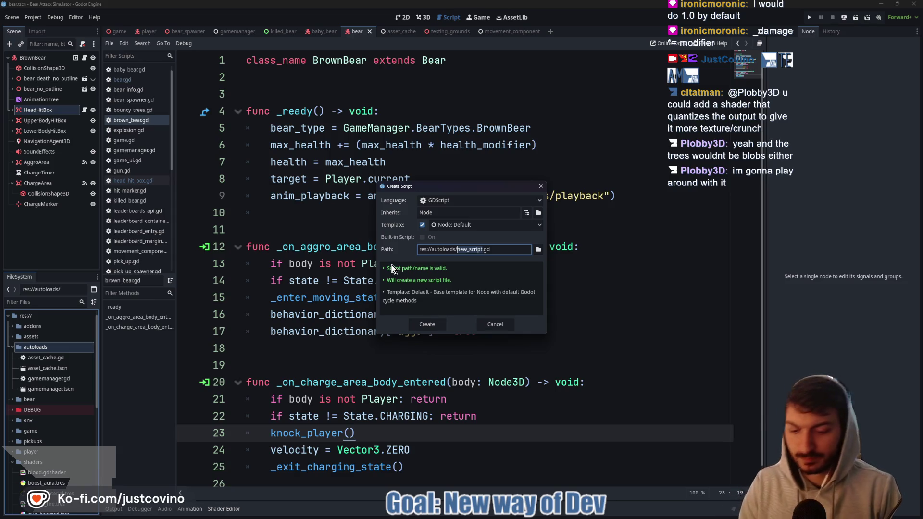
pyautogui.write('signal_')
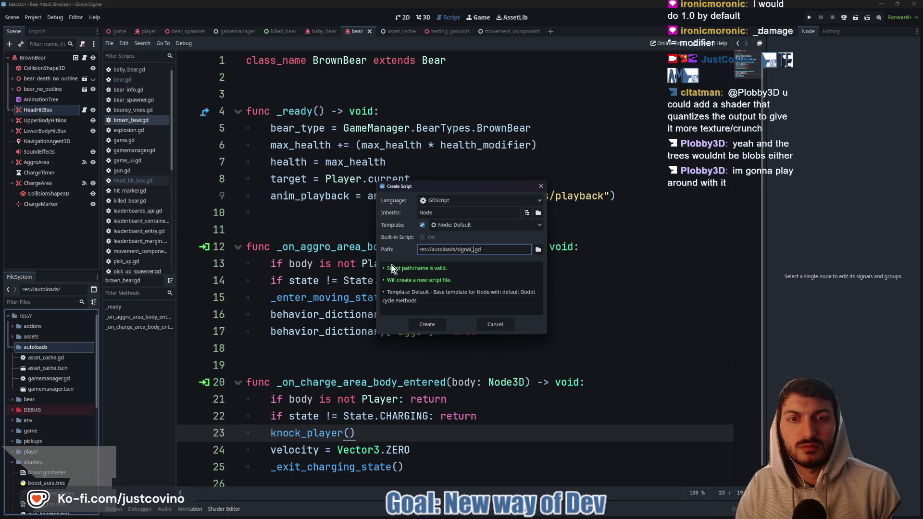
pyautogui.write('manager')
pyautogui.click(443, 325)
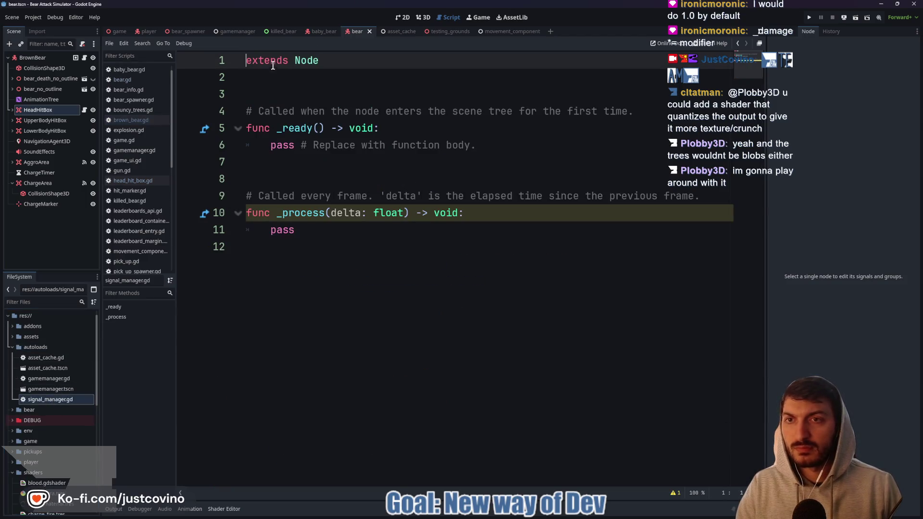
# Add a ##SignalManager## header, delete the template functions, and save the script.
pyautogui.press('Return')
pyautogui.press('Up')
pyautogui.write('##')
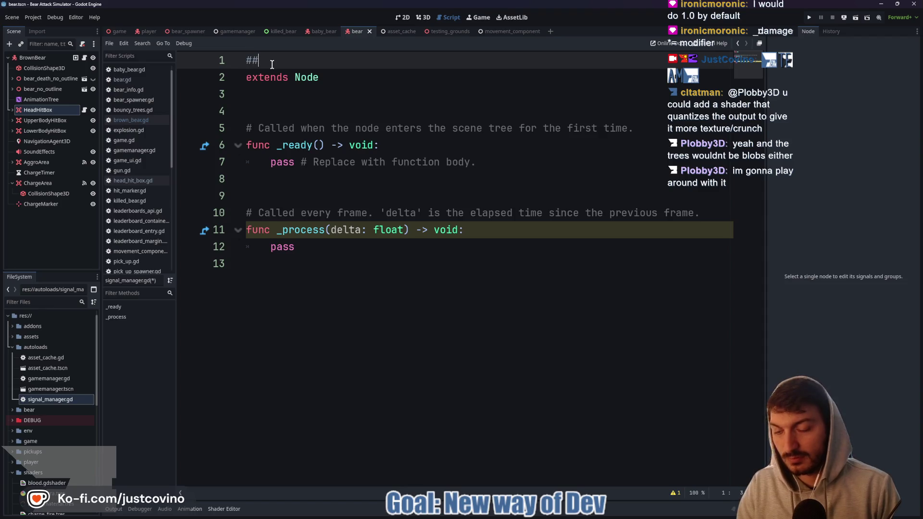
pyautogui.write('SignalMana')
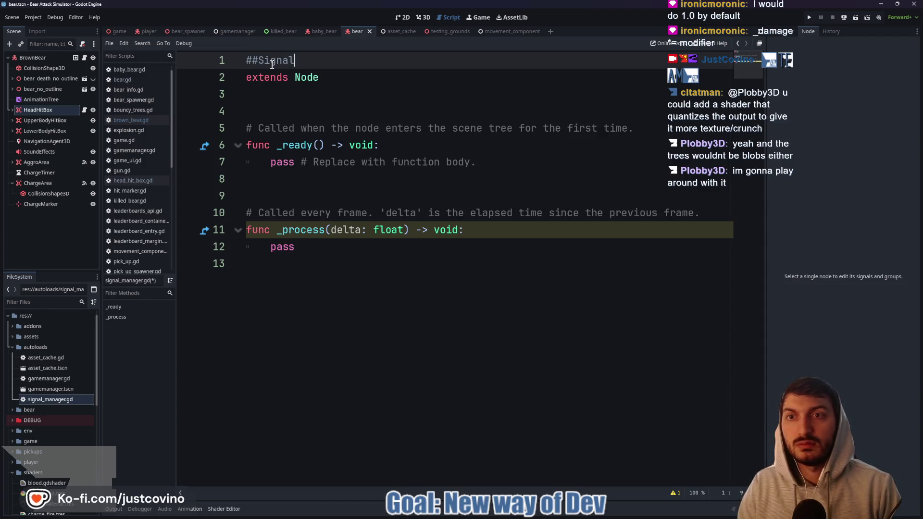
pyautogui.write('ger##')
pyautogui.click(285, 111)
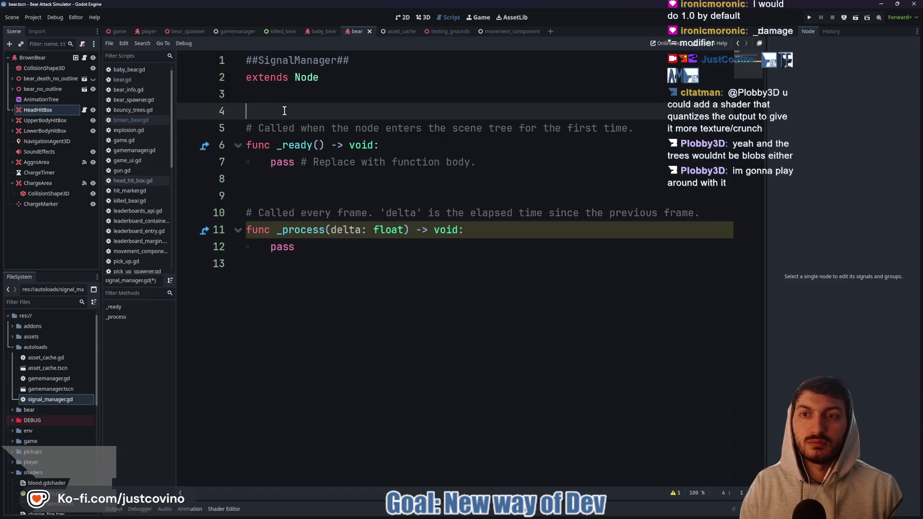
pyautogui.moveTo(326, 265)
pyautogui.mouseDown()
pyautogui.moveTo(236, 112)
pyautogui.moveTo(230, 134)
pyautogui.mouseUp()
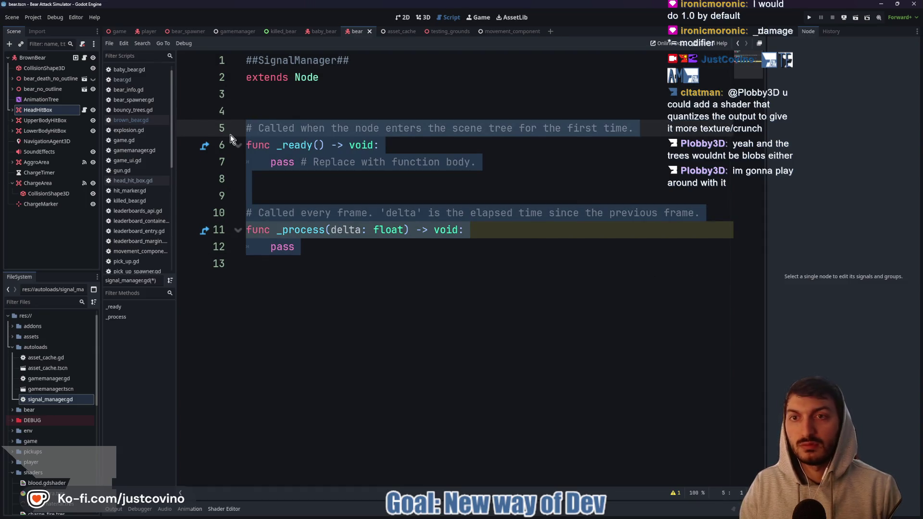
pyautogui.press('BackSpace')
pyautogui.hotkey('ctrl', 's')
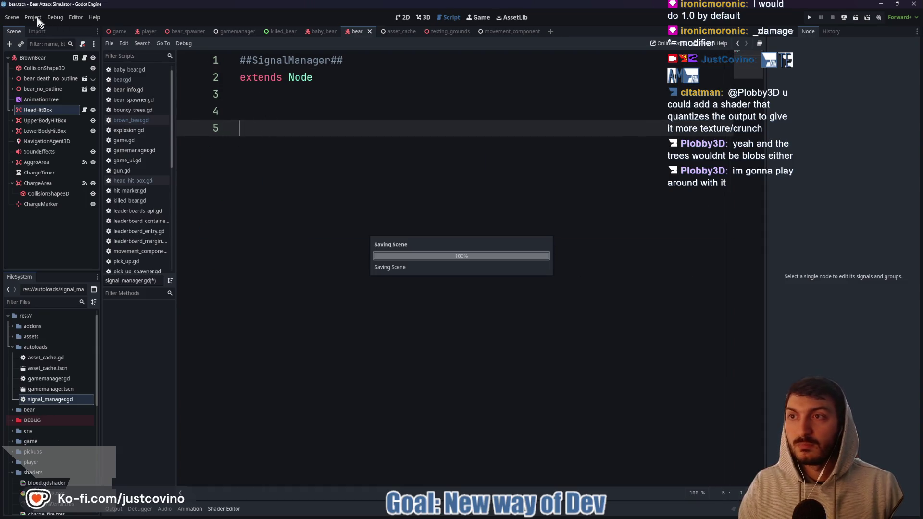
# Add res://autoloads/signal_manager.gd as the SignalManager autoload in Project Settings.
pyautogui.click(39, 19)
pyautogui.click(59, 29)
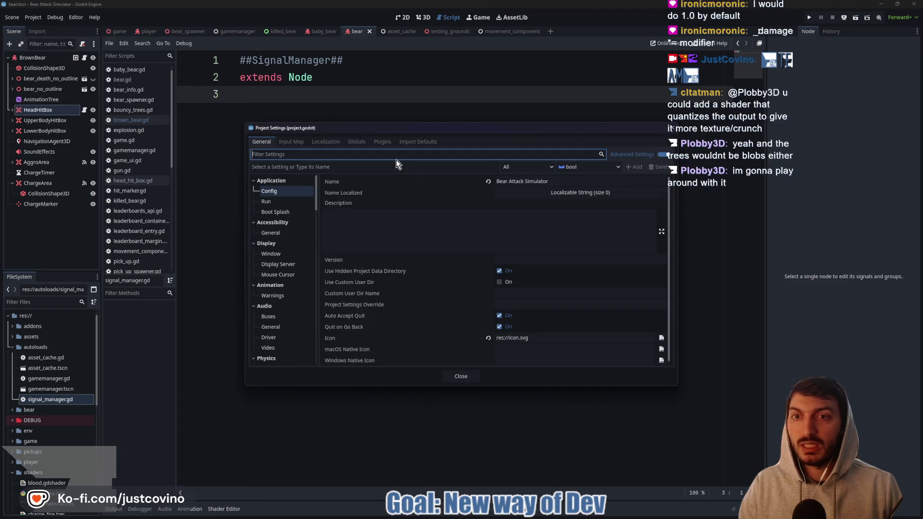
pyautogui.click(361, 144)
pyautogui.click(442, 166)
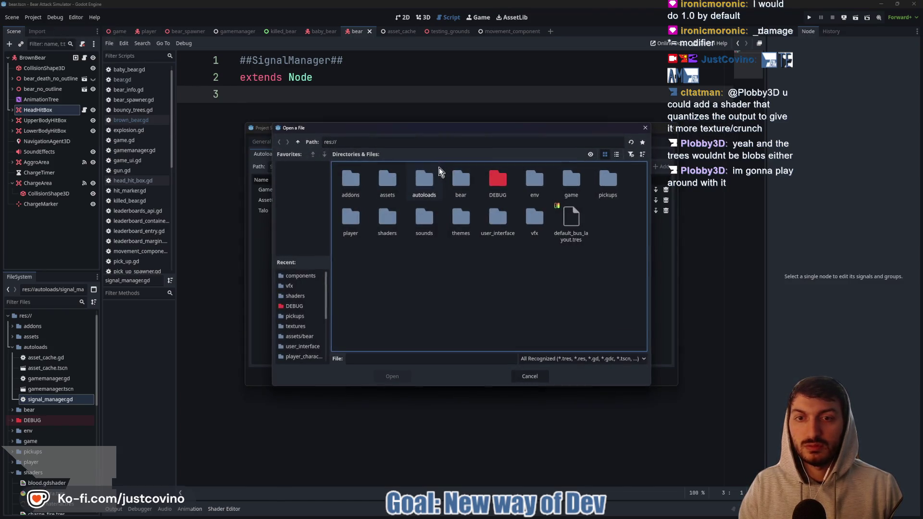
pyautogui.doubleClick(388, 181)
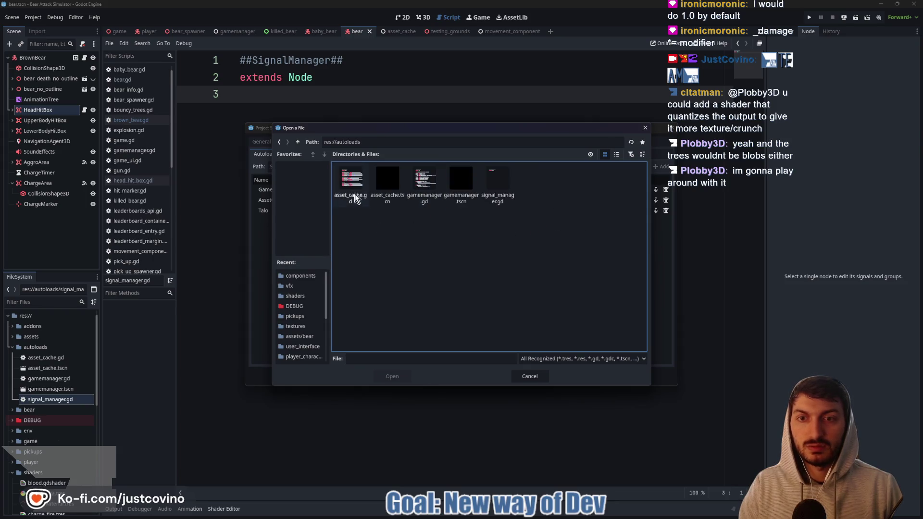
pyautogui.click(495, 190)
pyautogui.click(392, 376)
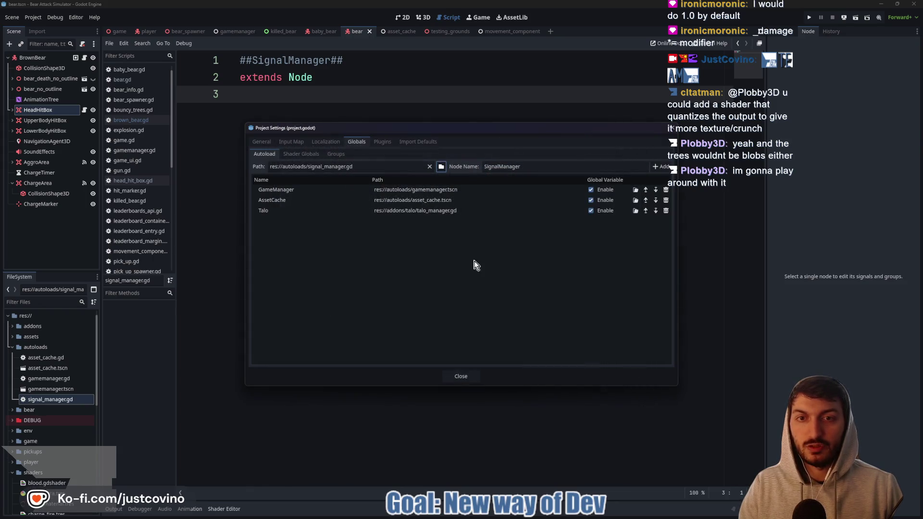
pyautogui.click(660, 166)
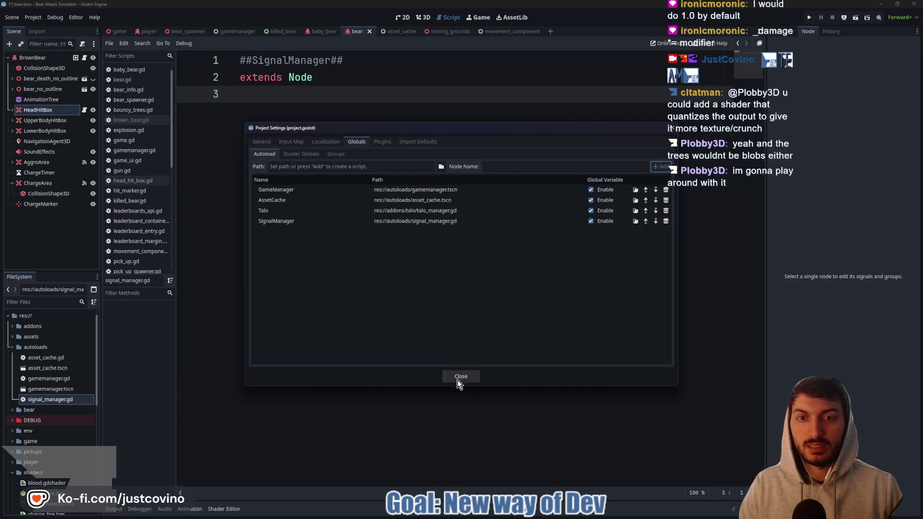
pyautogui.click(461, 376)
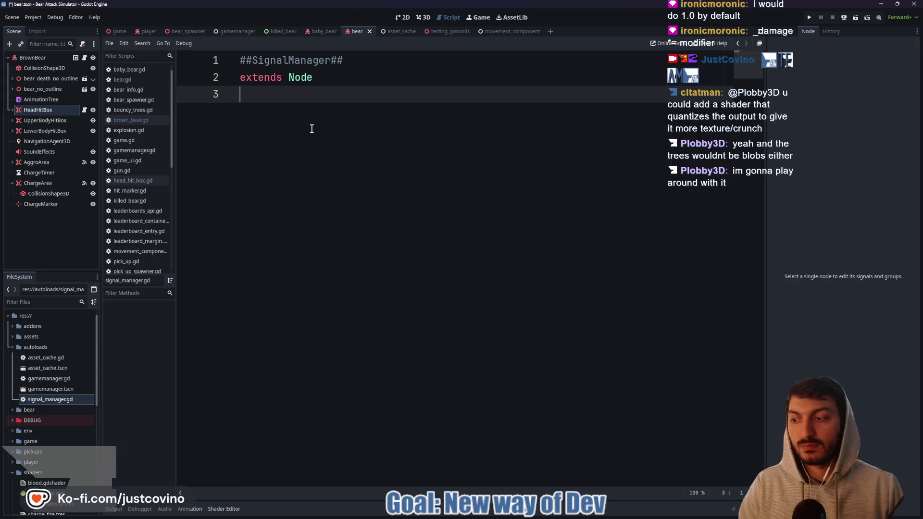
# Start a new 'signal' line in signal_manager.gd.
pyautogui.press('Return')
pyautogui.write('signal')
pyautogui.press('Escape')
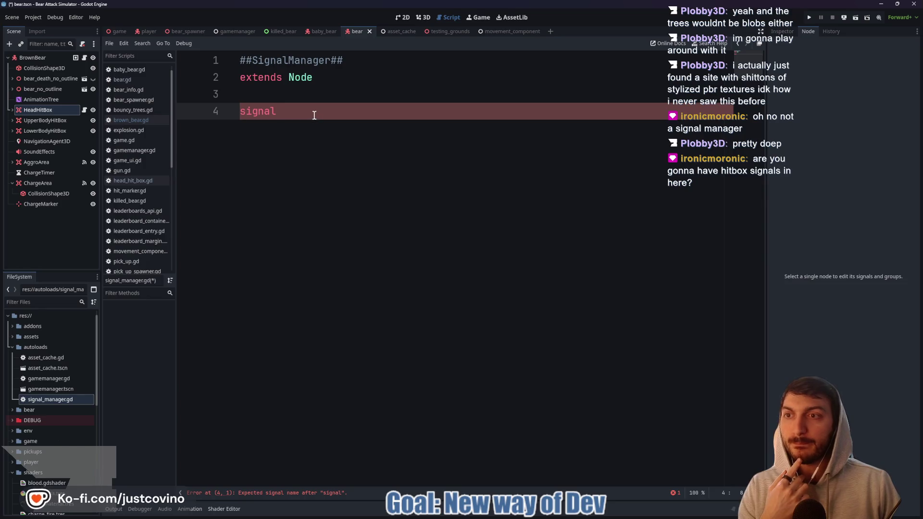
# Select the bear's UpperBodyHitBox and LowerBodyHitBox nodes in the 3D scene view.
pyautogui.click(45, 120)
pyautogui.click(423, 17)
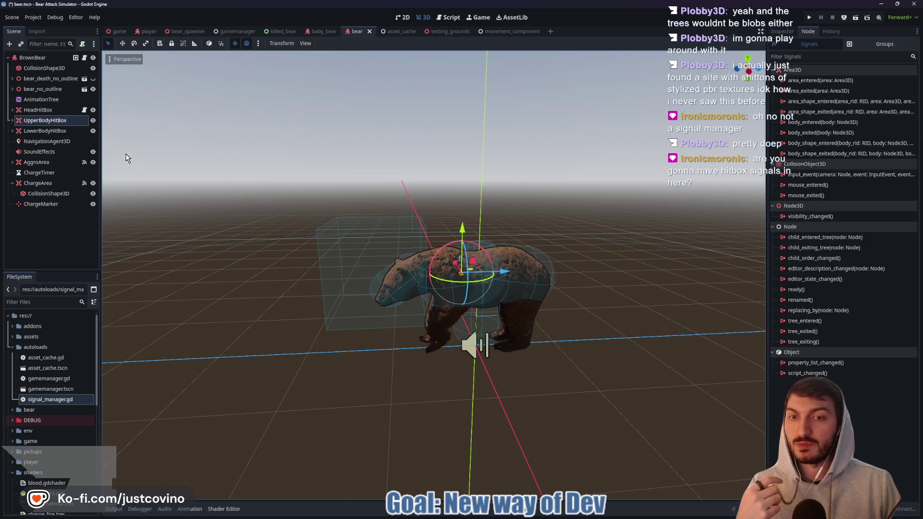
pyautogui.click(50, 130)
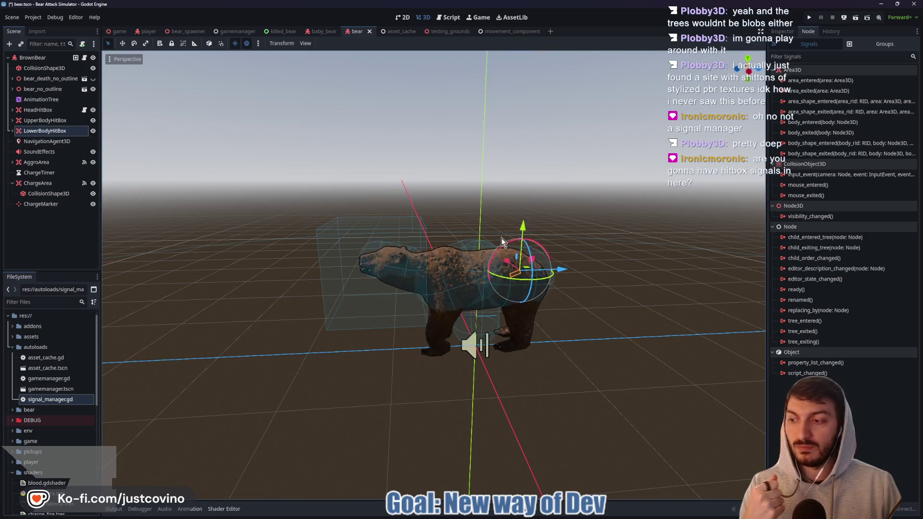
# Orbit for a lower side view of the bear, then reopen signal_manager.gd from FileSystem.
pyautogui.moveTo(563, 310)
pyautogui.mouseDown()
pyautogui.moveTo(559, 339)
pyautogui.moveTo(549, 333)
pyautogui.mouseUp()
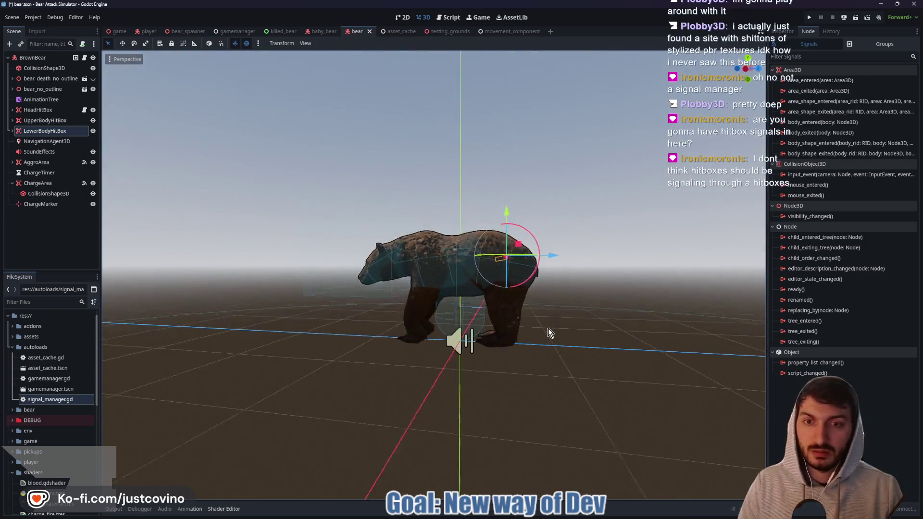
pyautogui.moveTo(423, 290)
pyautogui.mouseDown()
pyautogui.moveTo(445, 339)
pyautogui.moveTo(424, 291)
pyautogui.mouseUp()
pyautogui.moveTo(498, 289)
pyautogui.mouseDown()
pyautogui.moveTo(496, 342)
pyautogui.moveTo(531, 320)
pyautogui.moveTo(500, 293)
pyautogui.mouseUp()
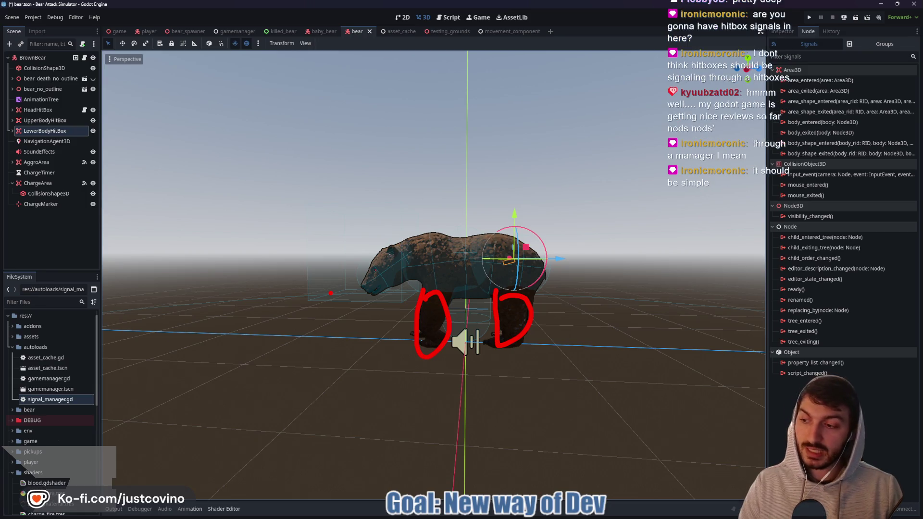
pyautogui.press('Escape')
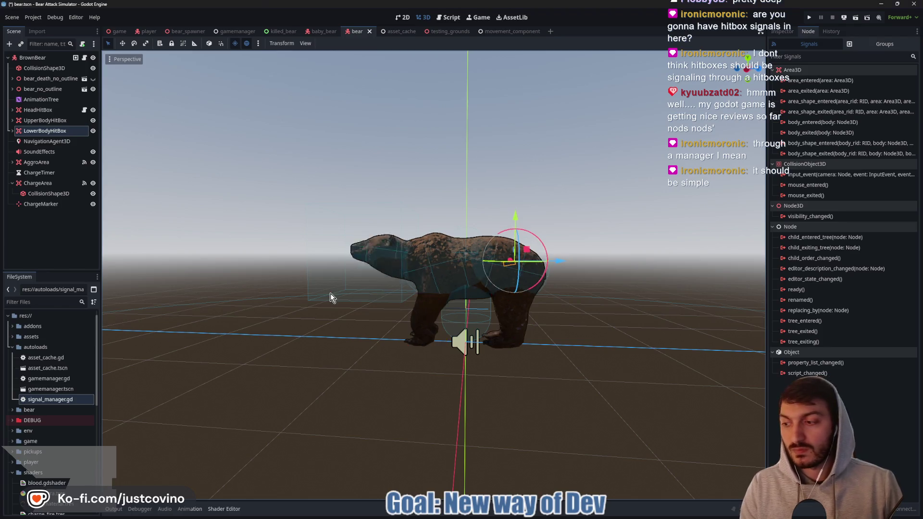
pyautogui.doubleClick(71, 399)
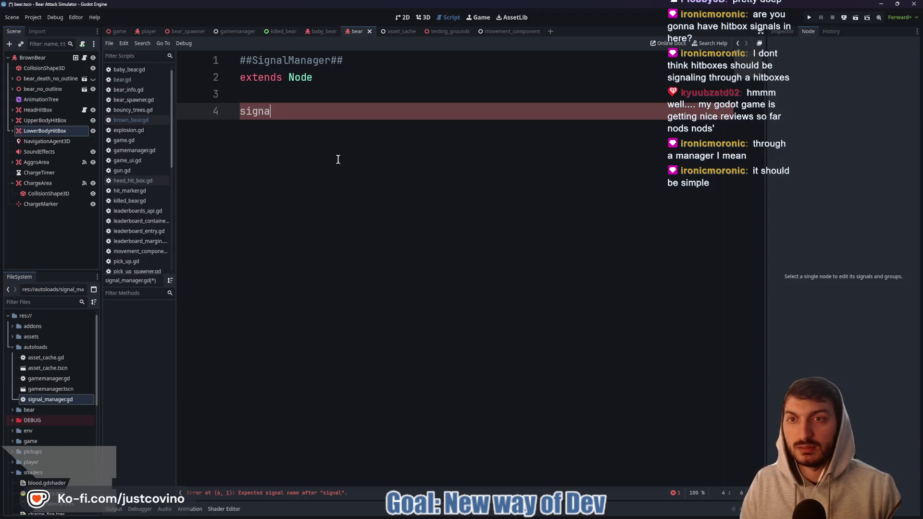
# Erase the unfinished signal line, save, and return to brown_bear.gd.
pyautogui.press('BackSpace')
pyautogui.press('BackSpace')
pyautogui.press('BackSpace')
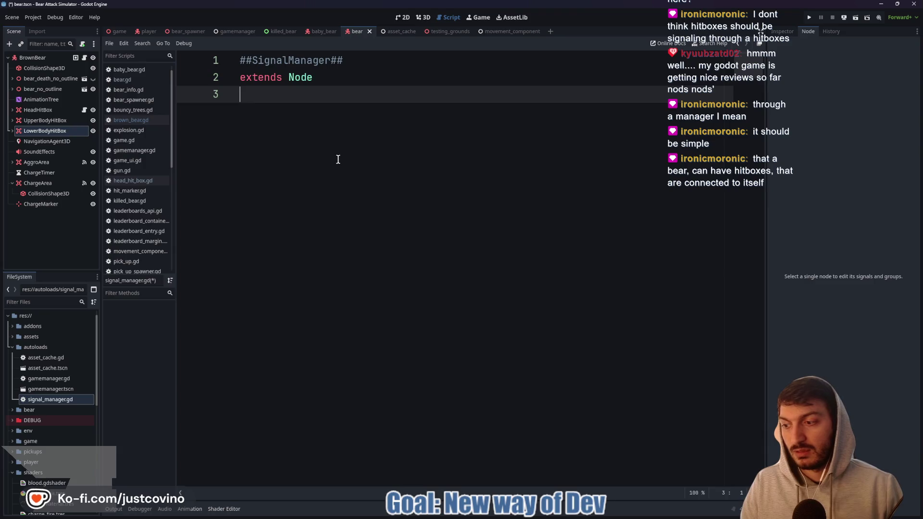
pyautogui.hotkey('ctrl', 's')
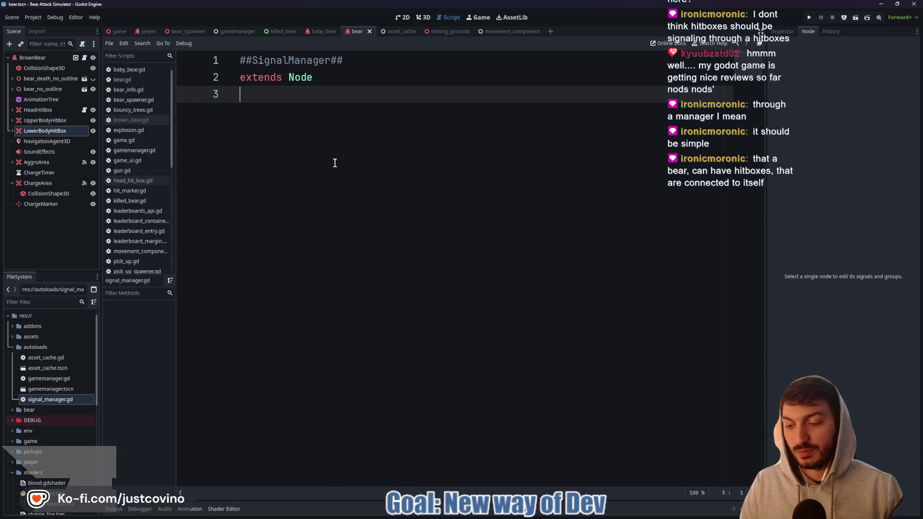
pyautogui.hotkey('alt', 'Left')
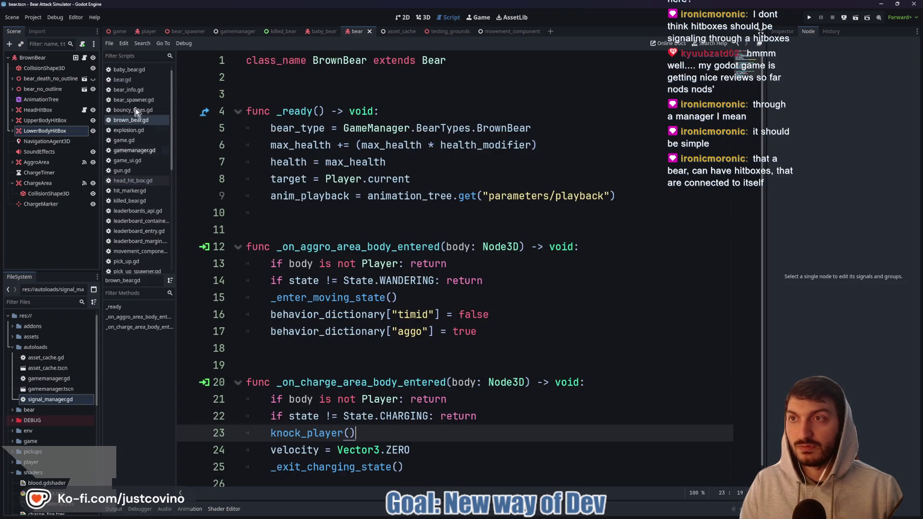
# Remove the SignalManager autoload in Project Settings.
pyautogui.click(32, 18)
pyautogui.click(60, 32)
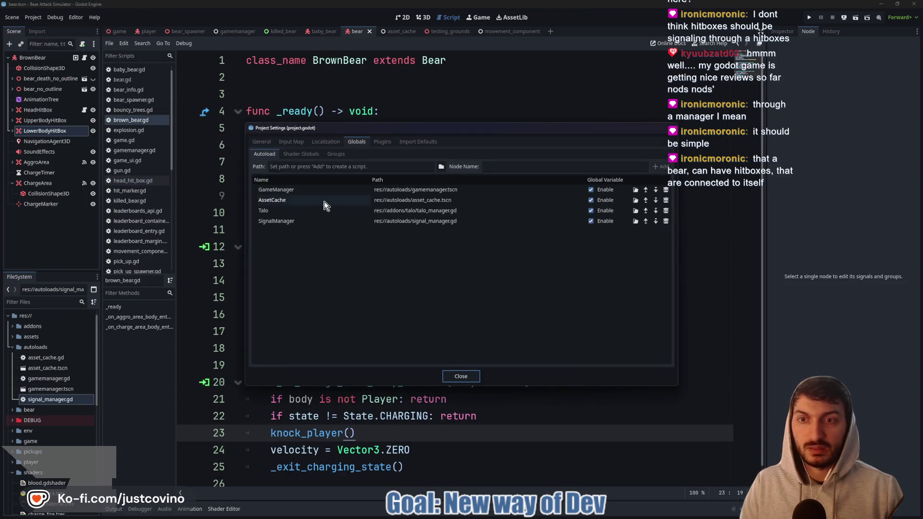
pyautogui.click(297, 222)
pyautogui.click(666, 221)
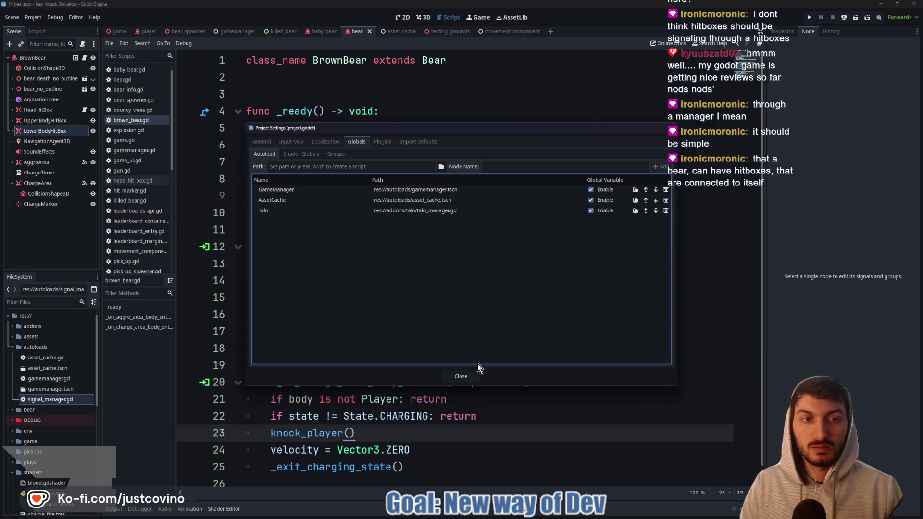
pyautogui.click(460, 376)
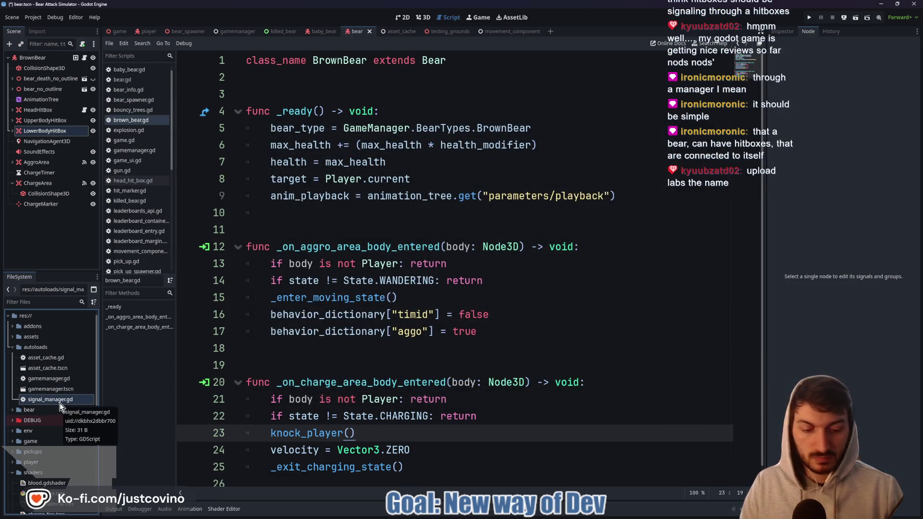
# Delete signal_manager.gd from the project and return to the brown_bear.gd code.
pyautogui.press('Delete')
pyautogui.click(407, 295)
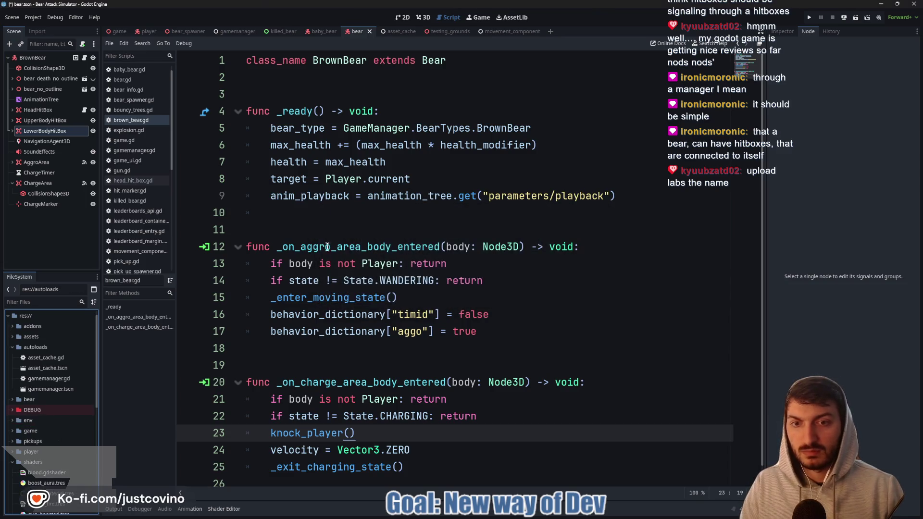
pyautogui.click(335, 231)
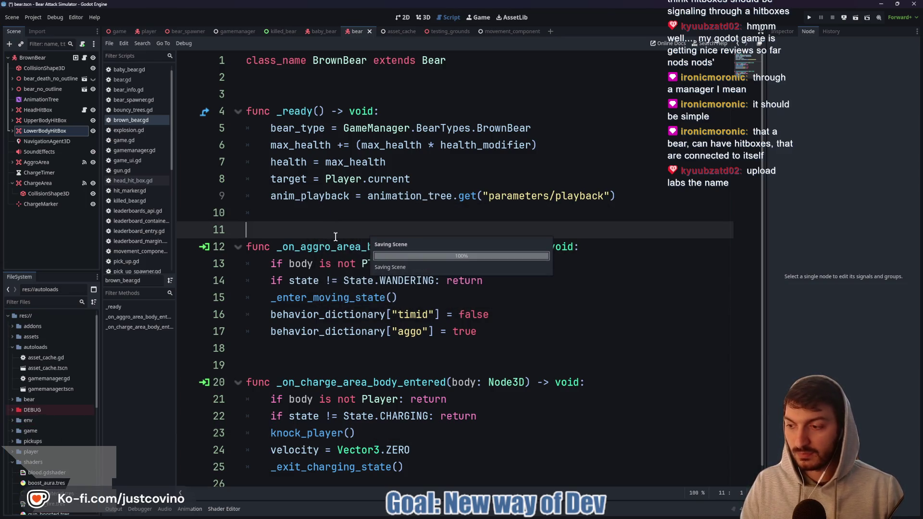
# Clear stray indentation before _on_aggro_area_body_entered, save brown_bear.gd, and jump to bear.gd.
pyautogui.hotkey('ctrl', 's')
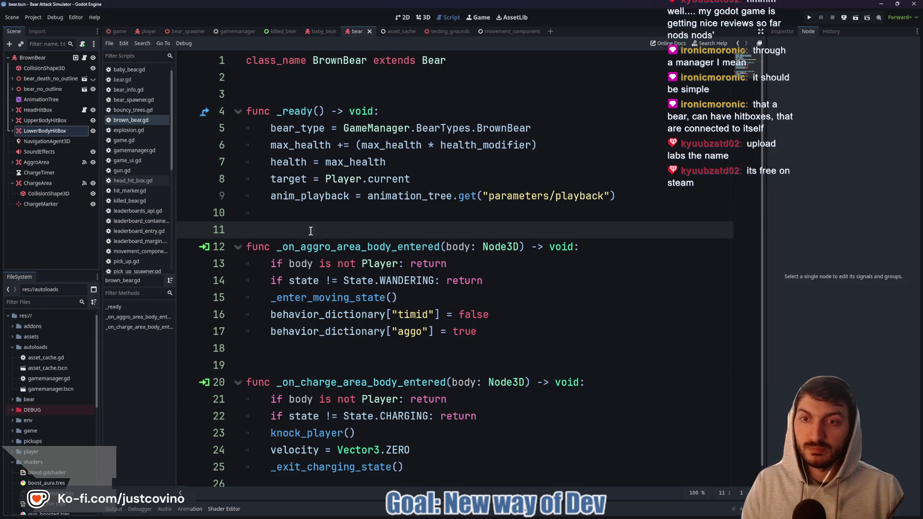
pyautogui.click(286, 213)
pyautogui.press('BackSpace')
pyautogui.hotkey('ctrl', 's')
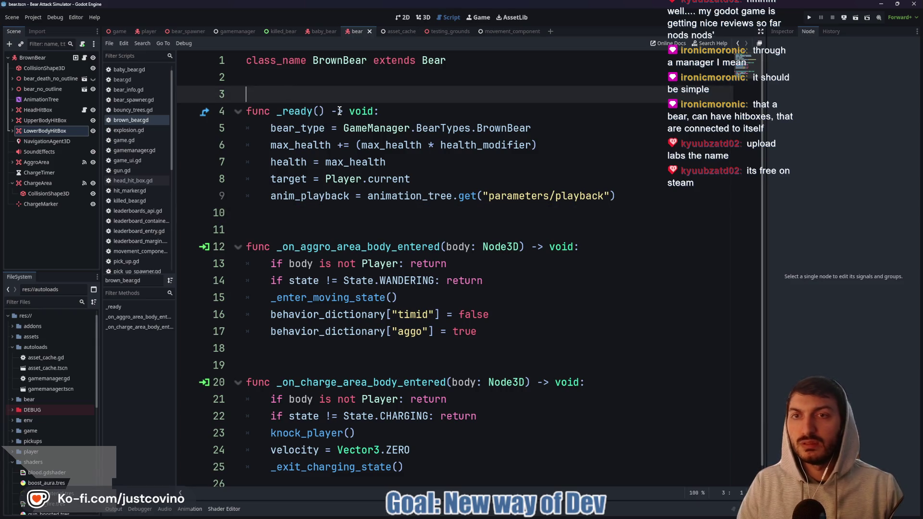
pyautogui.keyDown('ctrl'); pyautogui.click(434, 61); pyautogui.keyUp('ctrl')
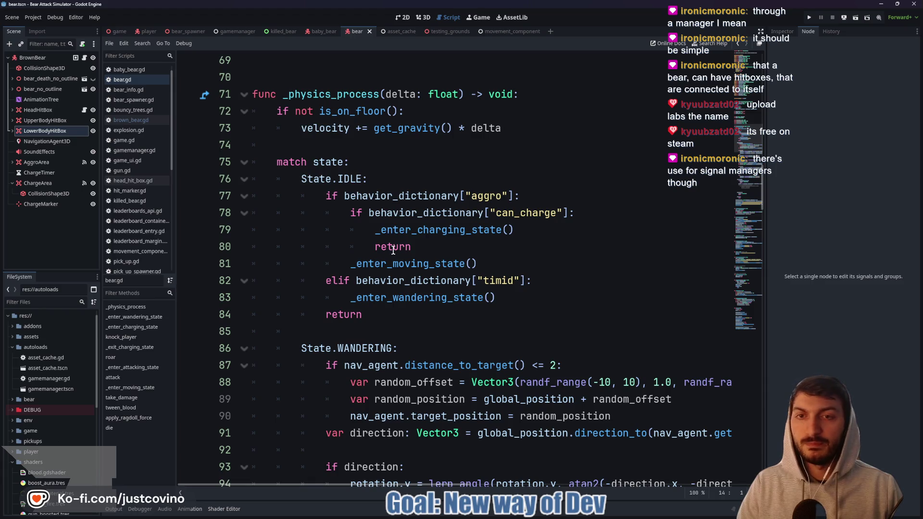
pyautogui.scroll(10, 393, 250)
pyautogui.scroll(-5, 393, 259)
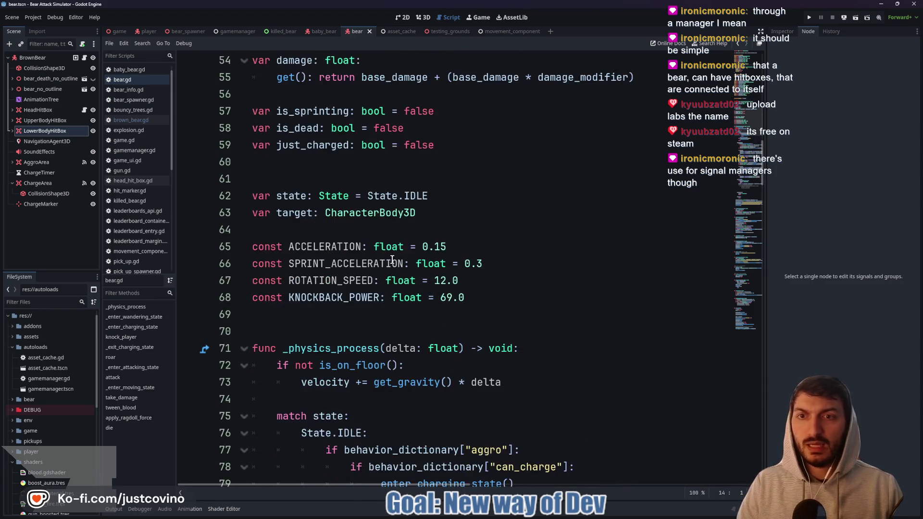
pyautogui.scroll(4, 392, 260)
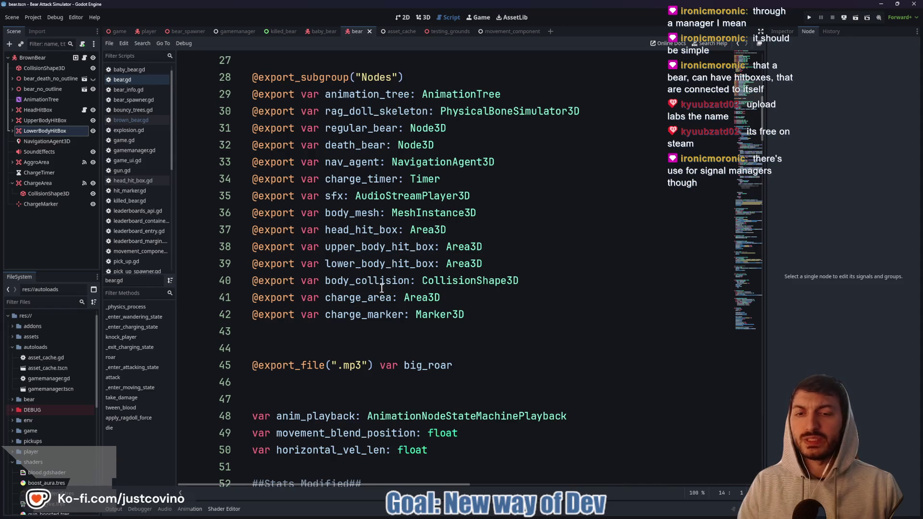
pyautogui.scroll(8, 378, 315)
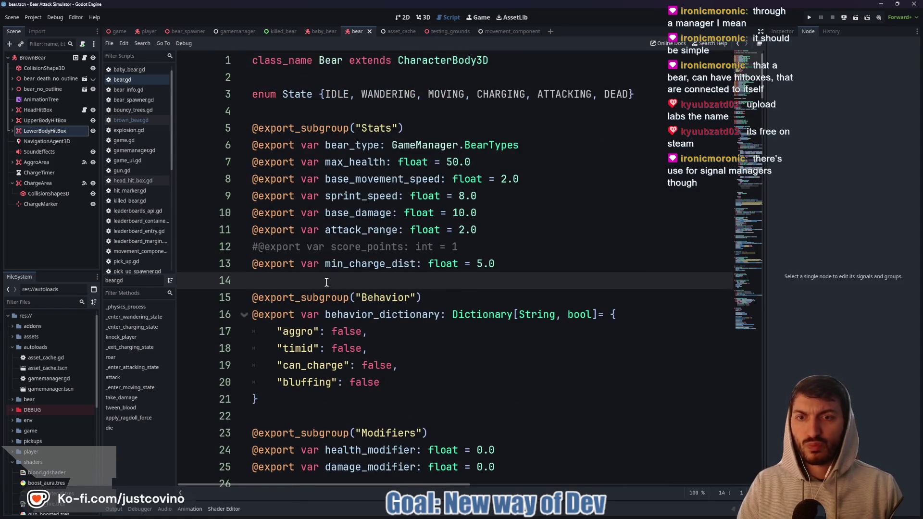
pyautogui.moveTo(472, 248); pyautogui.dragTo(233, 253)
pyautogui.press('BackSpace')
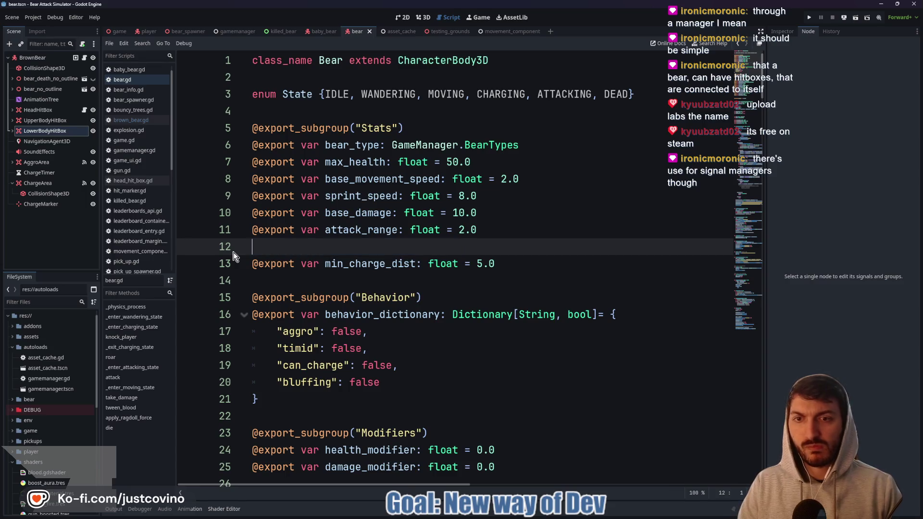
pyautogui.hotkey('ctrl', 's')
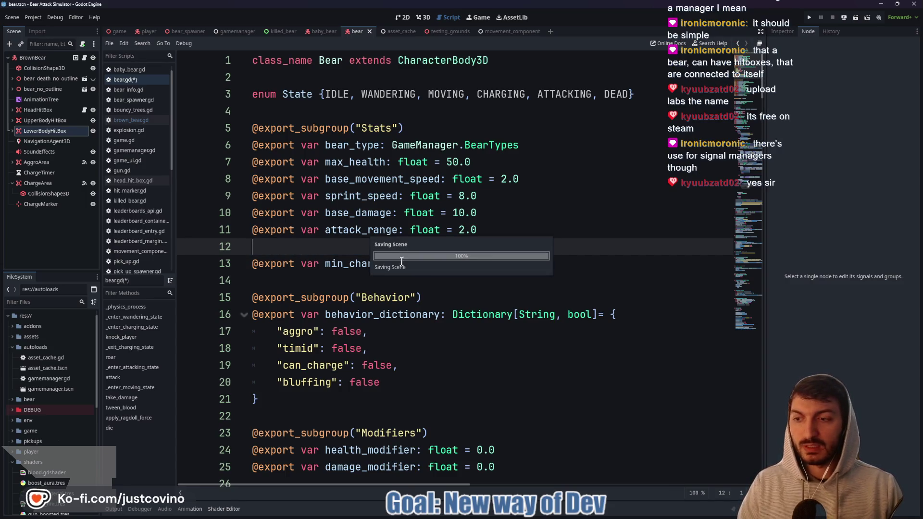
# Start a 'signal head' declaration above _physics_process, then erase it again.
pyautogui.scroll(-15, 334, 252)
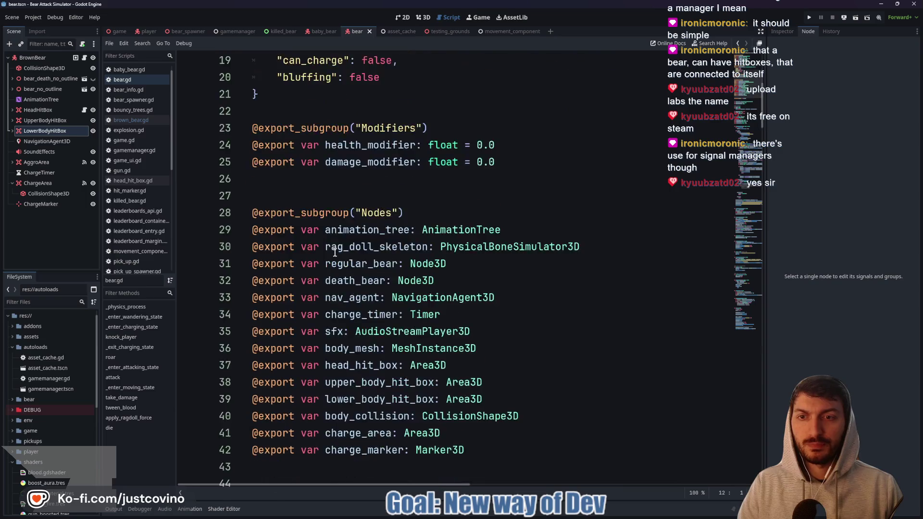
pyautogui.scroll(-4, 330, 254)
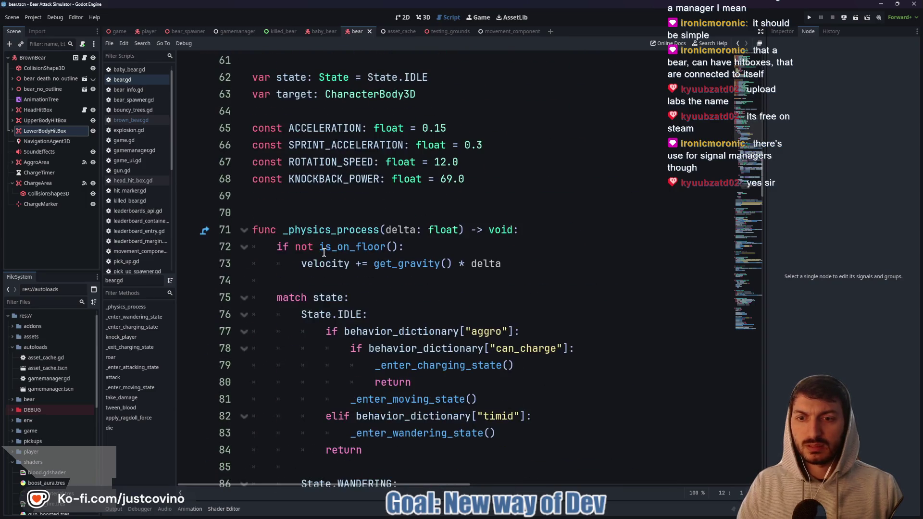
pyautogui.click(298, 202)
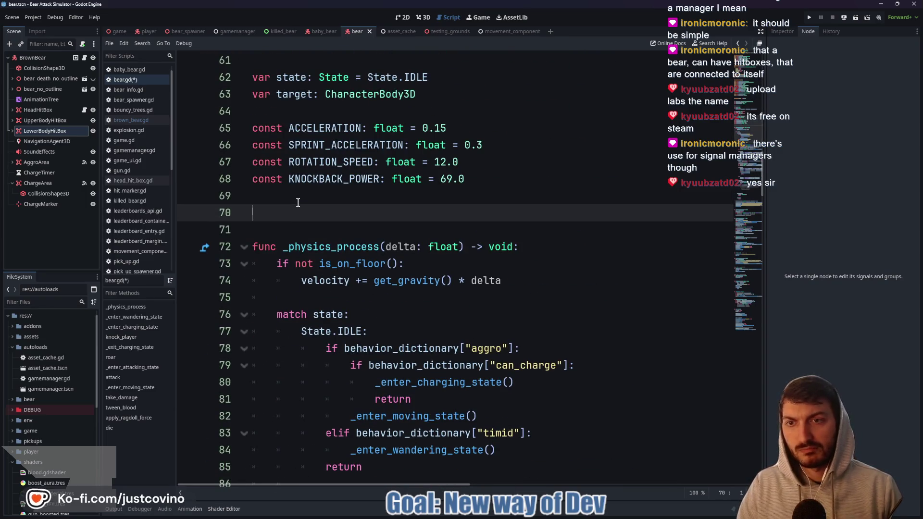
pyautogui.write('signal head_')
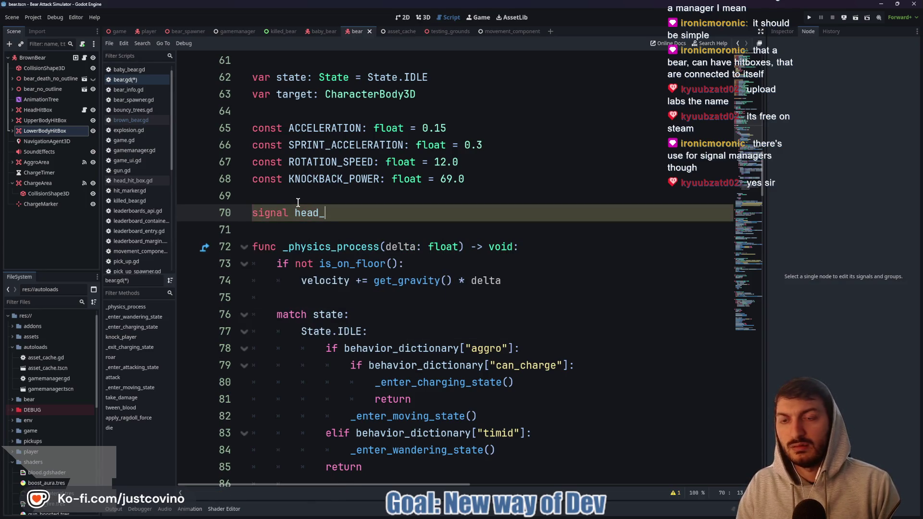
pyautogui.press('BackSpace')
pyautogui.press('BackSpace')
pyautogui.press('BackSpace')
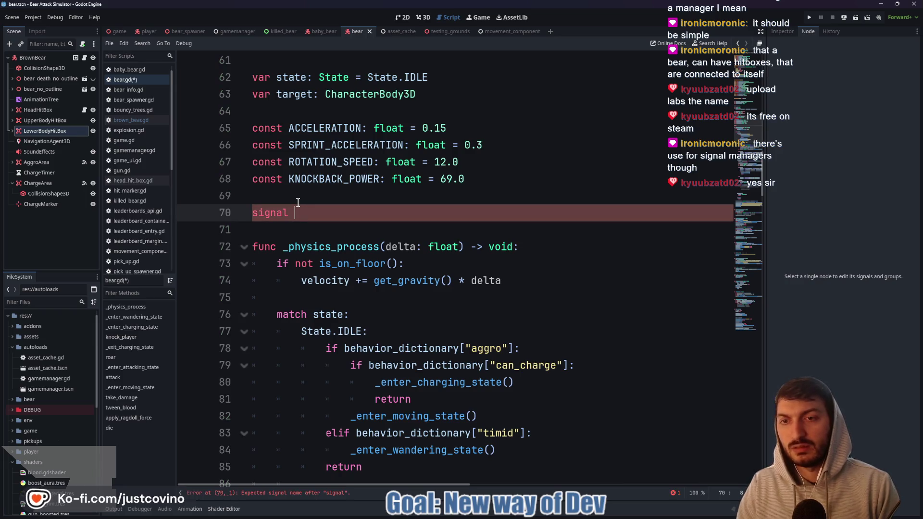
pyautogui.press('BackSpace')
pyautogui.press('BackSpace')
pyautogui.press('BackSpace')
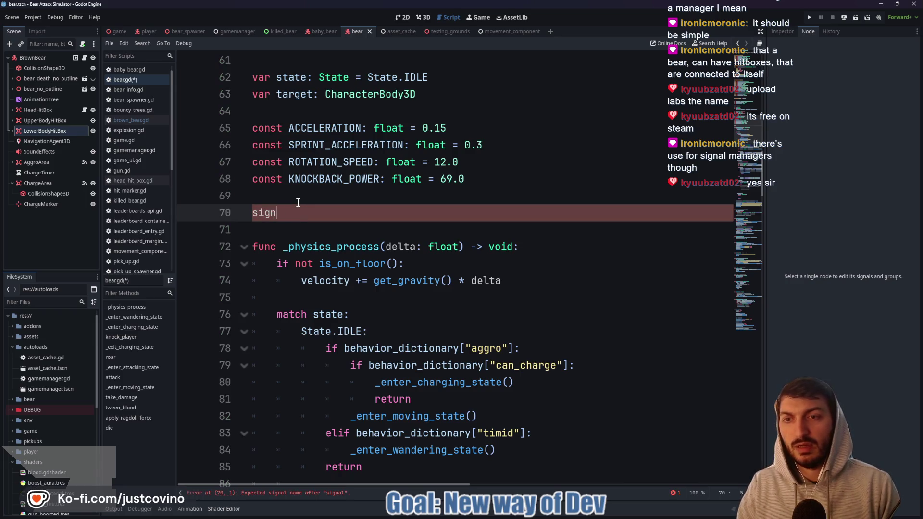
pyautogui.press('BackSpace')
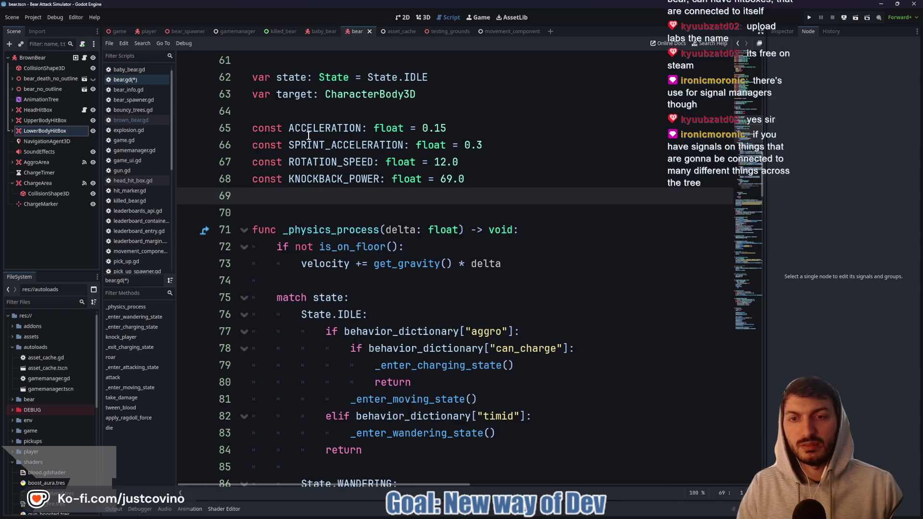
# Scroll back to the top and place the caret in the 'class_name Bear' line.
pyautogui.scroll(-10, 298, 203)
pyautogui.scroll(-10, 352, 198)
pyautogui.scroll(17, 353, 201)
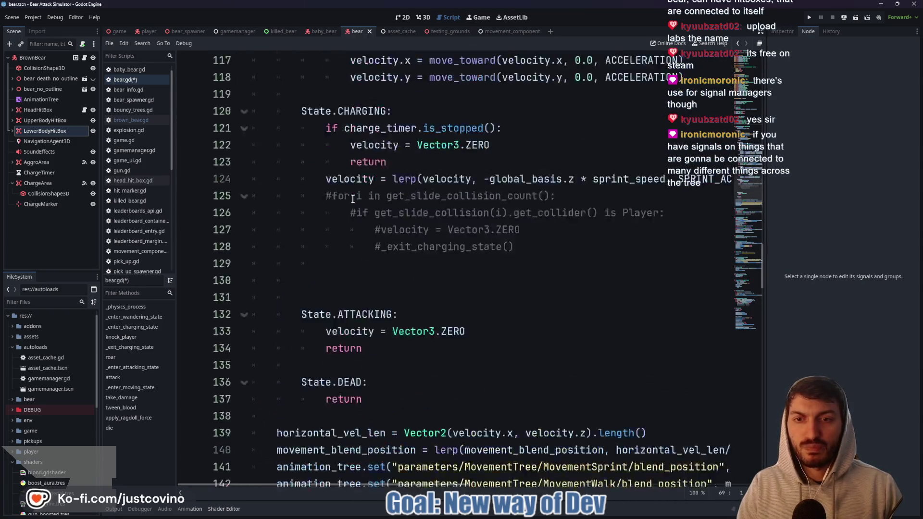
pyautogui.scroll(5, 353, 209)
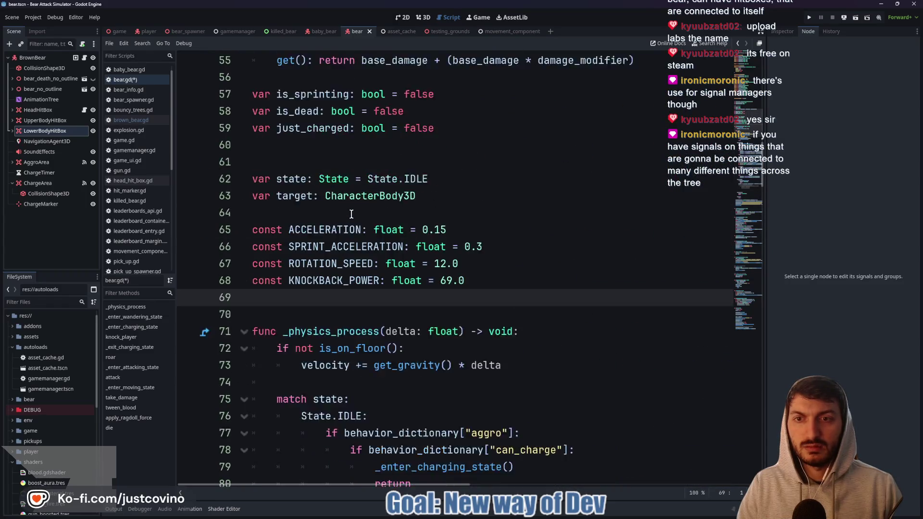
pyautogui.scroll(17, 352, 214)
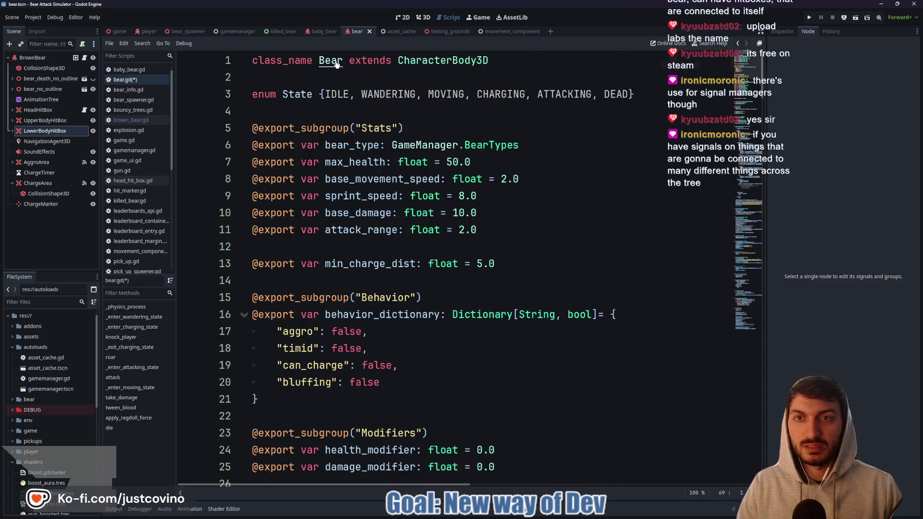
pyautogui.click(340, 62)
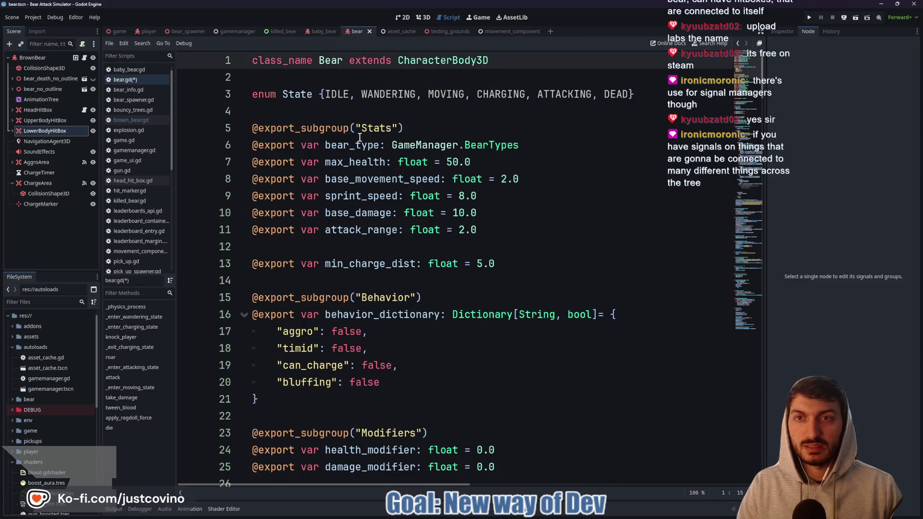
# Open brown_bear.gd from the BrownBear node and select its entire _ready function.
pyautogui.click(82, 58)
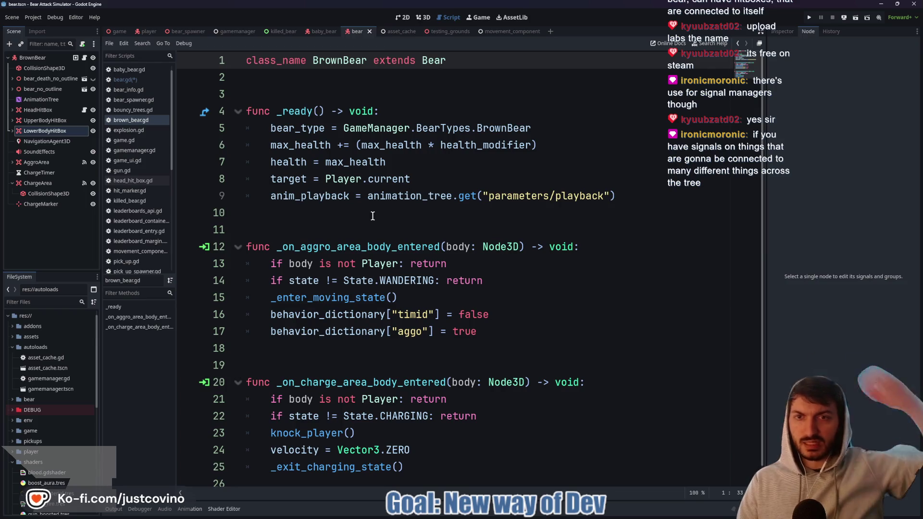
pyautogui.moveTo(633, 198)
pyautogui.mouseDown()
pyautogui.moveTo(312, 176)
pyautogui.moveTo(233, 91)
pyautogui.moveTo(231, 103)
pyautogui.mouseUp()
pyautogui.hotkey('ctrl', 'c')
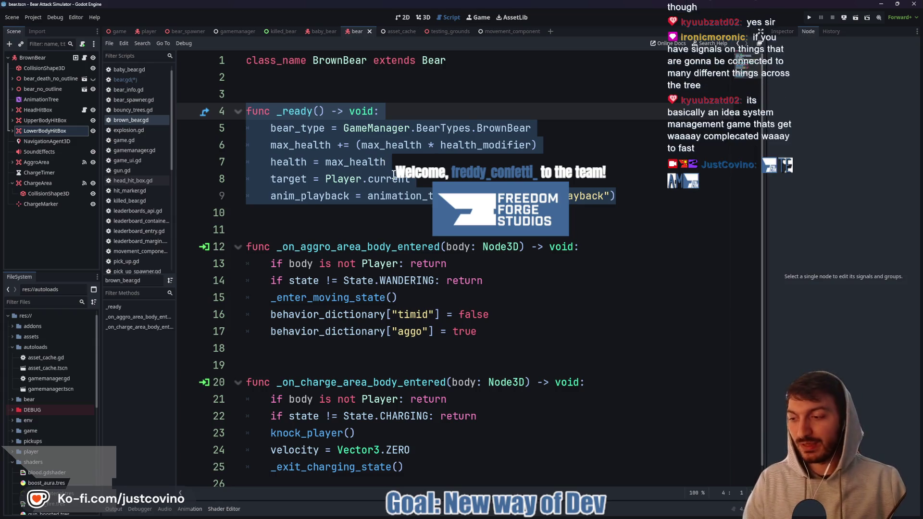
# Cut _ready out of brown_bear.gd and tidy the leftover blank lines.
pyautogui.press('BackSpace')
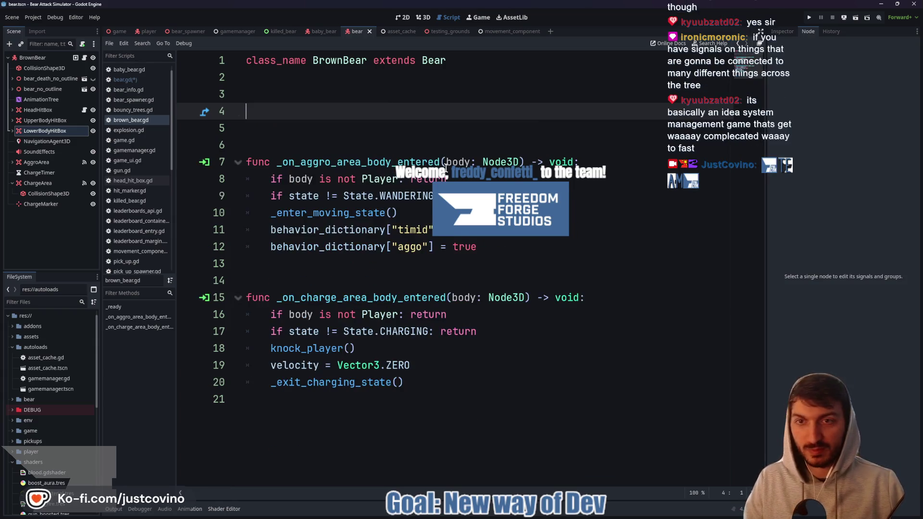
pyautogui.press('BackSpace')
pyautogui.press('BackSpace')
pyautogui.press('Down')
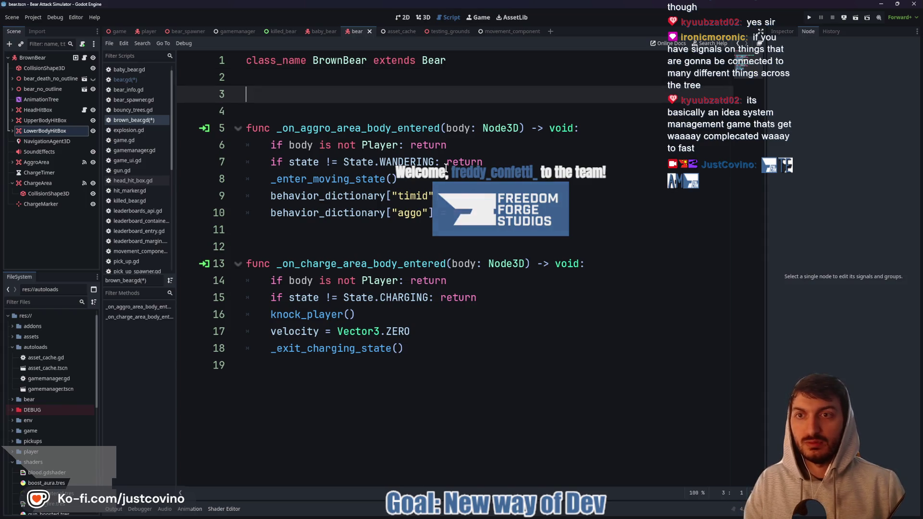
pyautogui.press('BackSpace')
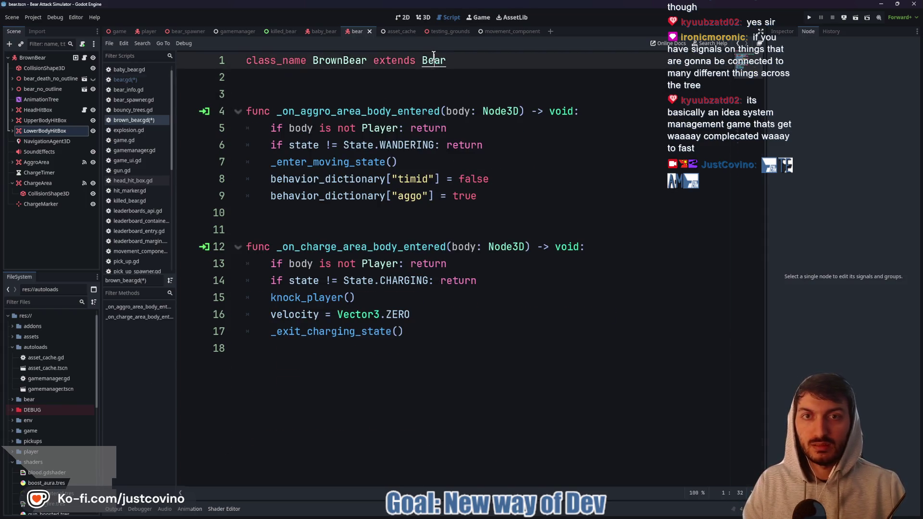
# Open the parent bear.gd and paste _ready just above _physics_process.
pyautogui.keyDown('ctrl'); pyautogui.click(434, 60); pyautogui.keyUp('ctrl')
pyautogui.scroll(-10, 343, 239)
pyautogui.scroll(-7, 308, 217)
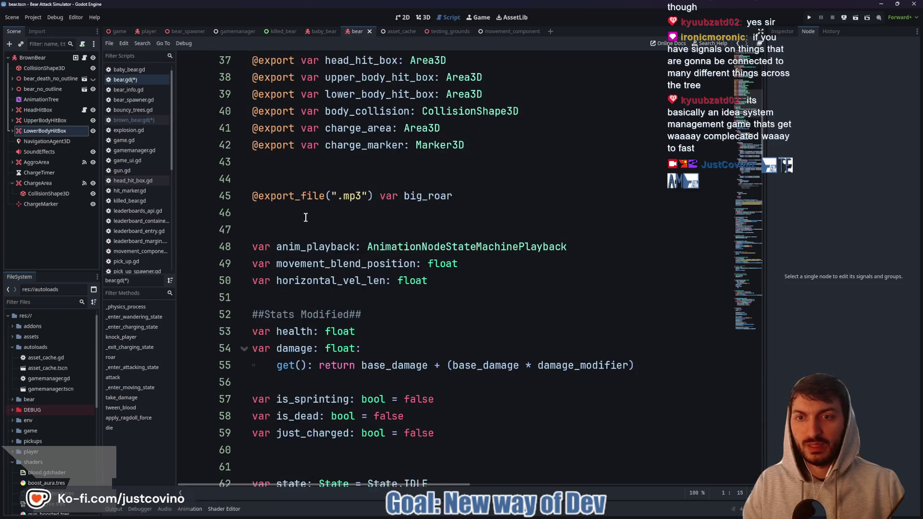
pyautogui.scroll(-1, 297, 230)
pyautogui.click(293, 260)
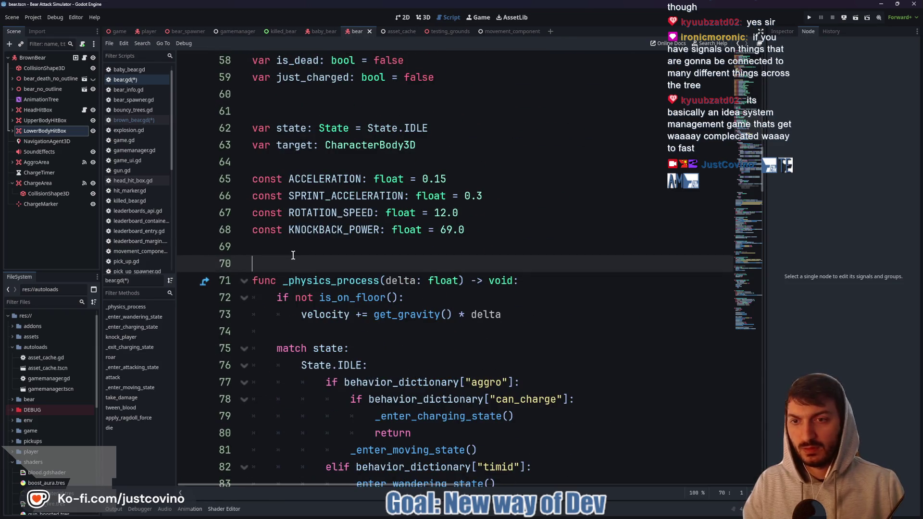
pyautogui.press('Return')
pyautogui.press('Return')
pyautogui.press('Up')
pyautogui.press('Up')
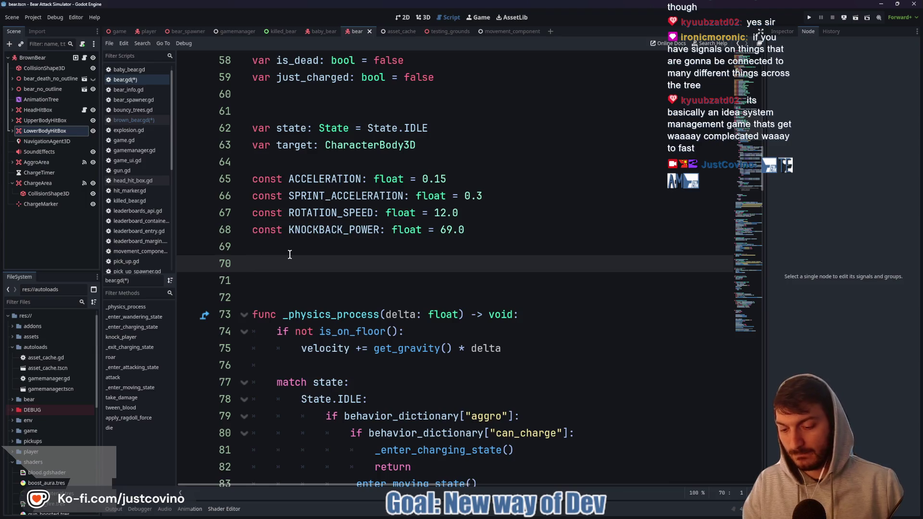
pyautogui.hotkey('ctrl', 'v')
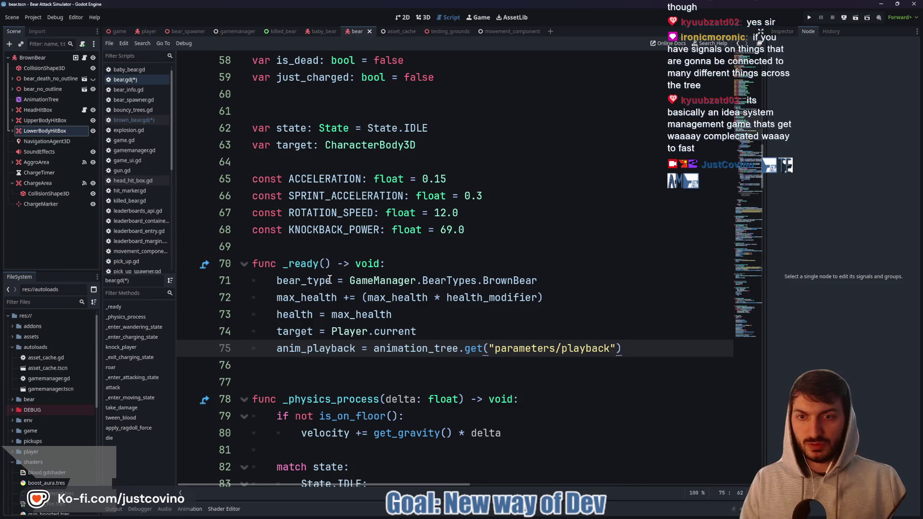
# Look up the bear_type declaration, then place the caret after the target variable.
pyautogui.doubleClick(312, 281)
pyautogui.scroll(15, 315, 282)
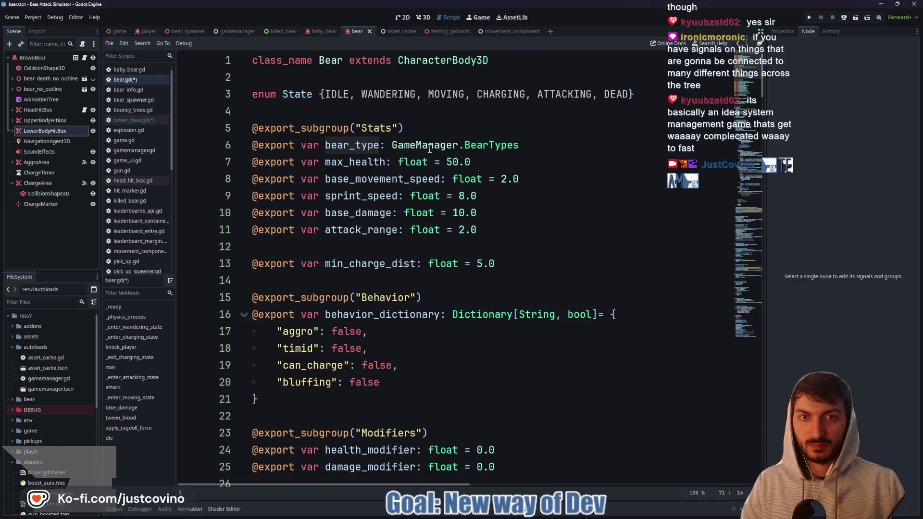
pyautogui.scroll(-13, 499, 222)
pyautogui.scroll(3, 527, 287)
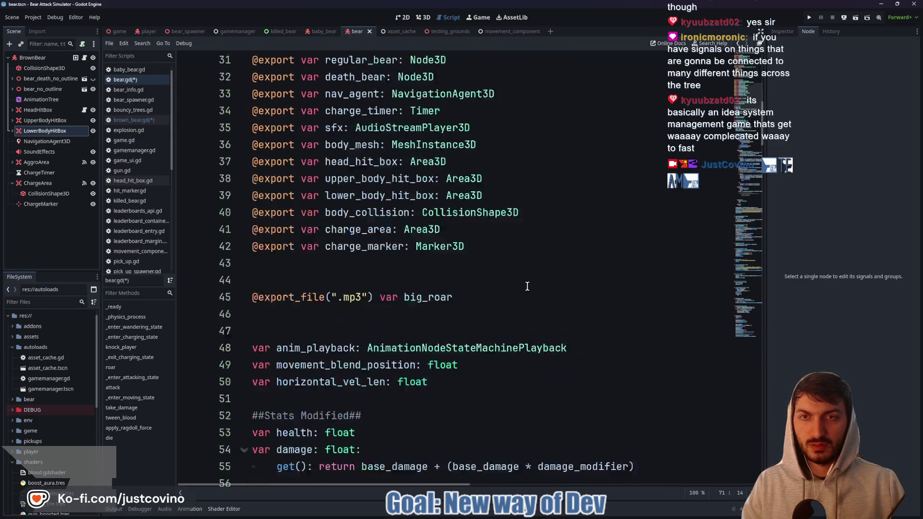
pyautogui.scroll(8, 528, 286)
pyautogui.scroll(-11, 452, 228)
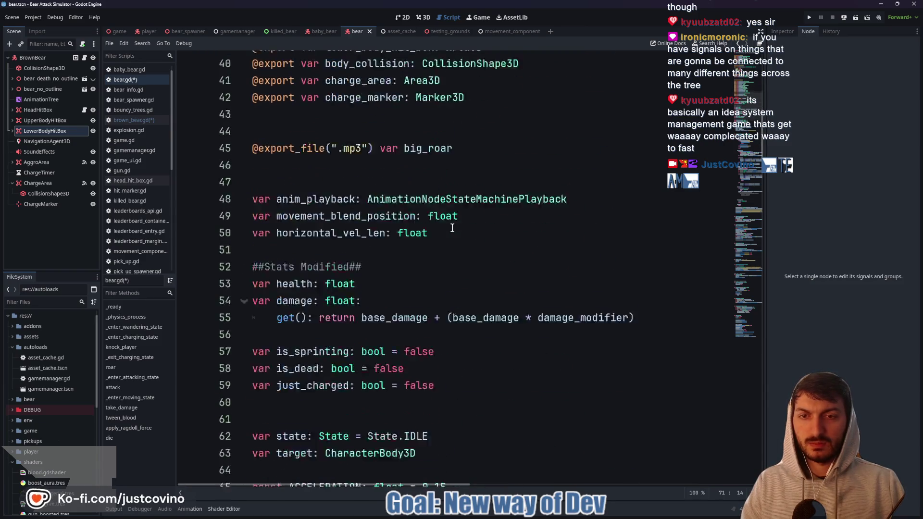
pyautogui.scroll(-4, 452, 228)
pyautogui.scroll(13, 451, 230)
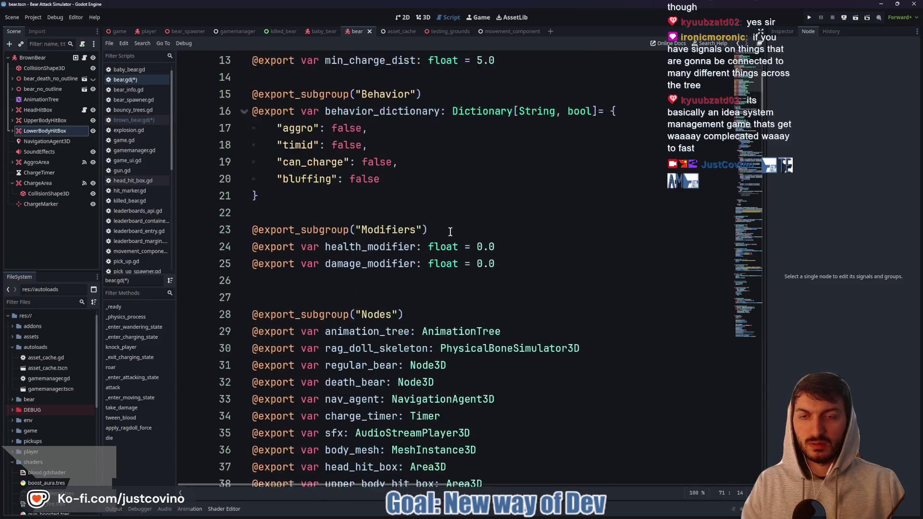
pyautogui.scroll(4, 451, 232)
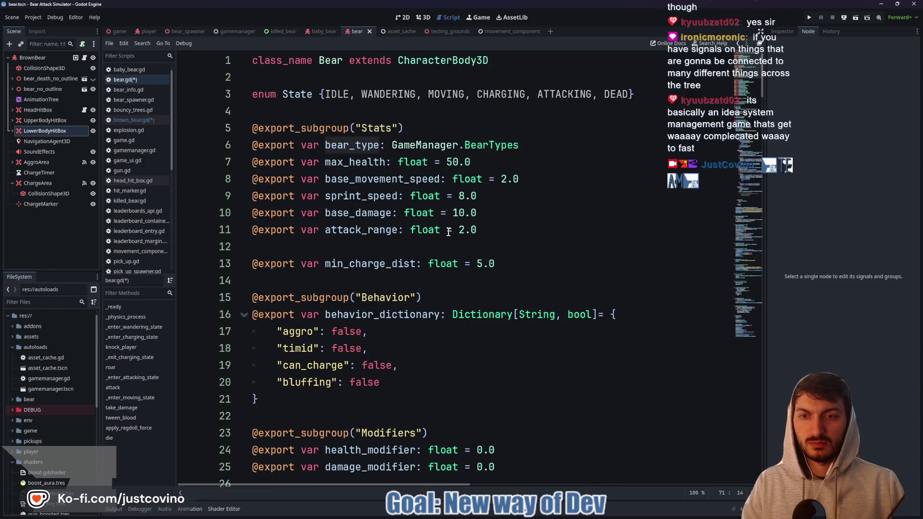
pyautogui.scroll(-12, 448, 232)
pyautogui.scroll(-2, 443, 287)
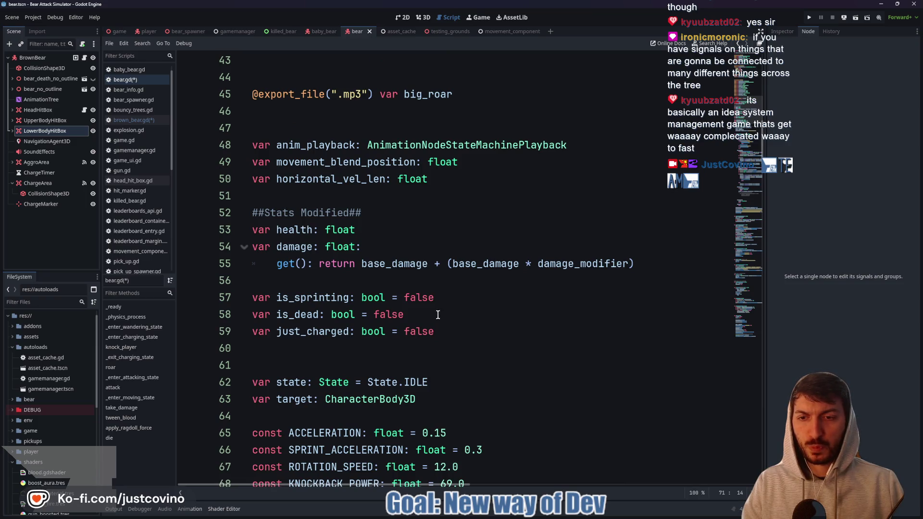
pyautogui.scroll(-2, 415, 316)
pyautogui.click(460, 294)
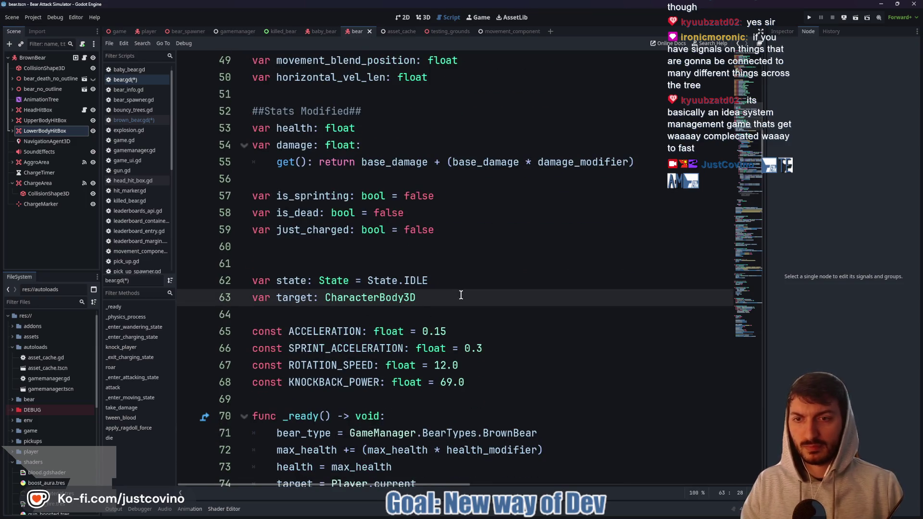
# Declare 'var type: GameManager.BearTypes' on line 61.
pyautogui.click(292, 266)
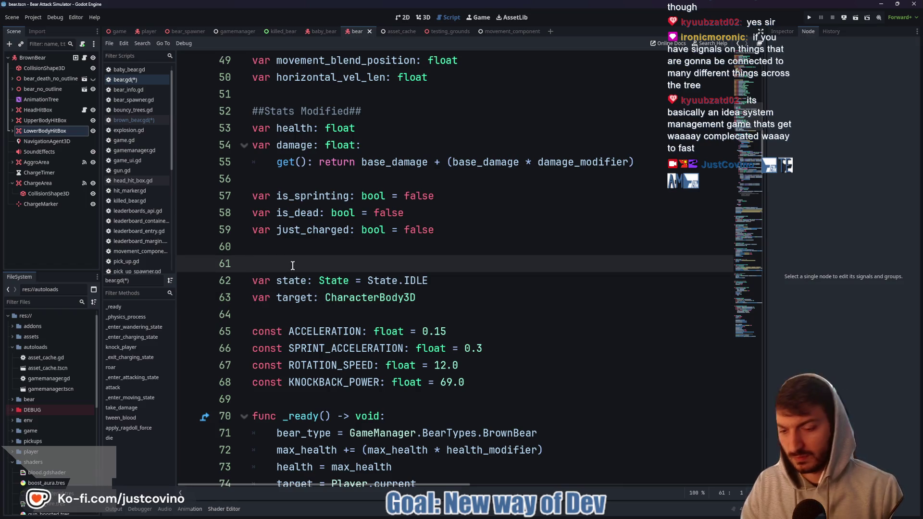
pyautogui.write('var type:')
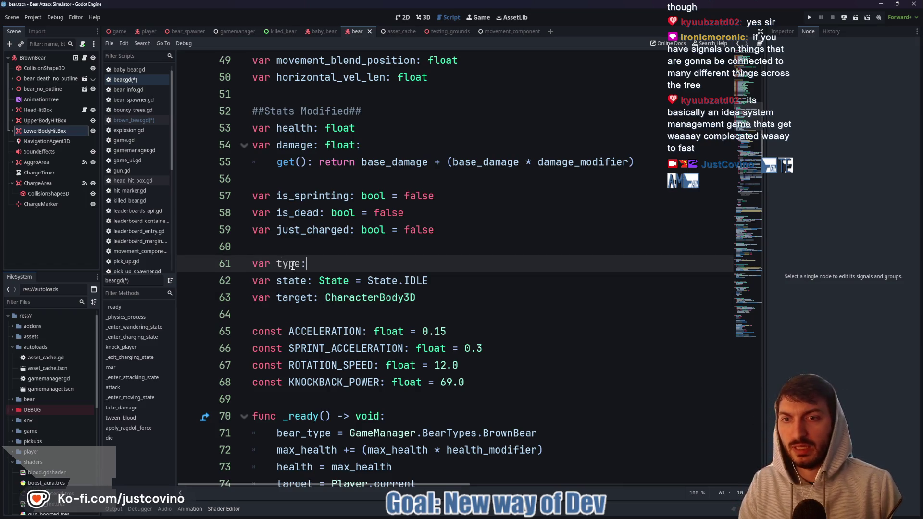
pyautogui.write('B')
pyautogui.press('BackSpace')
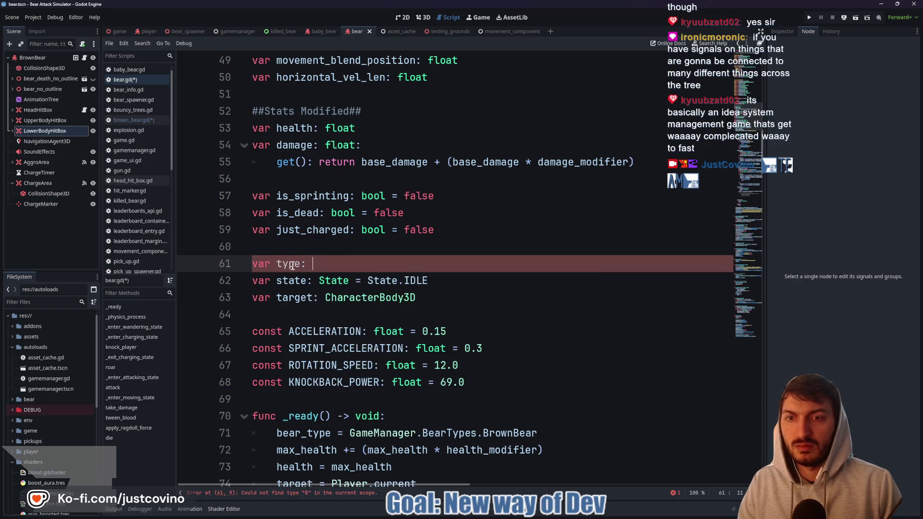
pyautogui.write('bear')
pyautogui.press('BackSpace')
pyautogui.press('BackSpace')
pyautogui.press('BackSpace')
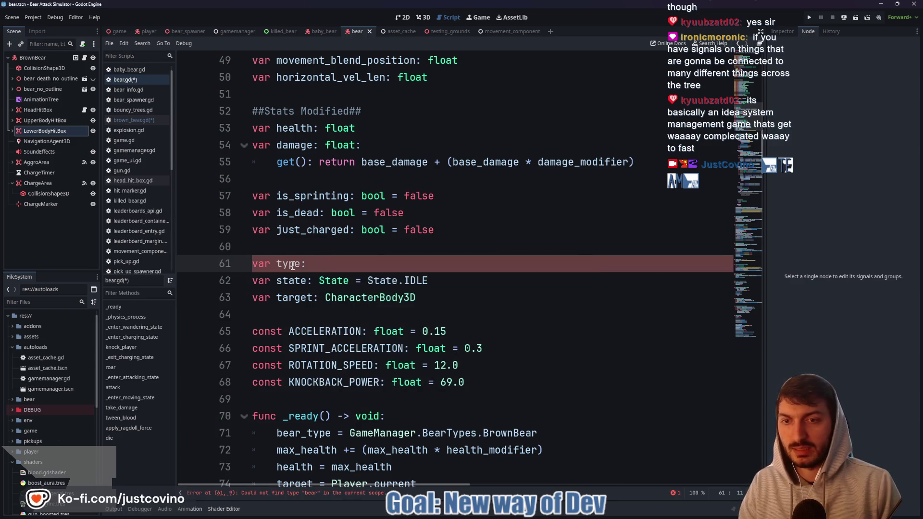
pyautogui.write('GameManager.Bear')
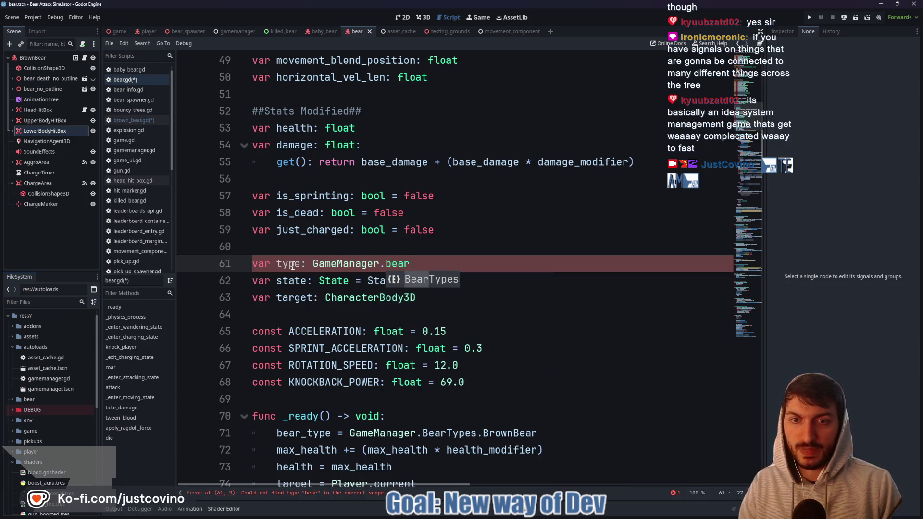
pyautogui.press('Return')
# Replace the BrownBear assignment on line 71 with 'type = bear_type'.
pyautogui.scroll(-6, 292, 266)
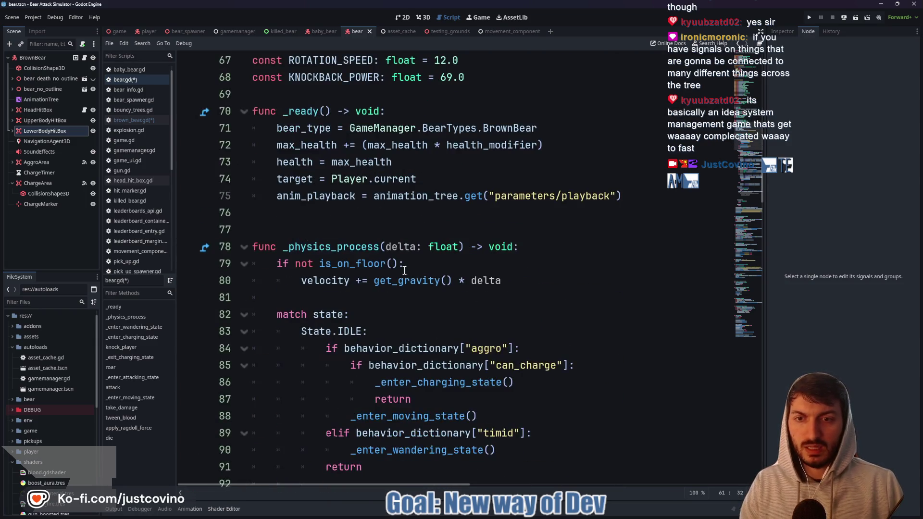
pyautogui.scroll(1, 343, 197)
pyautogui.moveTo(572, 181); pyautogui.dragTo(278, 177)
pyautogui.write('type = bear_type')
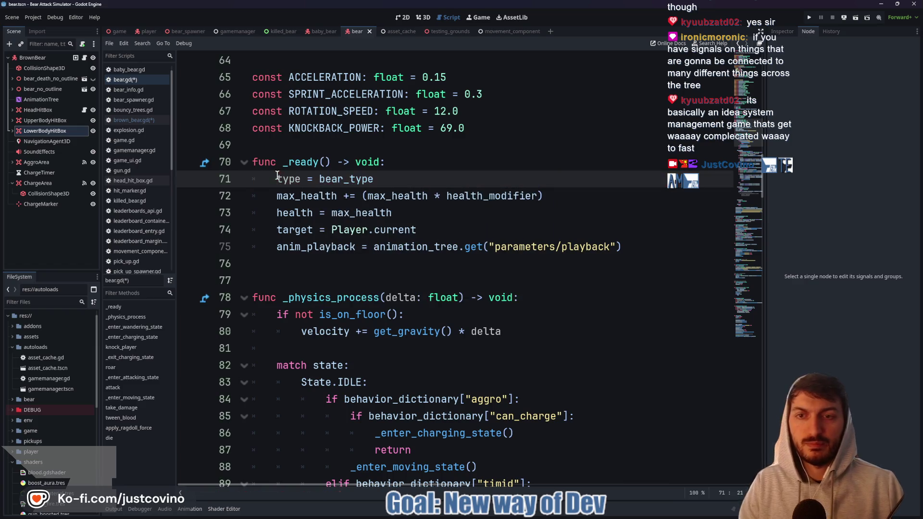
# Search for bear_type and change die()'s emit(bear_type) to emit(type).
pyautogui.doubleClick(329, 181)
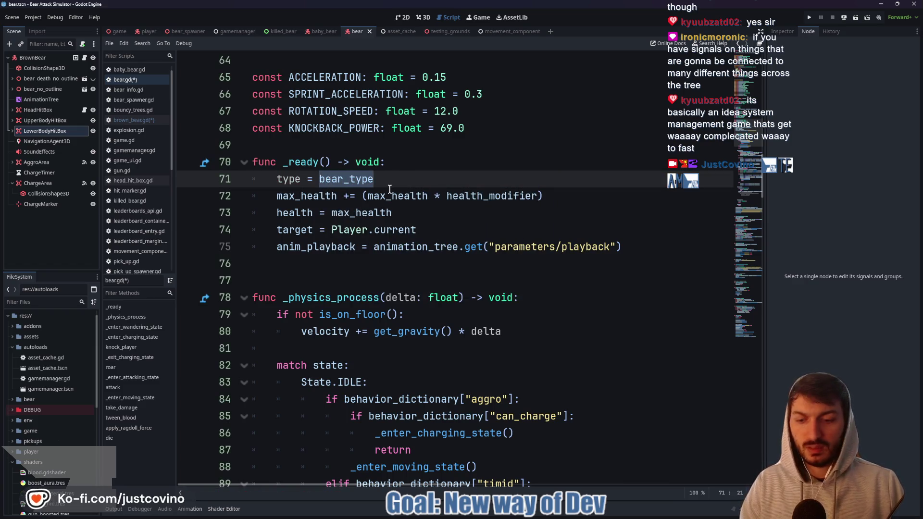
pyautogui.hotkey('ctrl', 'f')
pyautogui.click(660, 493)
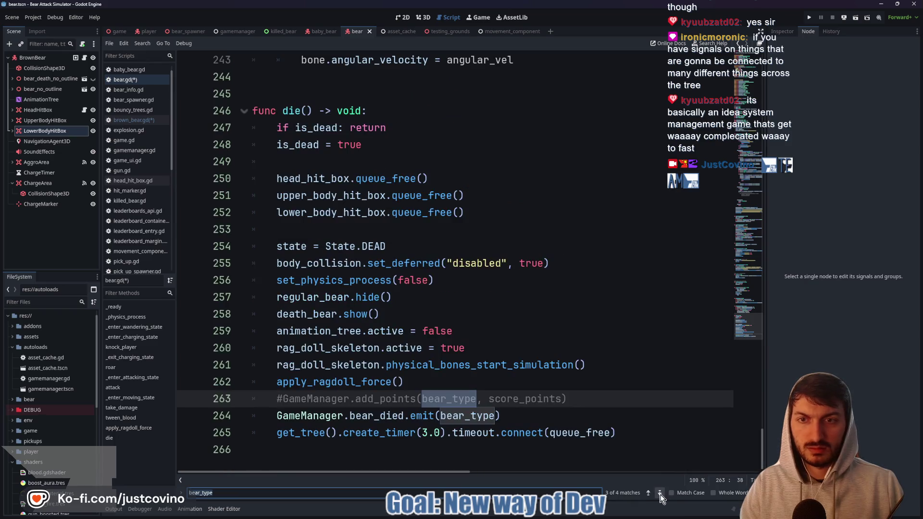
pyautogui.click(461, 418)
pyautogui.click(439, 415)
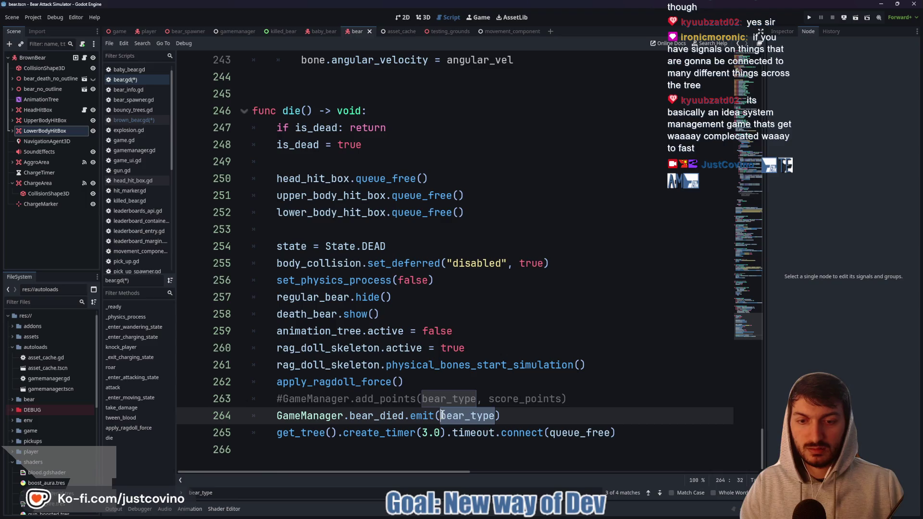
pyautogui.hotkey('ctrl', 'Delete')
pyautogui.write('type')
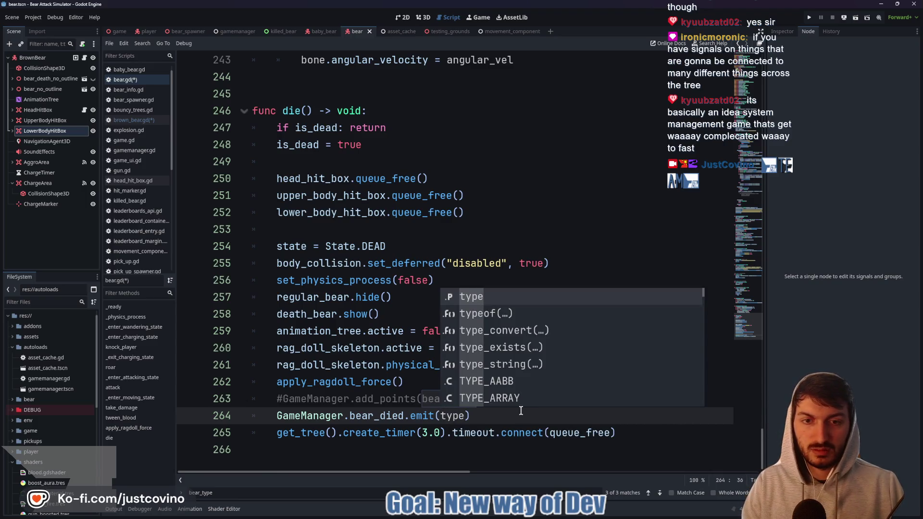
pyautogui.click(523, 415)
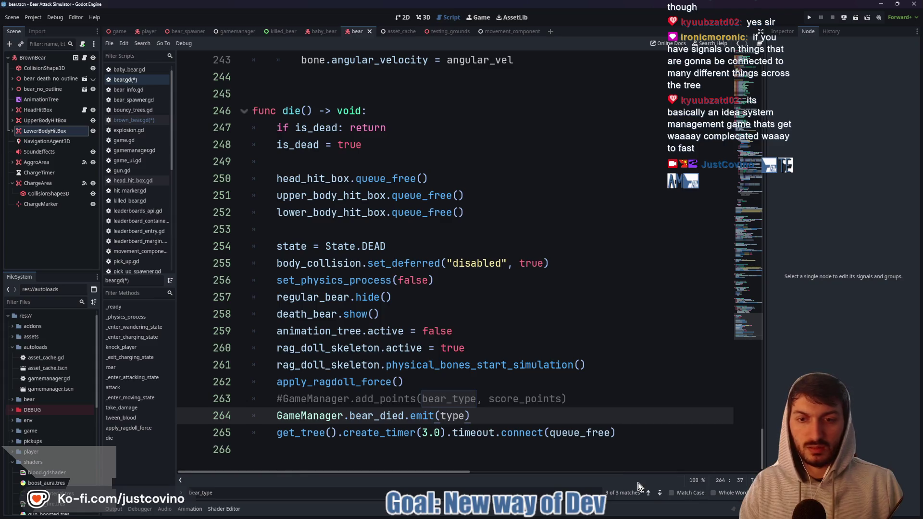
pyautogui.click(660, 492)
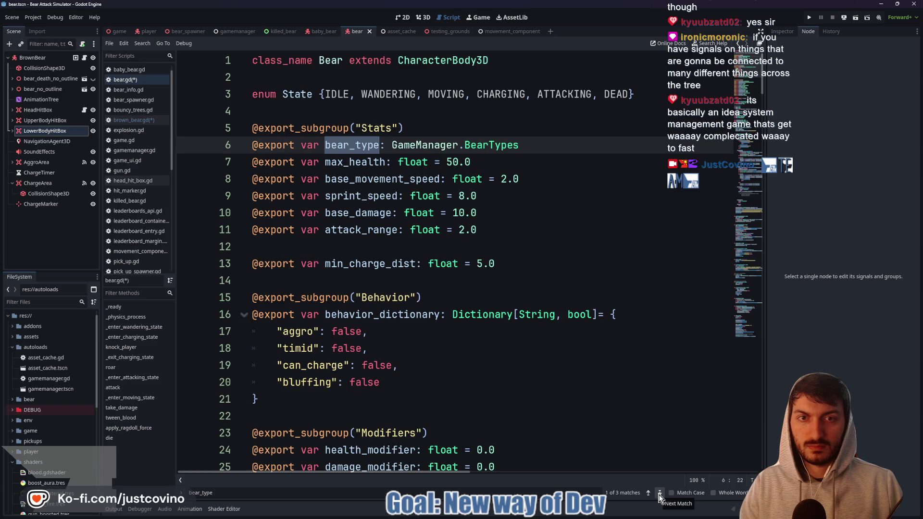
# Step through the remaining bear_type matches, close the search and save the scene and script.
pyautogui.click(659, 493)
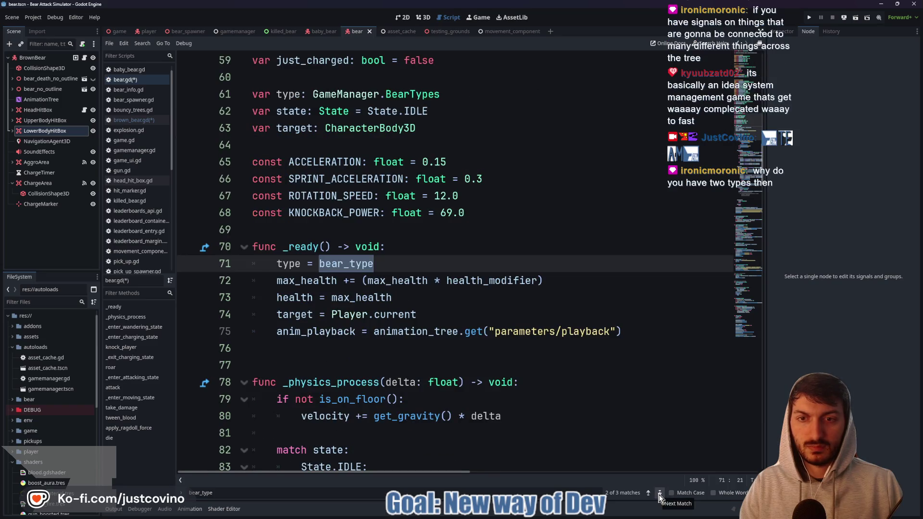
pyautogui.click(646, 493)
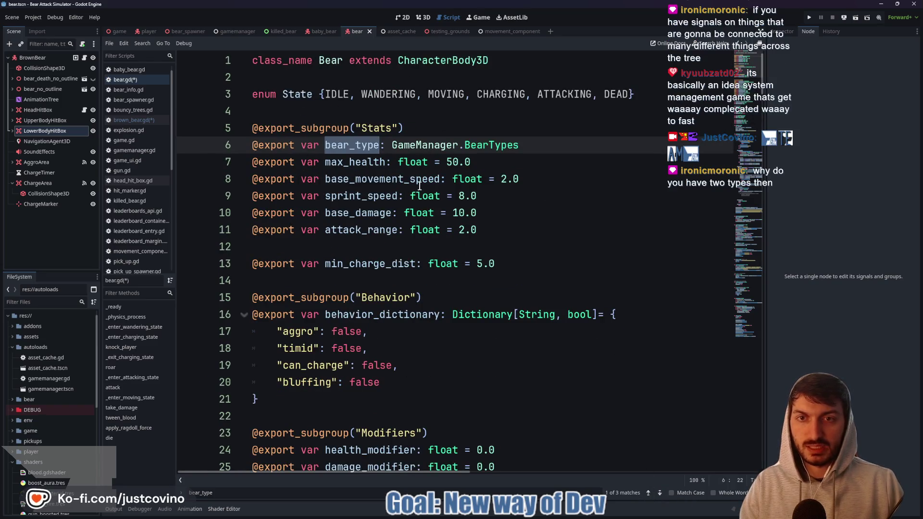
pyautogui.click(634, 351)
pyautogui.press('Escape')
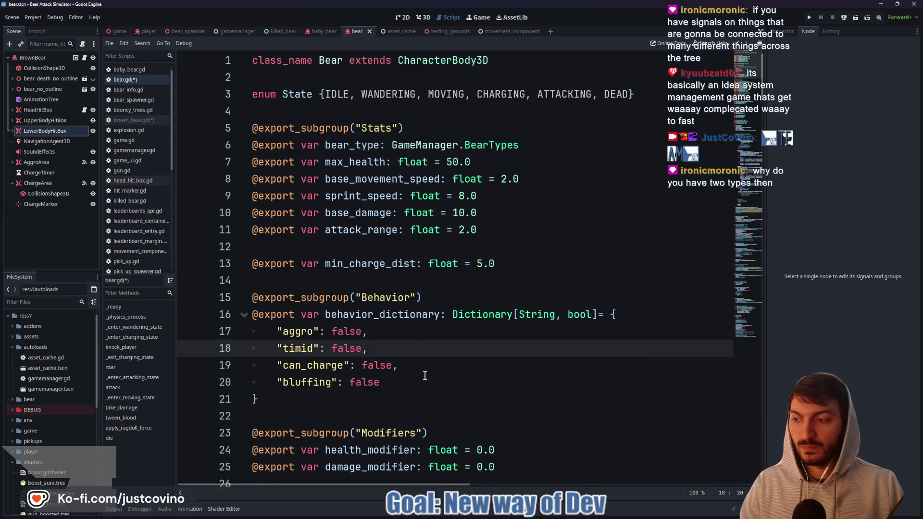
pyautogui.click(426, 377)
pyautogui.hotkey('ctrl', 's')
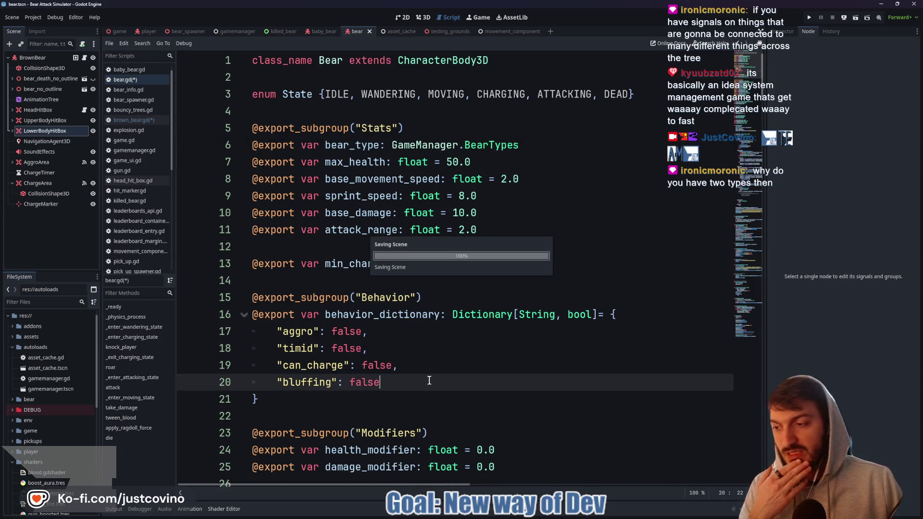
# Show BrownBear's properties in the Inspector, then select the 'type = bear_type' line.
pyautogui.scroll(-1, 431, 382)
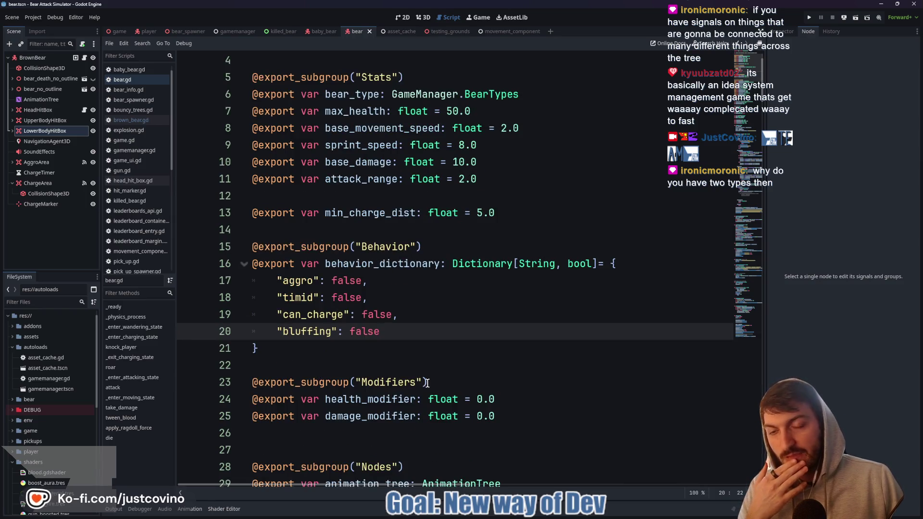
pyautogui.scroll(-5, 423, 380)
pyautogui.scroll(-5, 419, 374)
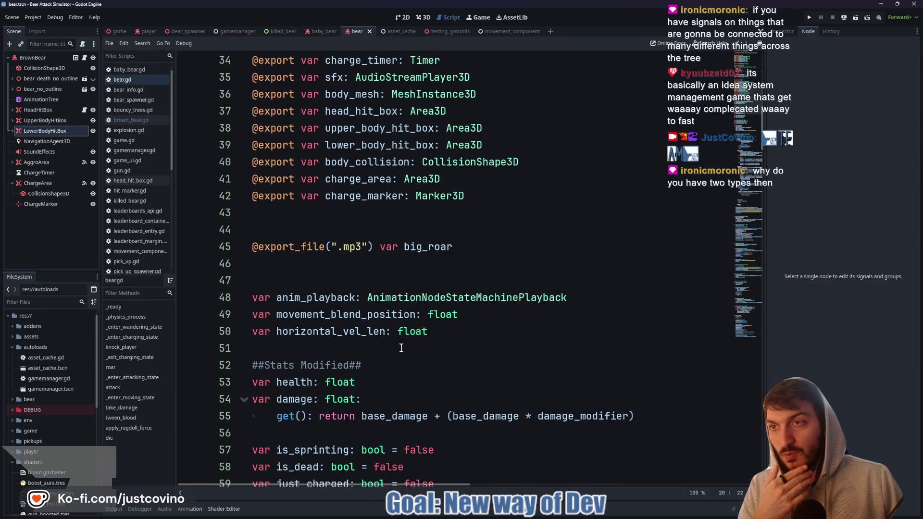
pyautogui.click(32, 57)
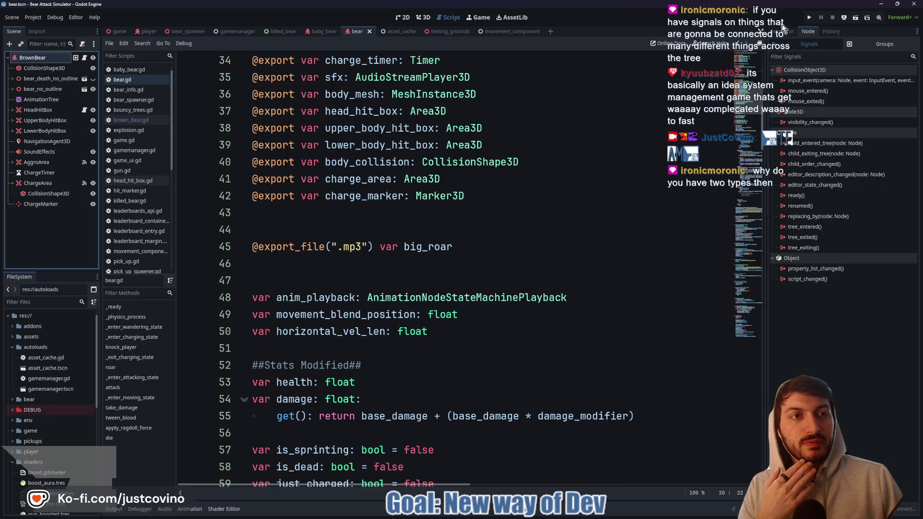
pyautogui.click(783, 31)
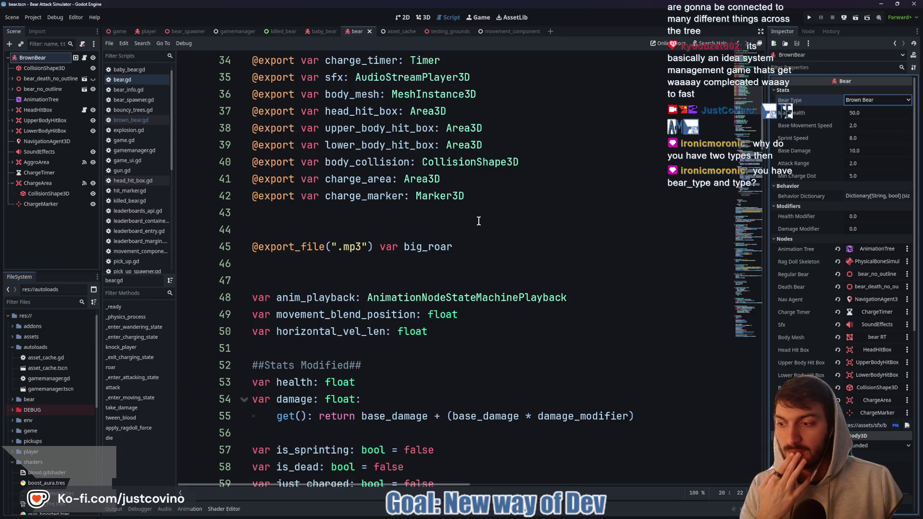
pyautogui.scroll(-4, 469, 230)
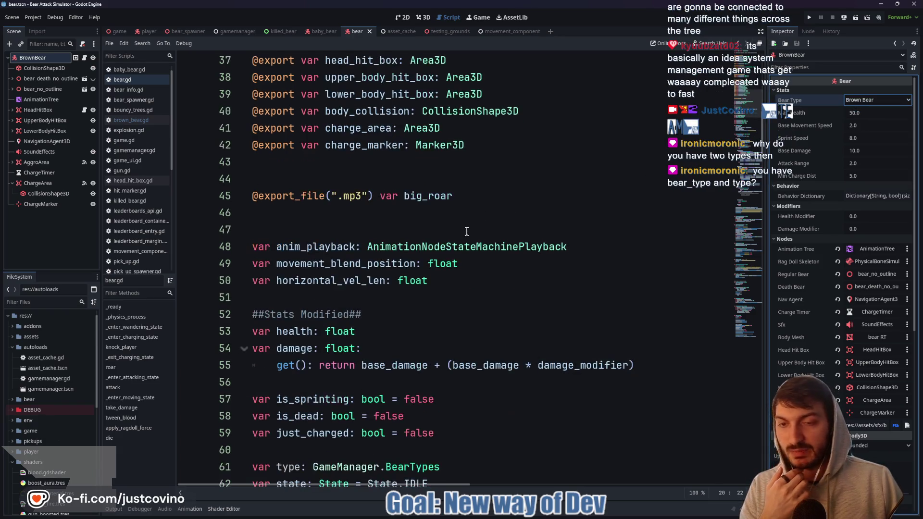
pyautogui.scroll(-4, 464, 237)
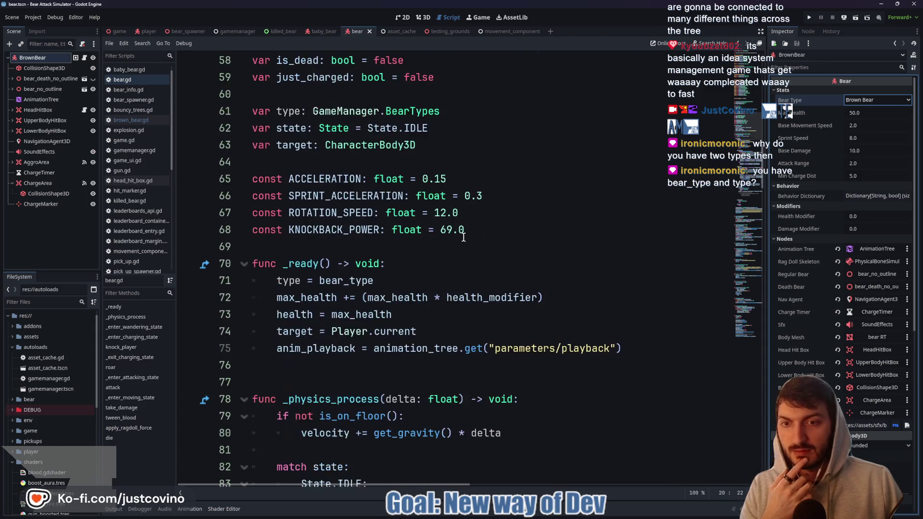
pyautogui.click(399, 281)
pyautogui.hotkey('shift', 'Home')
pyautogui.hotkey('shift', 'Home')
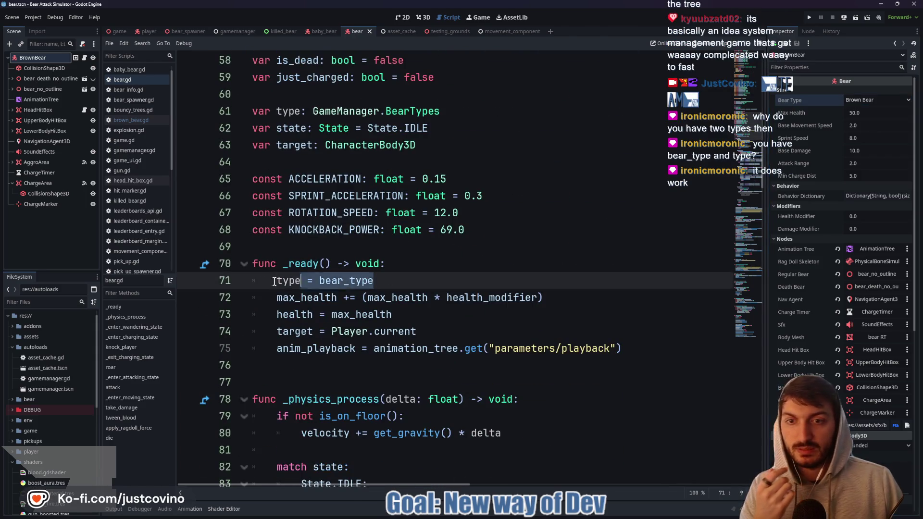
# Delete the 'type = bear_type' line and the 'var type' declaration.
pyautogui.press('BackSpace')
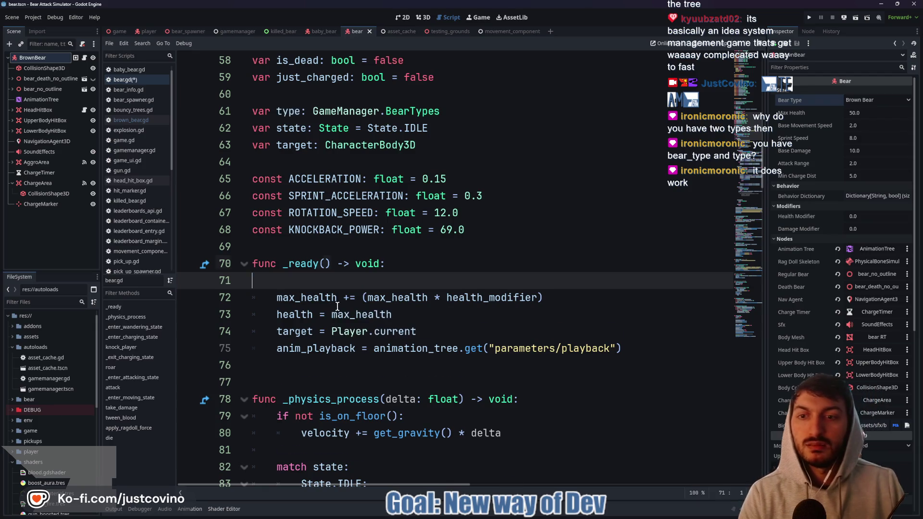
pyautogui.scroll(2, 327, 240)
pyautogui.click(336, 162)
pyautogui.tripleClick(314, 162)
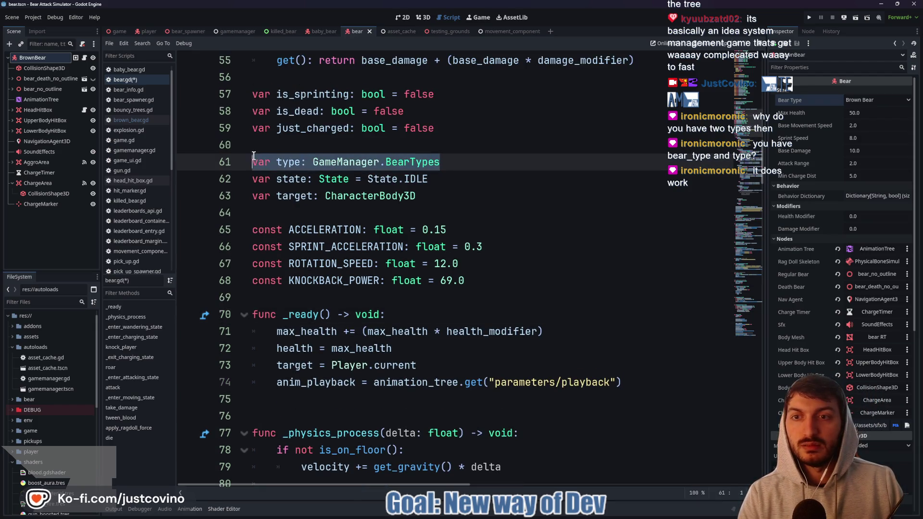
pyautogui.press('BackSpace')
pyautogui.press('BackSpace')
pyautogui.press('Return')
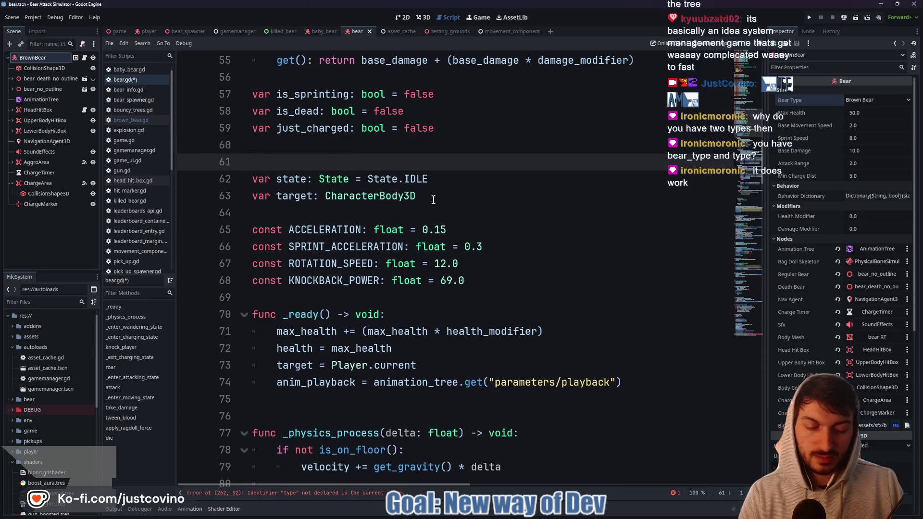
# Restore die()'s emit call to emit(bear_type) and save.
pyautogui.scroll(15, 441, 199)
pyautogui.scroll(-20, 444, 219)
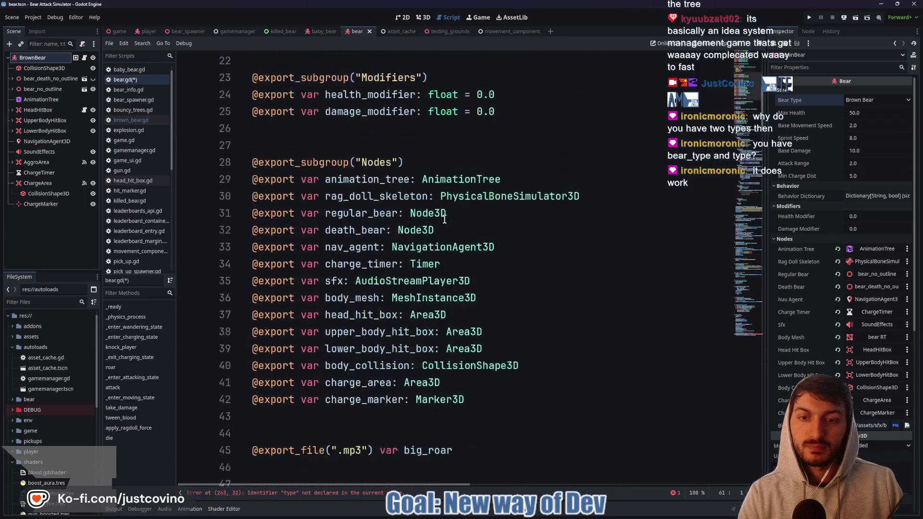
pyautogui.scroll(-20, 453, 304)
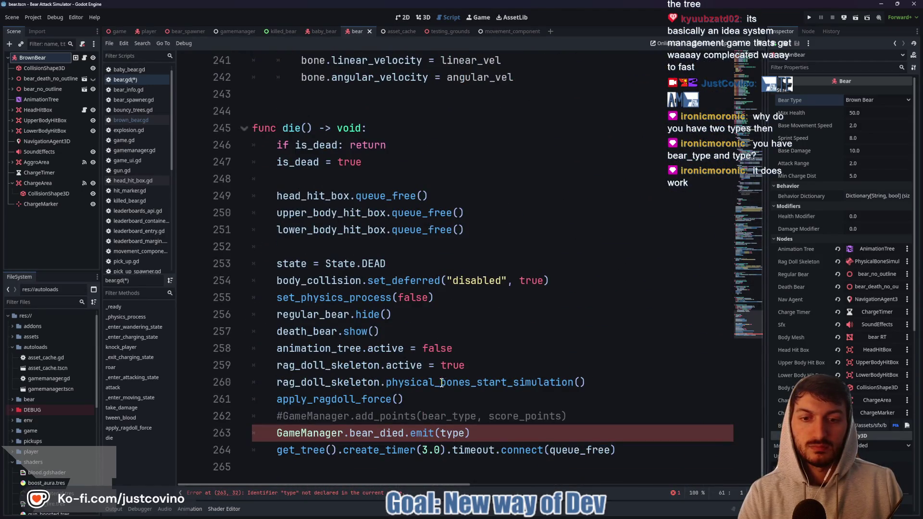
pyautogui.click(441, 432)
pyautogui.write('bear_')
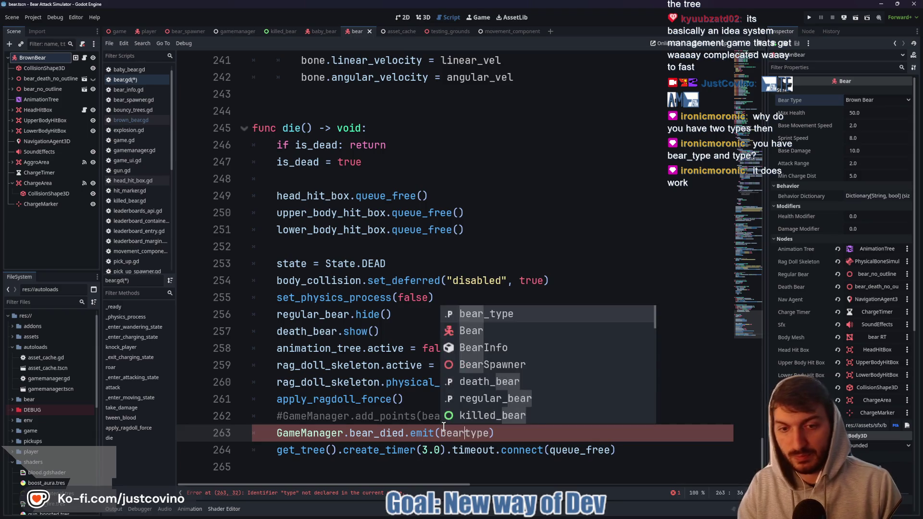
pyautogui.press('End')
pyautogui.hotkey('ctrl', 's')
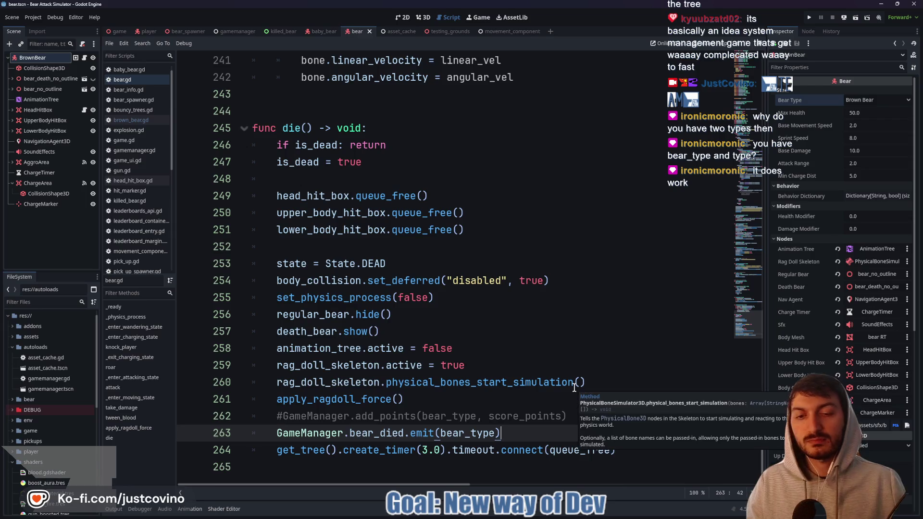
# Scroll up to _ready and place the caret on the empty line after anim_playback.
pyautogui.scroll(20, 543, 345)
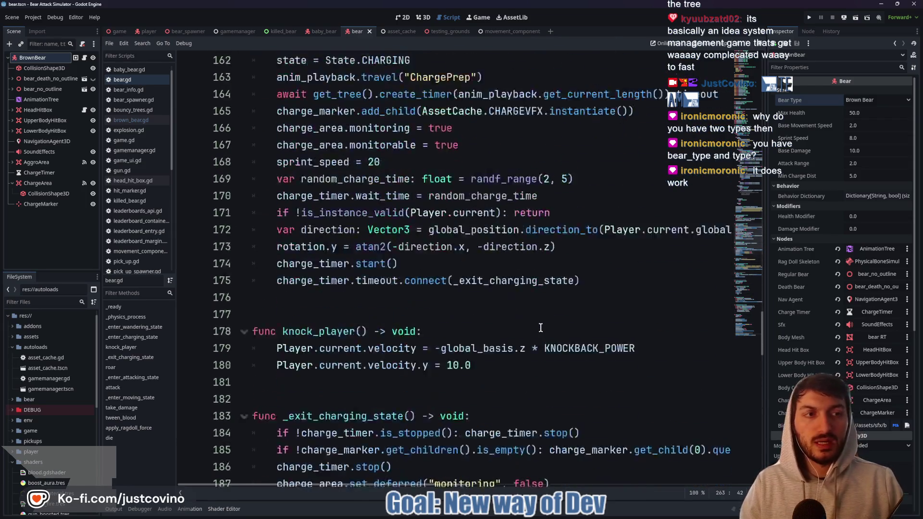
pyautogui.scroll(12, 524, 326)
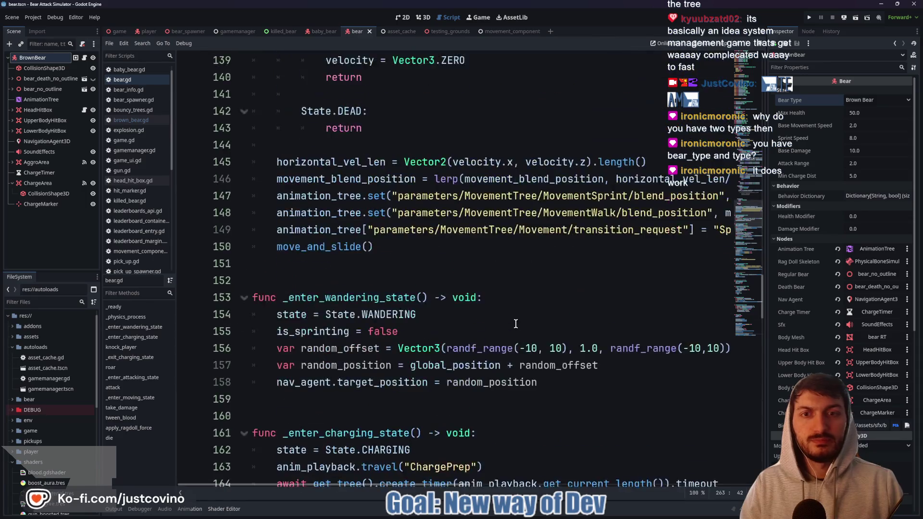
pyautogui.scroll(20, 510, 327)
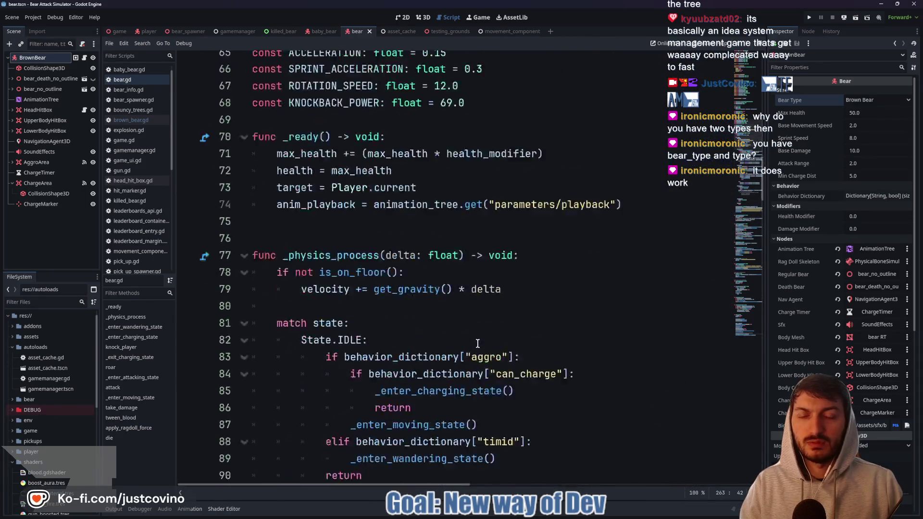
pyautogui.scroll(4, 469, 320)
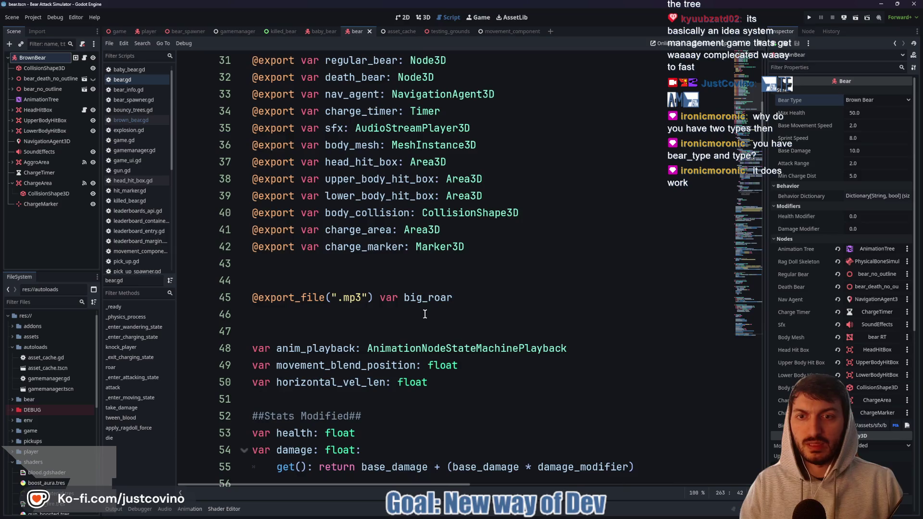
pyautogui.scroll(-10, 414, 332)
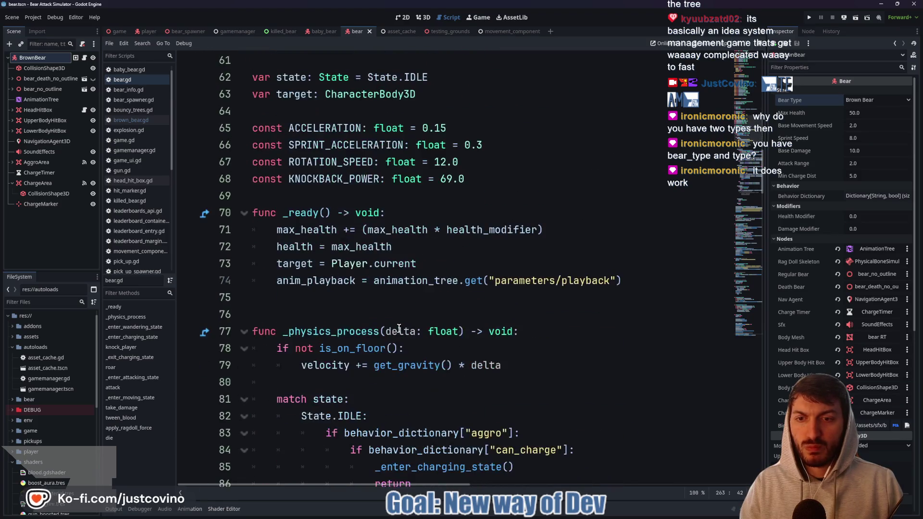
pyautogui.click(404, 294)
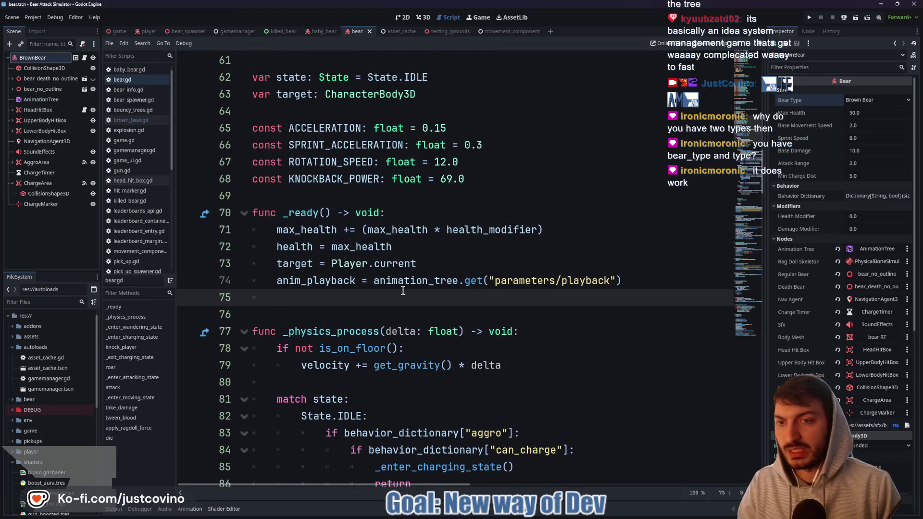
pyautogui.write('hea')
pyautogui.press('Return')
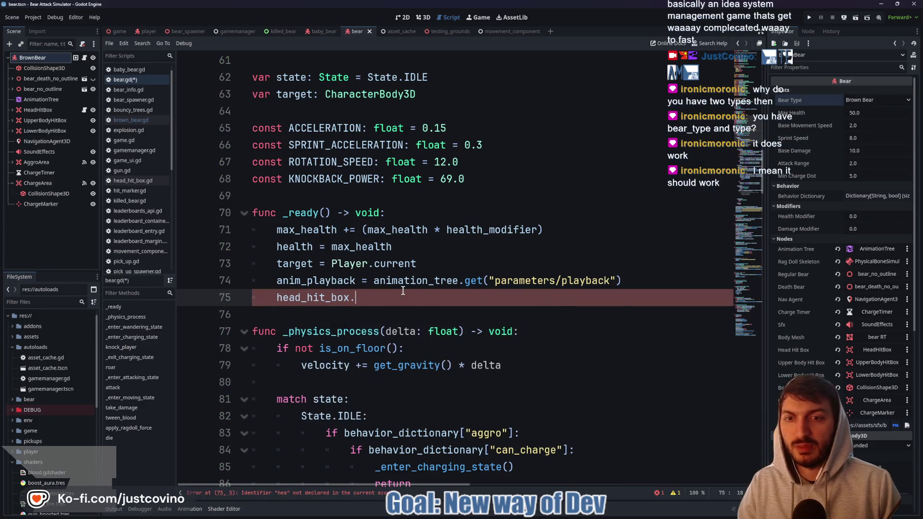
pyautogui.write('.hit')
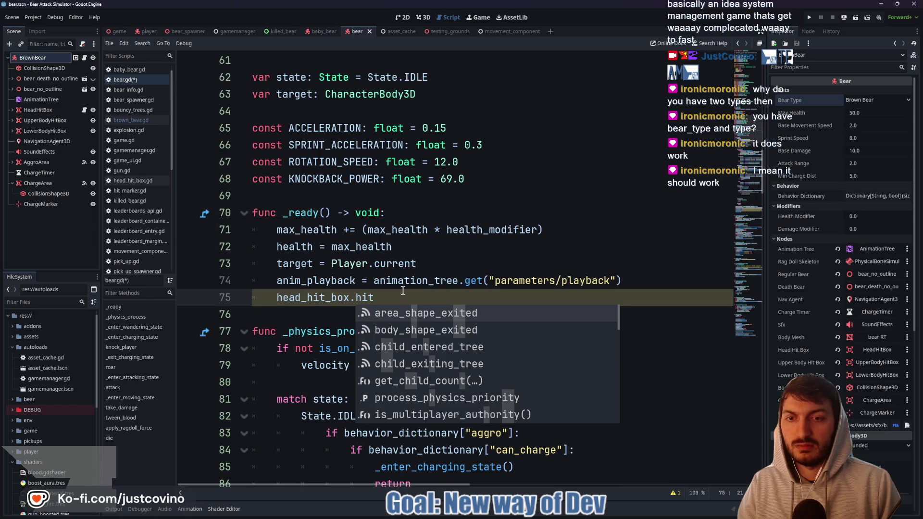
pyautogui.press('BackSpace')
pyautogui.press('BackSpace')
pyautogui.press('BackSpace')
pyautogui.write('box')
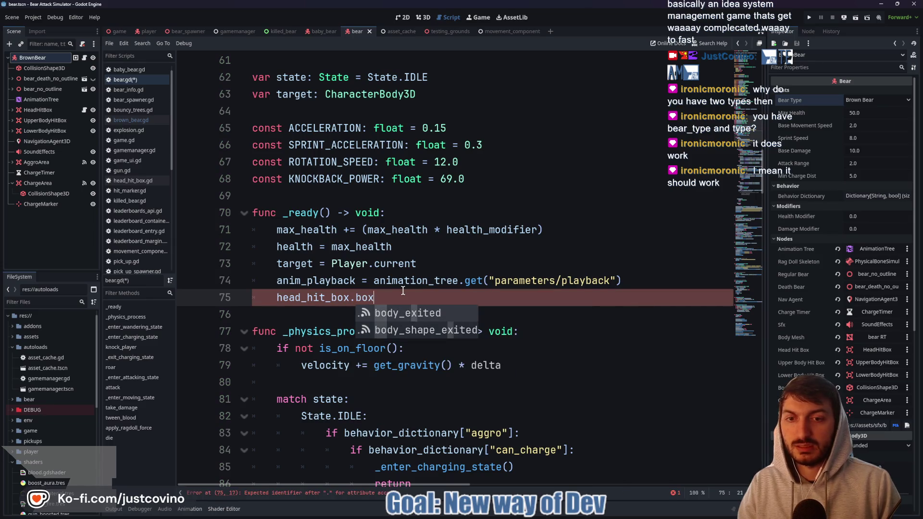
pyautogui.press('BackSpace')
pyautogui.press('BackSpace')
pyautogui.press('BackSpace')
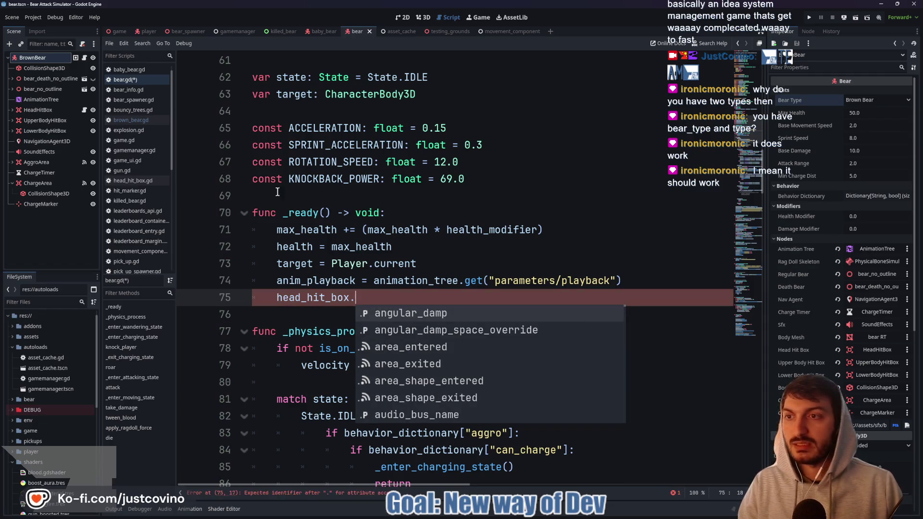
pyautogui.click(85, 110)
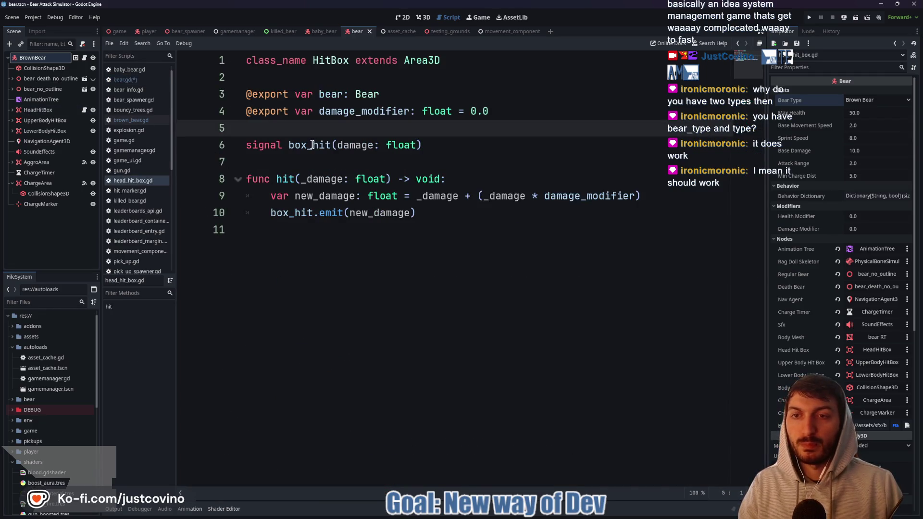
pyautogui.click(85, 58)
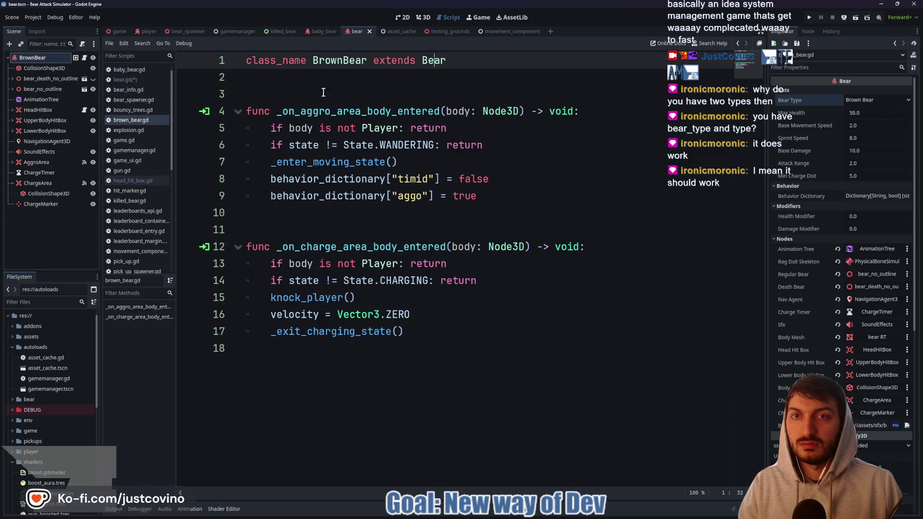
pyautogui.keyDown('ctrl'); pyautogui.click(434, 61); pyautogui.keyUp('ctrl')
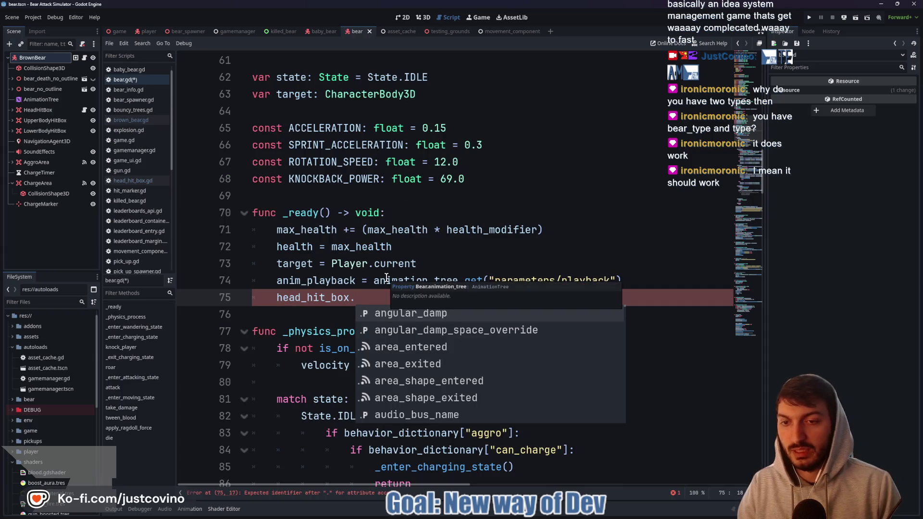
pyautogui.write('box_hit')
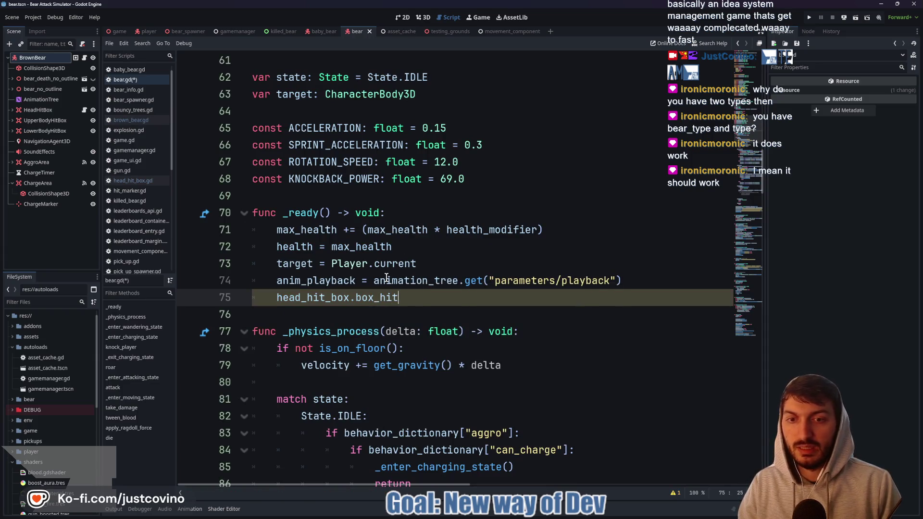
pyautogui.write('.connect')
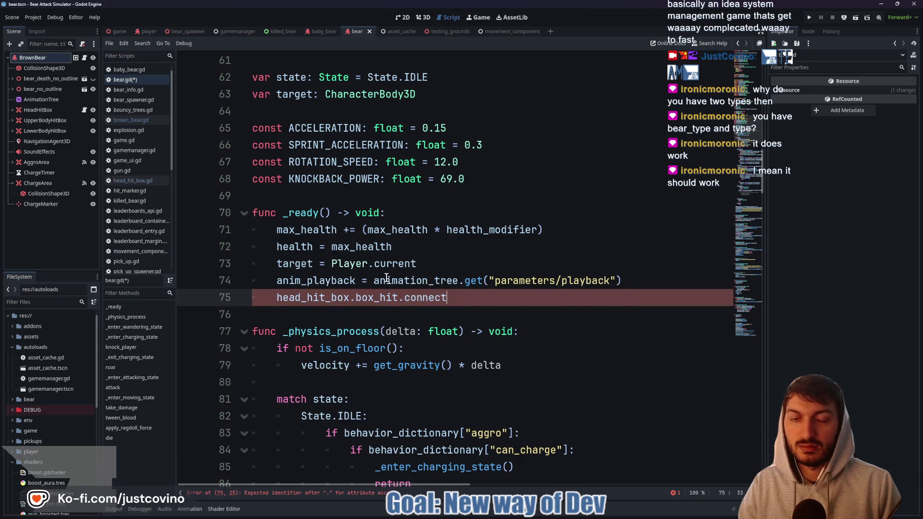
pyautogui.press('Return')
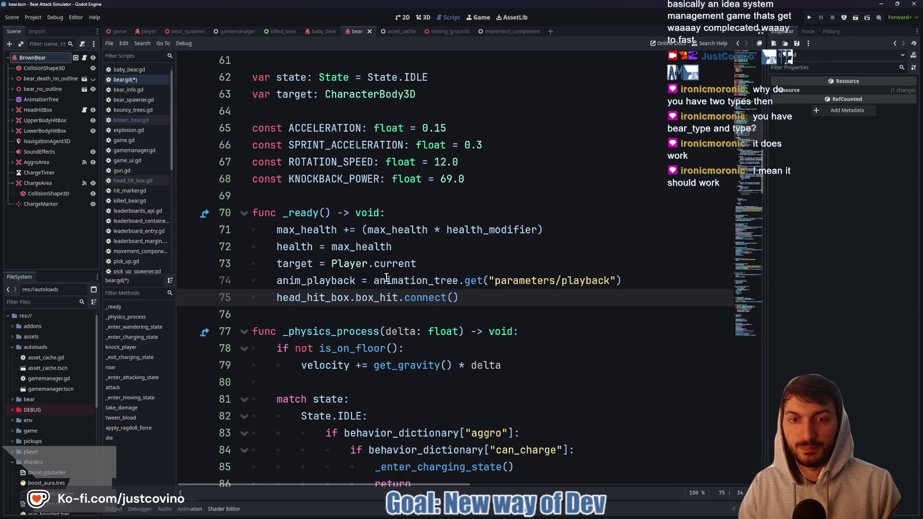
pyautogui.write('take')
pyautogui.press('Return')
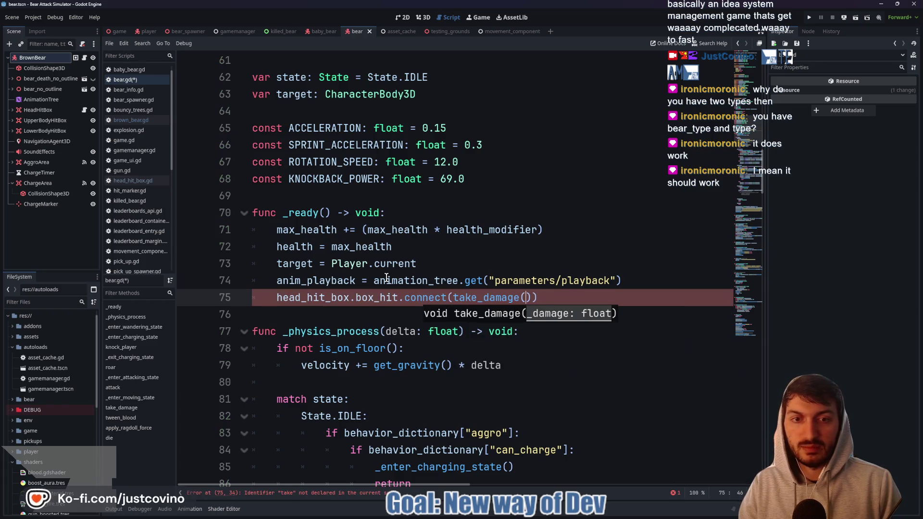
pyautogui.press('BackSpace')
pyautogui.write('.bind')
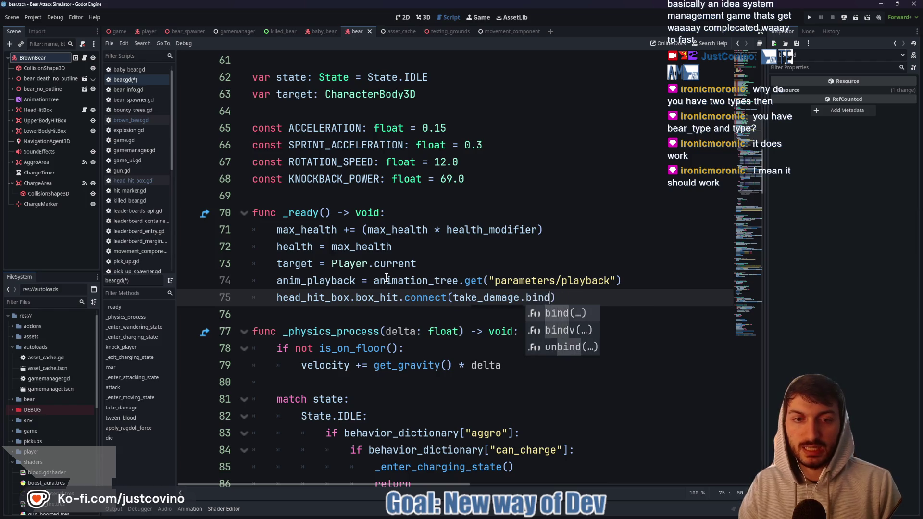
pyautogui.press('Return')
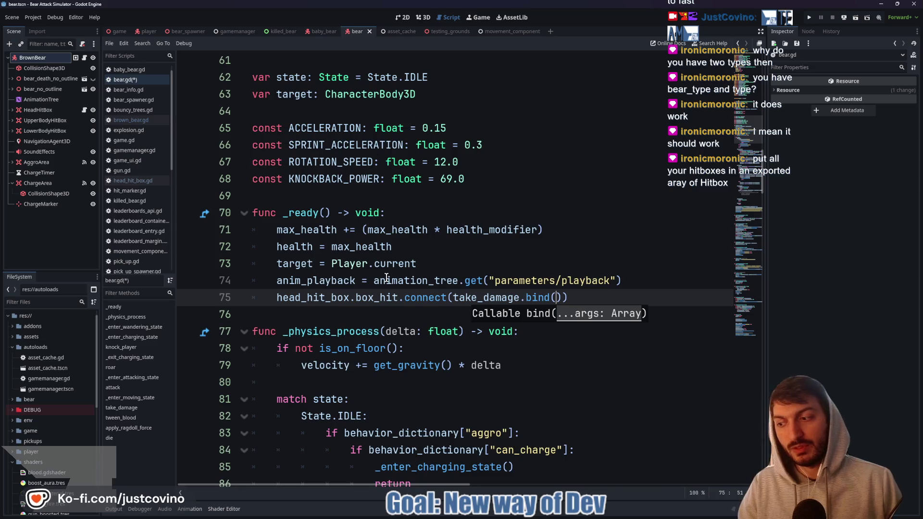
pyautogui.click(488, 298)
pyautogui.moveTo(582, 298); pyautogui.dragTo(273, 299)
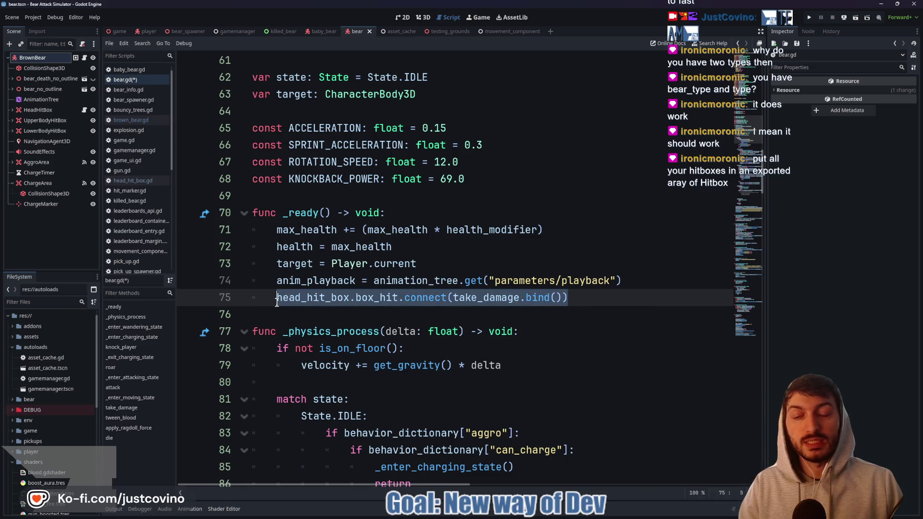
pyautogui.press('BackSpace')
pyautogui.scroll(19, 316, 267)
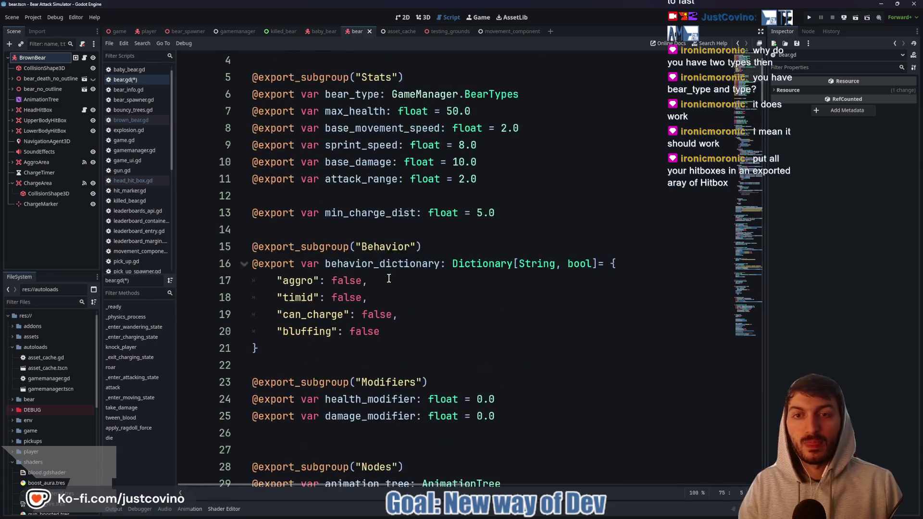
pyautogui.scroll(-6, 409, 231)
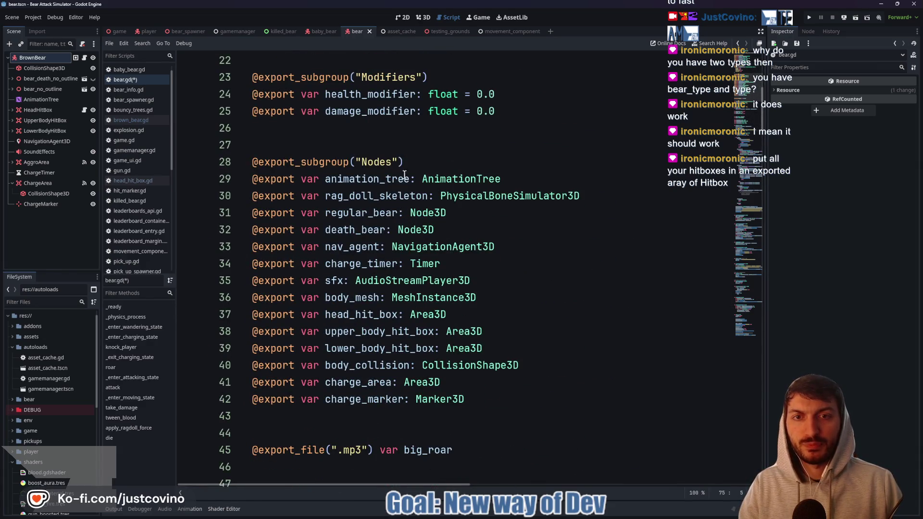
pyautogui.scroll(2, 348, 146)
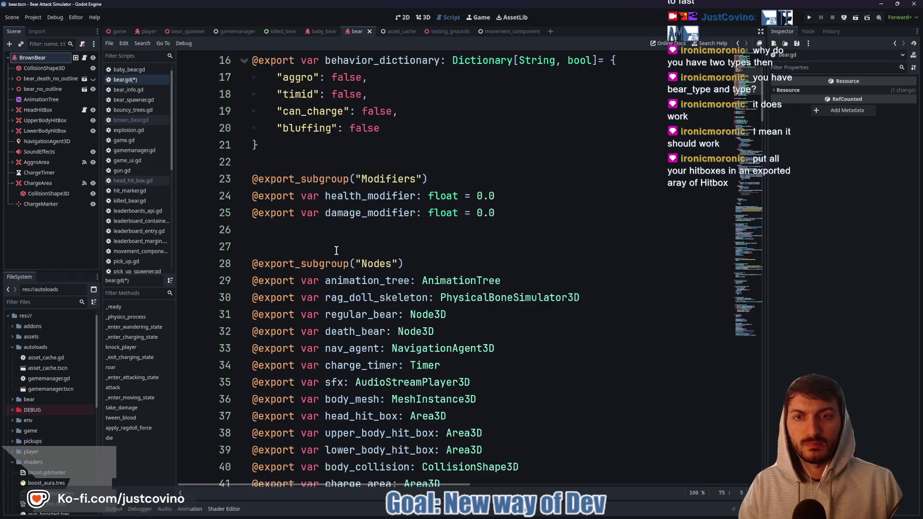
pyautogui.click(436, 243)
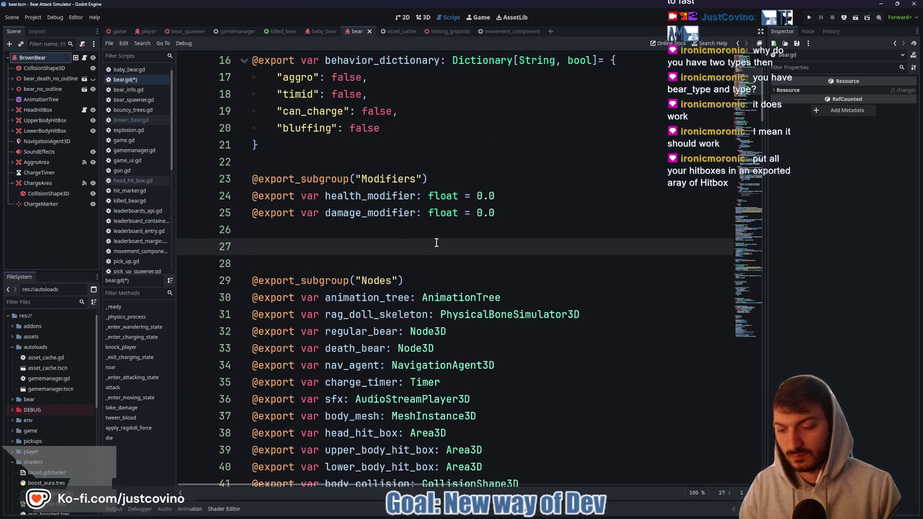
pyautogui.write('@export_sub')
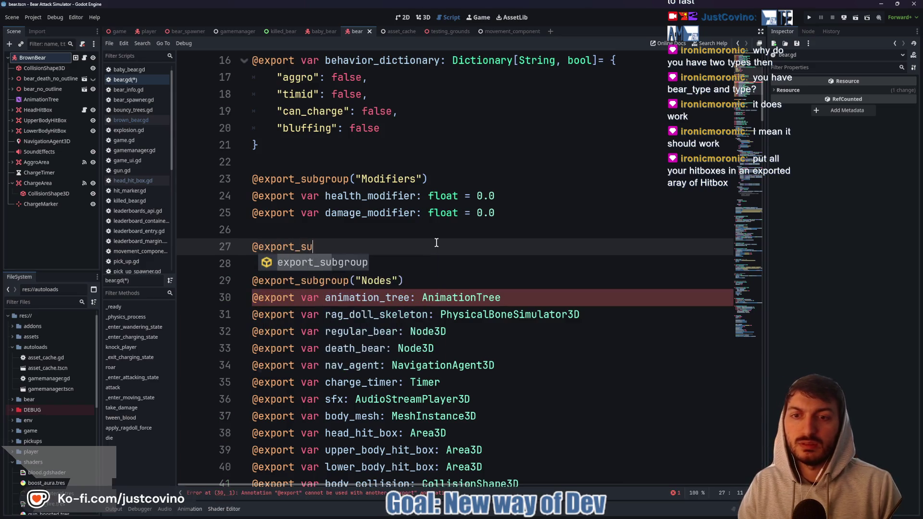
pyautogui.press('Return')
pyautogui.write('"Hit')
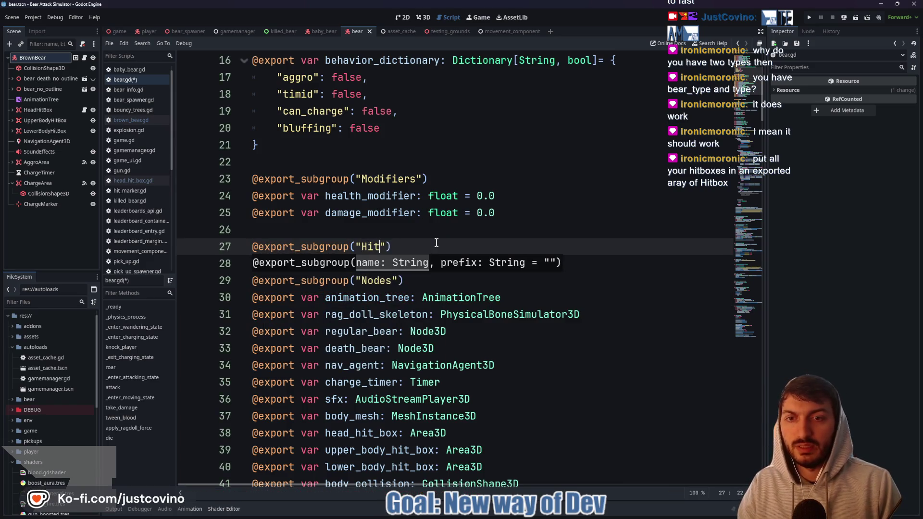
pyautogui.write('boxes')
pyautogui.press('End')
pyautogui.press('Return')
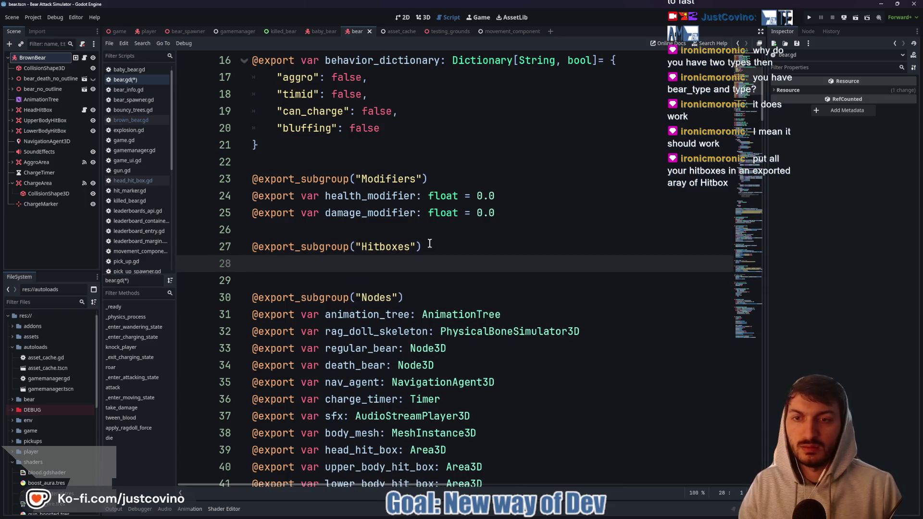
# Move the head, upper_body and lower_body hit box exports under Hitboxes and save.
pyautogui.scroll(-4, 426, 244)
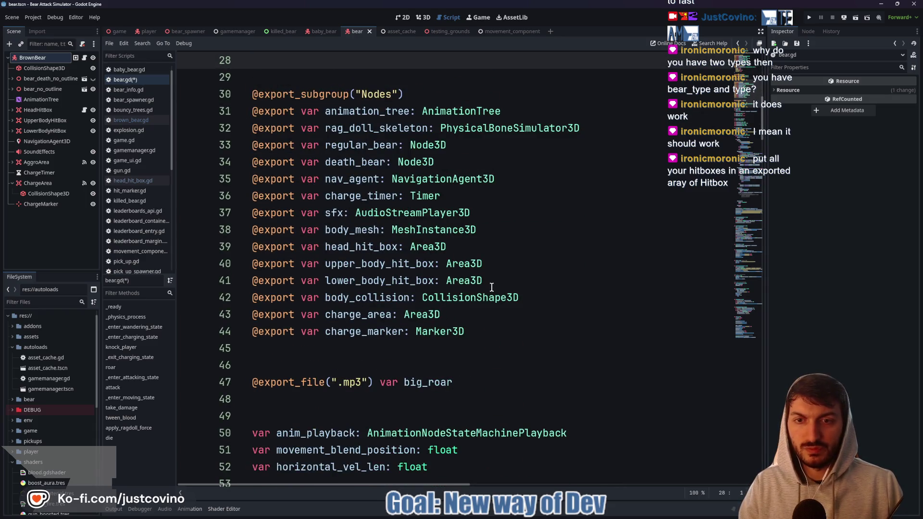
pyautogui.moveTo(467, 246); pyautogui.dragTo(252, 246)
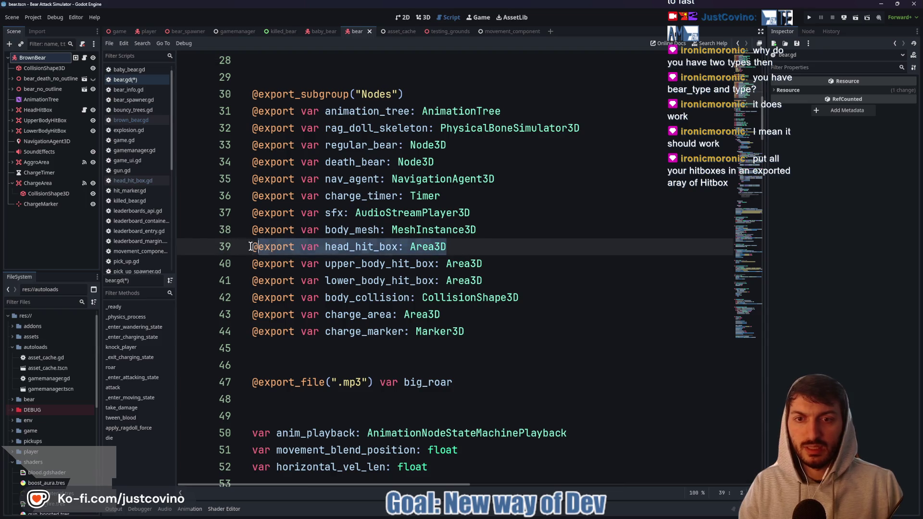
pyautogui.moveTo(327, 267)
pyautogui.mouseDown()
pyautogui.moveTo(503, 282)
pyautogui.moveTo(225, 281)
pyautogui.mouseUp()
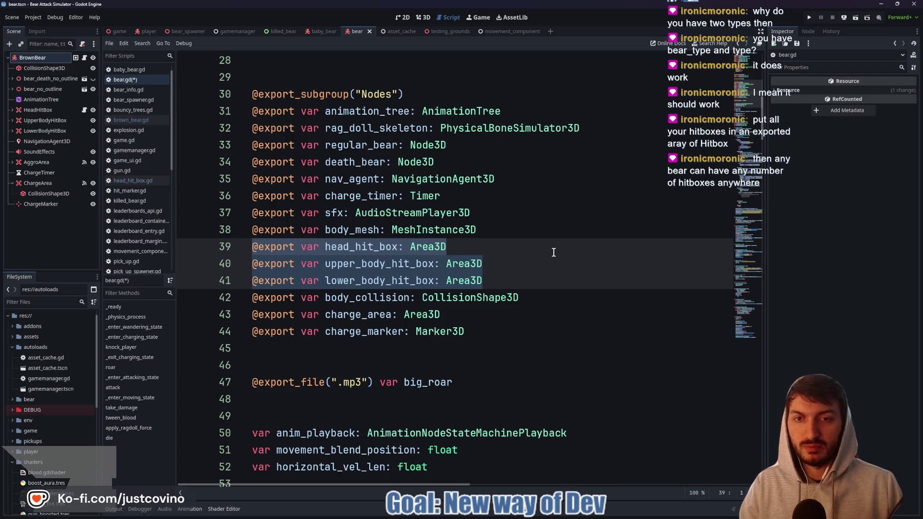
pyautogui.scroll(3, 557, 250)
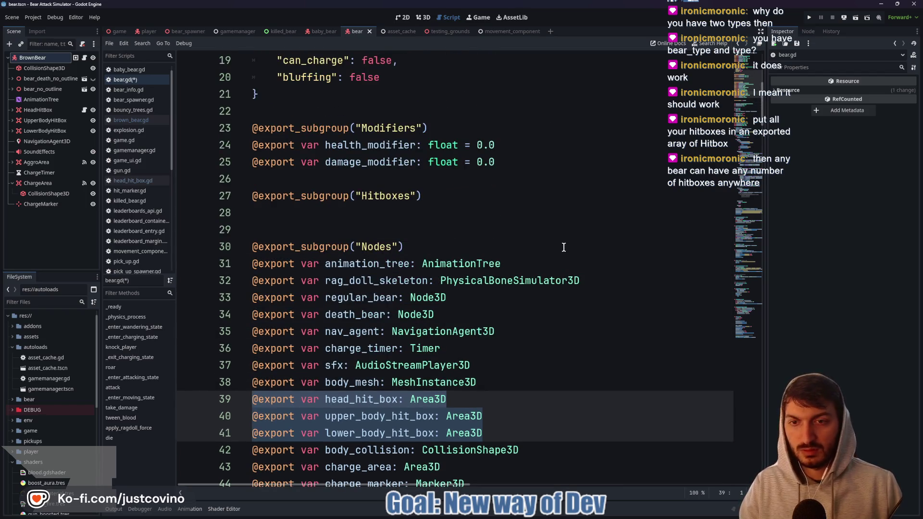
pyautogui.hotkey('alt', 'Up')
pyautogui.hotkey('alt', 'Up')
pyautogui.hotkey('alt', 'Up')
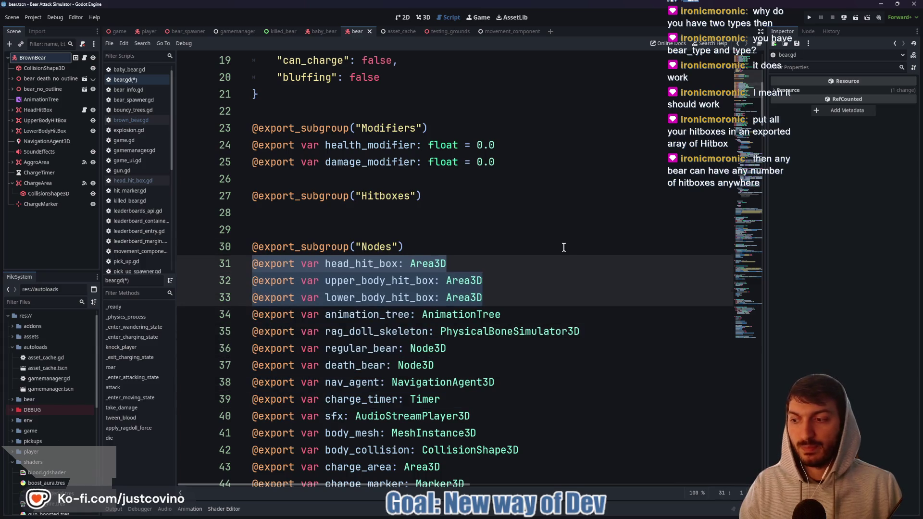
pyautogui.hotkey('alt', 'Up')
pyautogui.hotkey('alt', 'Up')
pyautogui.hotkey('alt', 'Up')
pyautogui.click(416, 268)
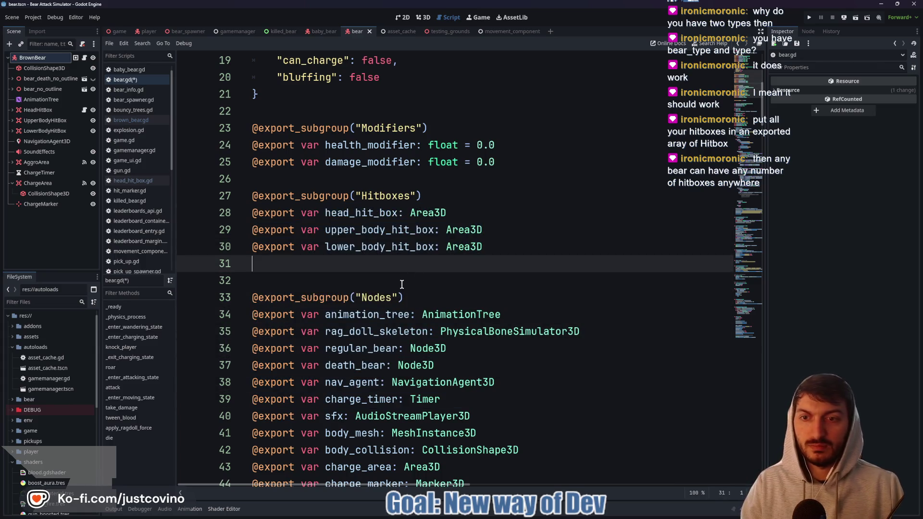
pyautogui.hotkey('ctrl', 's')
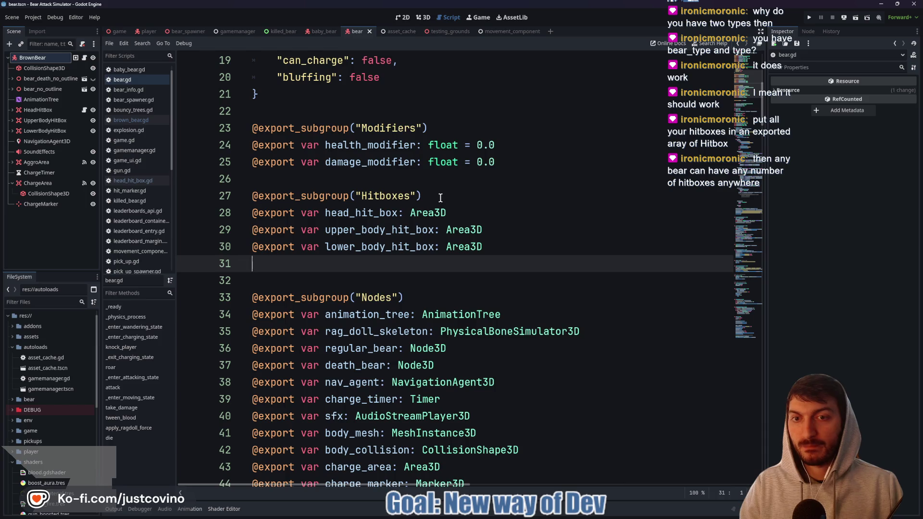
pyautogui.click(441, 198)
pyautogui.press('Return')
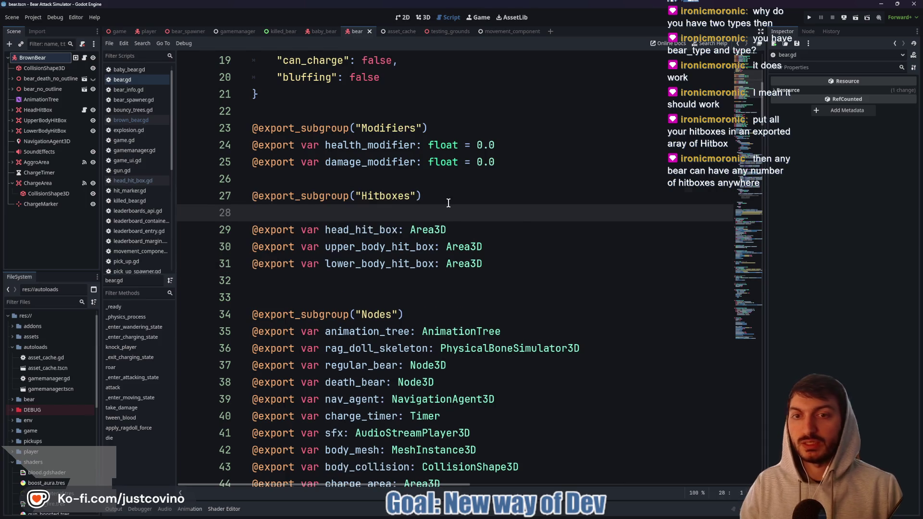
pyautogui.write('@export var hit_boxes: ')
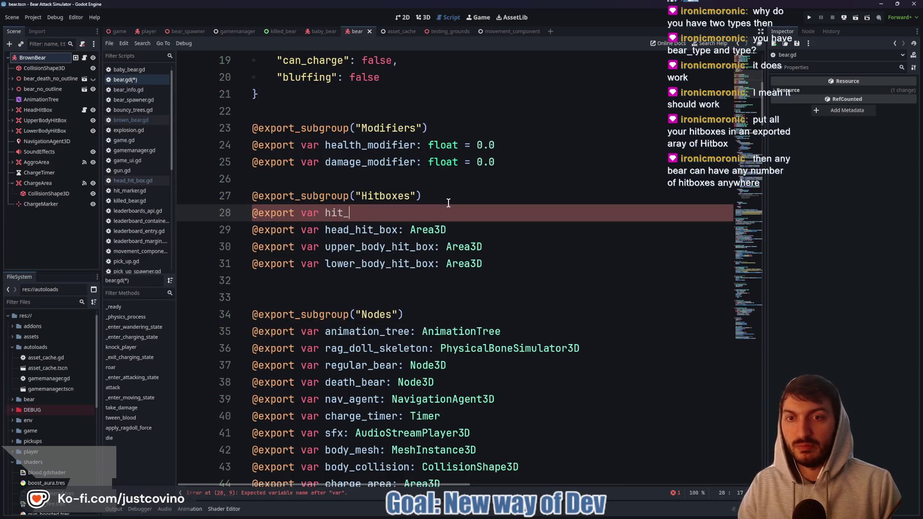
pyautogui.write('Array[A')
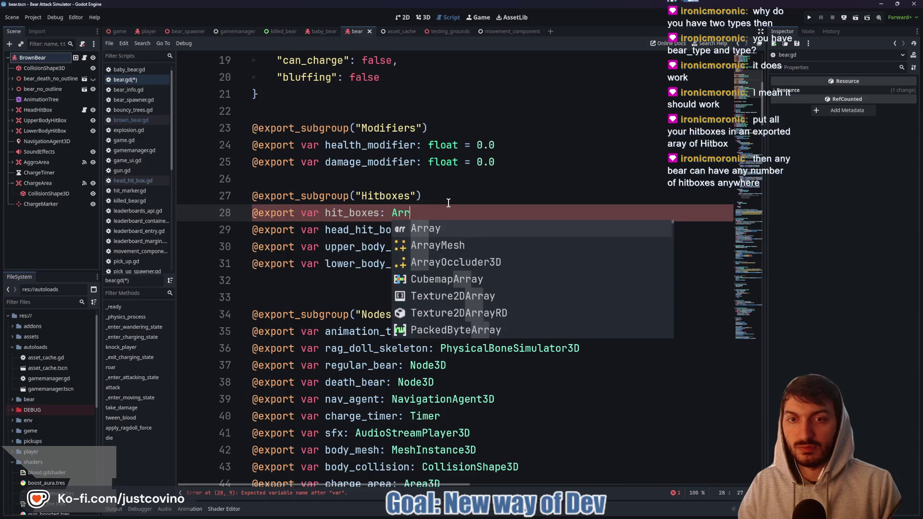
pyautogui.write('rea')
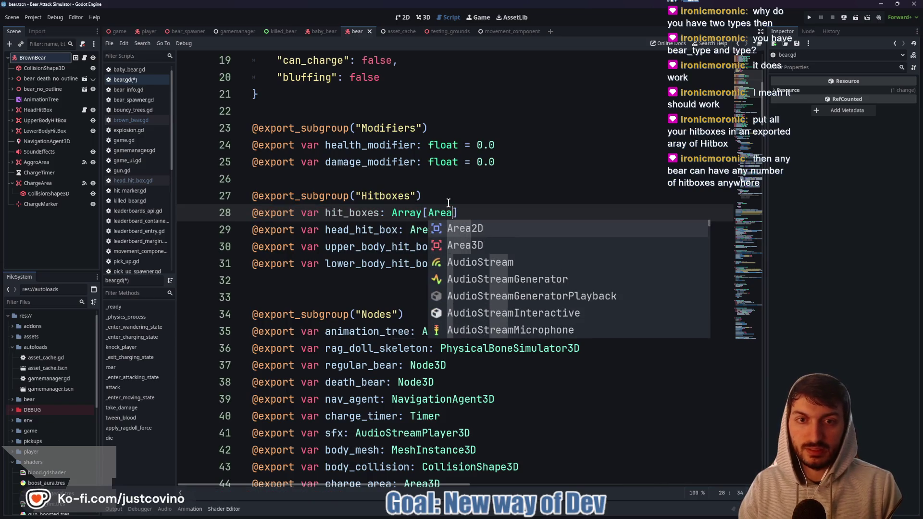
pyautogui.press('Return')
pyautogui.click(504, 261)
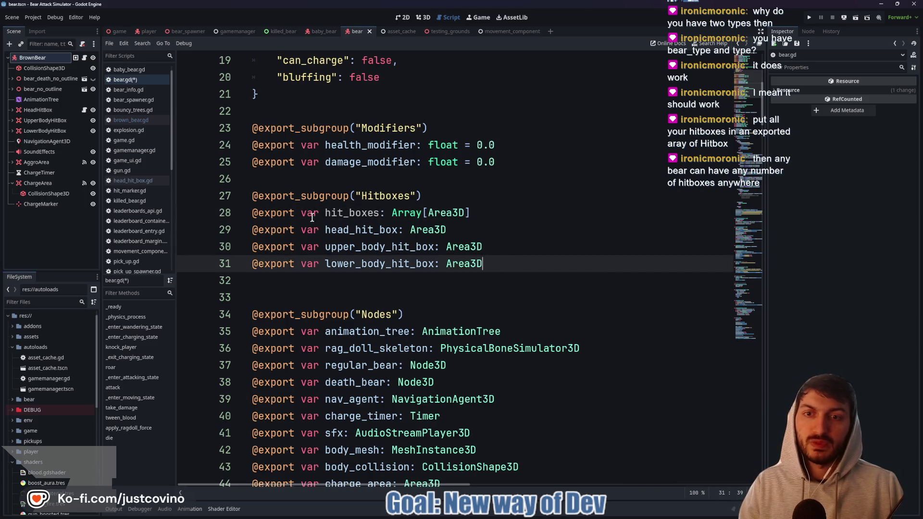
pyautogui.moveTo(515, 264)
pyautogui.mouseDown()
pyautogui.moveTo(243, 246)
pyautogui.moveTo(243, 231)
pyautogui.mouseUp()
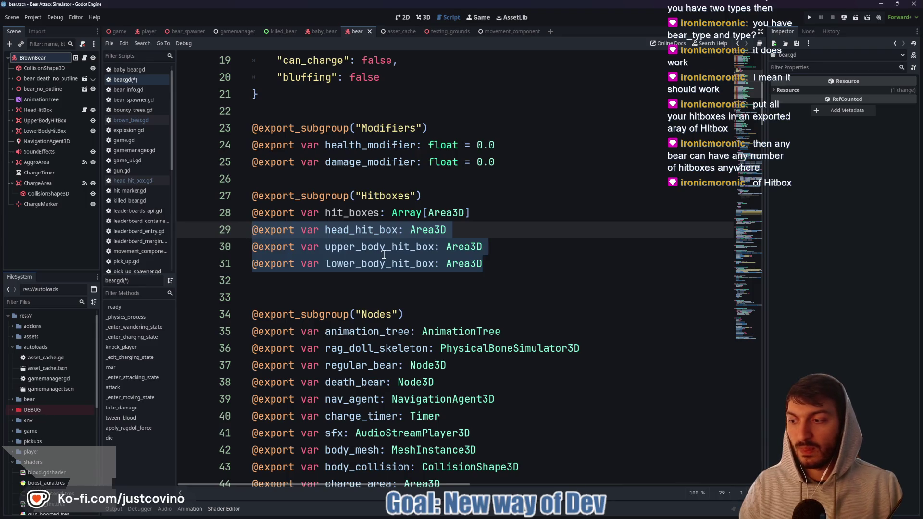
pyautogui.moveTo(464, 212); pyautogui.dragTo(430, 212)
pyautogui.write('Hit')
pyautogui.press('Return')
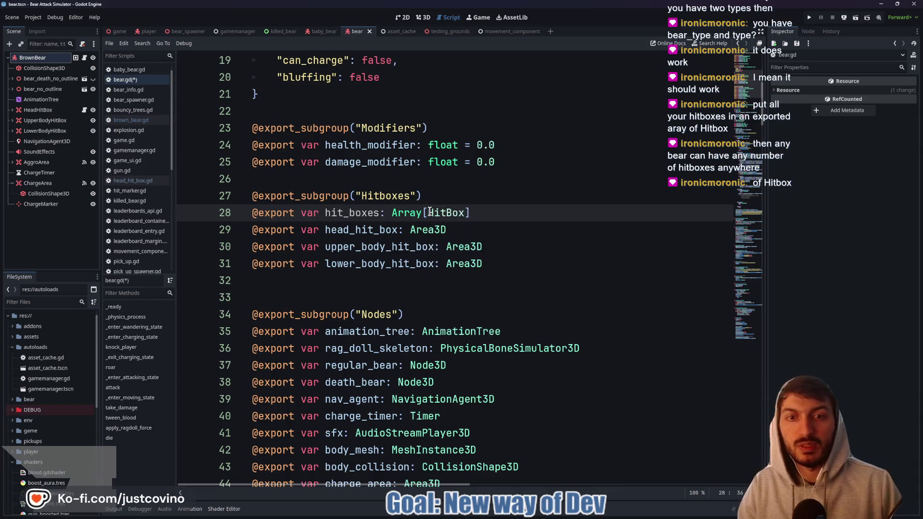
# Delete the three old hit box exports and the leftover blank line, then save.
pyautogui.moveTo(515, 264)
pyautogui.mouseDown()
pyautogui.moveTo(421, 264)
pyautogui.moveTo(250, 235)
pyautogui.mouseUp()
pyautogui.press('BackSpace')
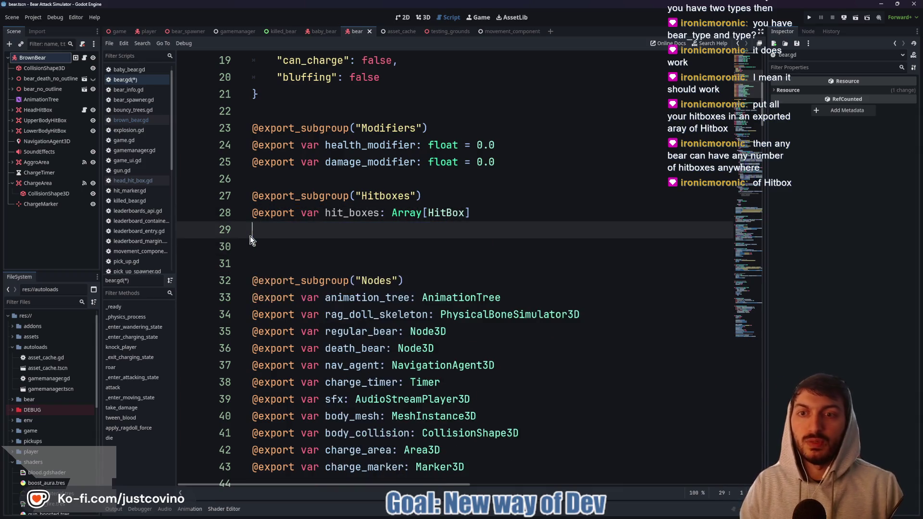
pyautogui.press('BackSpace')
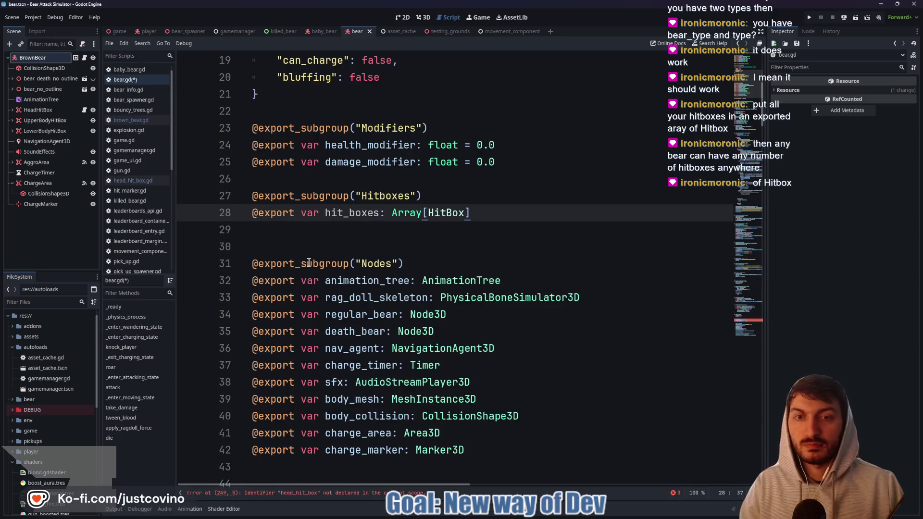
pyautogui.click(303, 240)
pyautogui.hotkey('ctrl', 's')
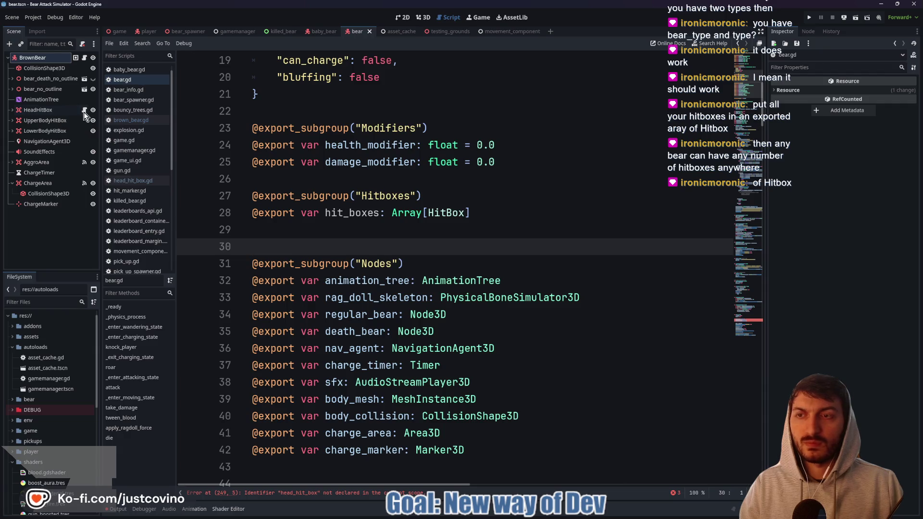
# Add HeadHitBox as element 0 of BrownBear's Hit Boxes array in the Inspector.
pyautogui.click(43, 58)
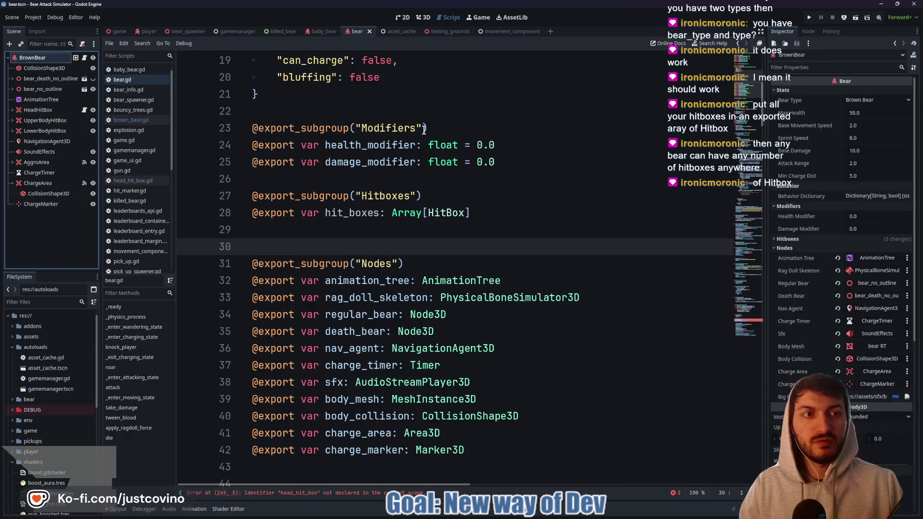
pyautogui.click(817, 247)
pyautogui.click(872, 249)
pyautogui.click(840, 275)
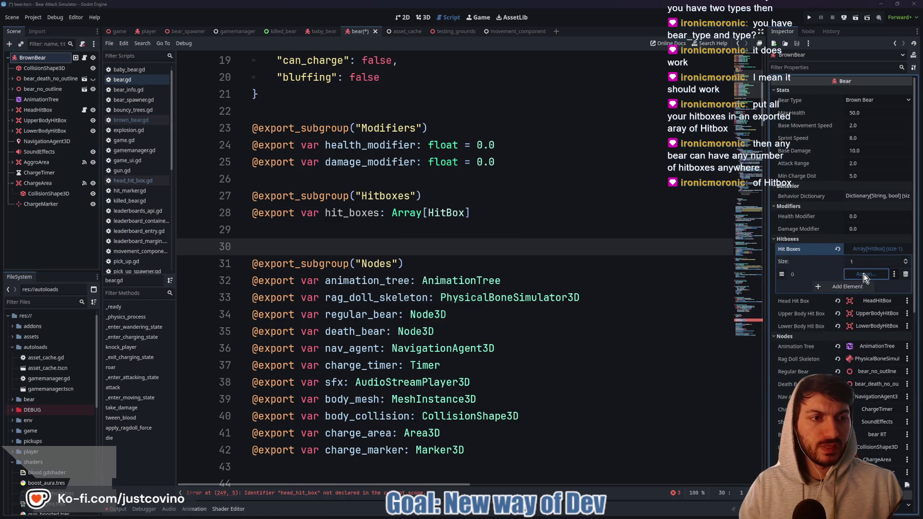
pyautogui.click(864, 275)
pyautogui.click(435, 177)
pyautogui.click(446, 375)
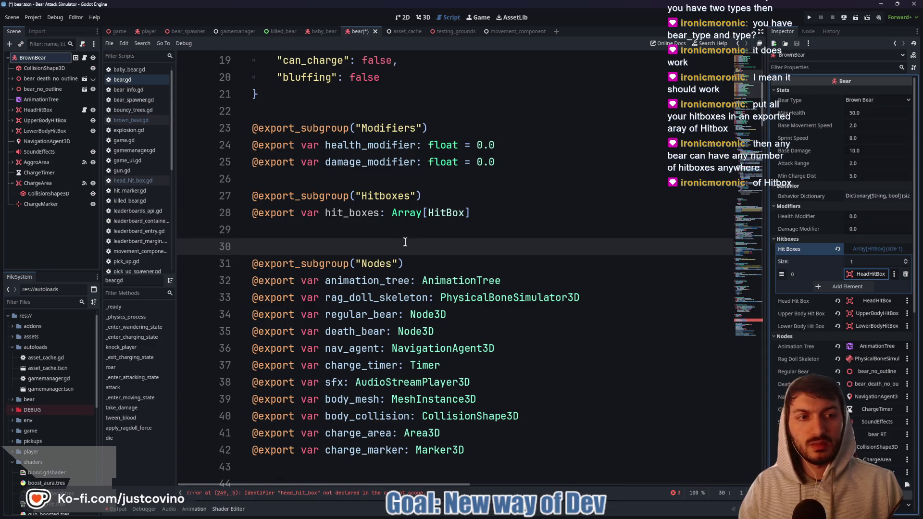
# Open the HitBox script head_hit_box.gd from the scene tree.
pyautogui.scroll(-5, 446, 264)
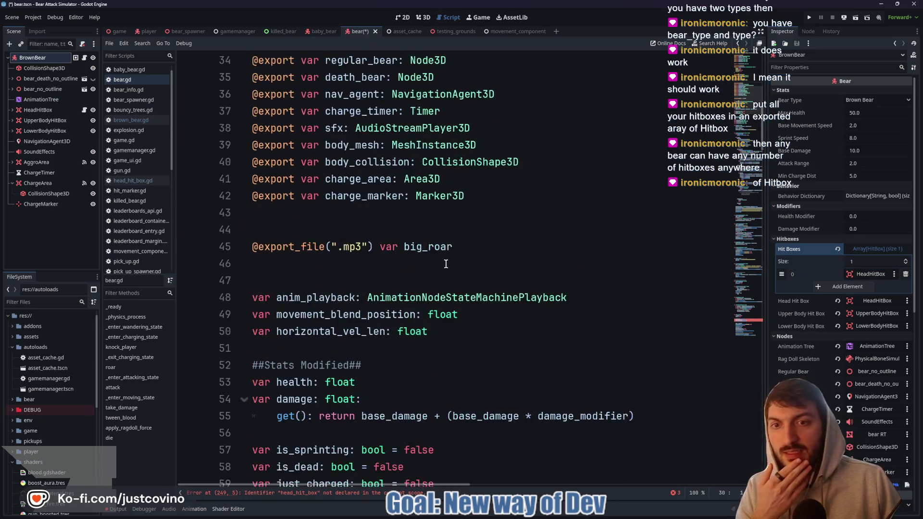
pyautogui.scroll(-9, 442, 265)
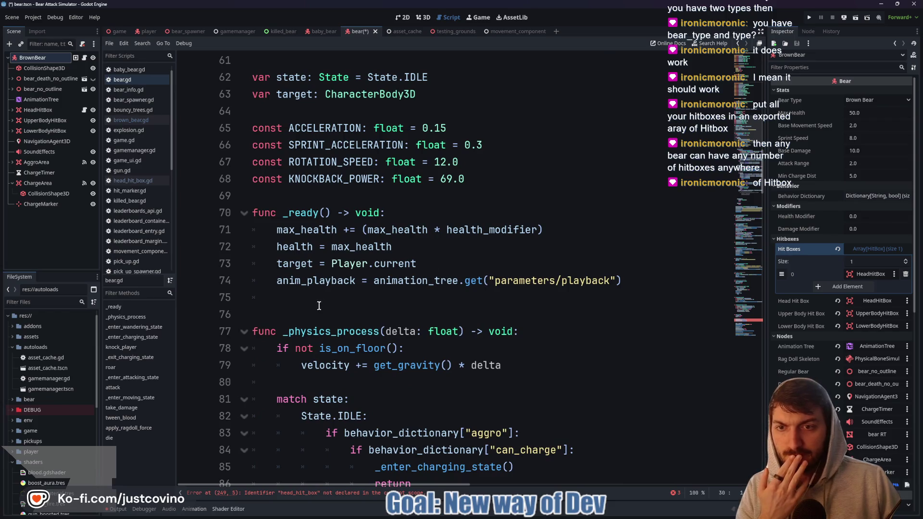
pyautogui.click(84, 110)
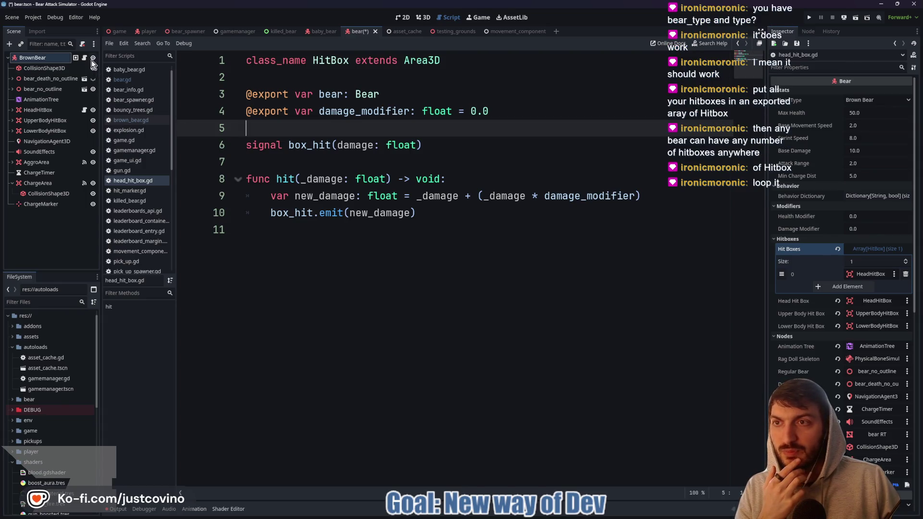
# Open BrownBear's parent script bear.gd and jump to the flagged error in die().
pyautogui.click(85, 61)
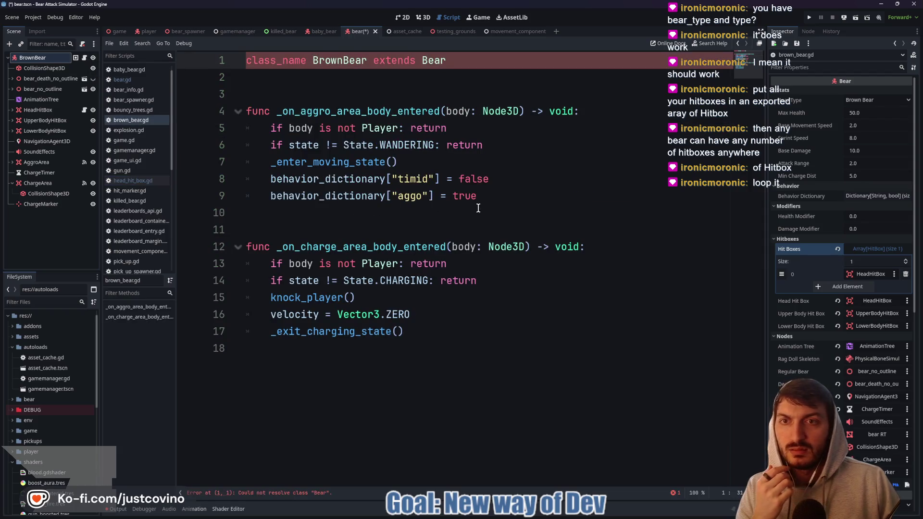
pyautogui.keyDown('ctrl'); pyautogui.click(428, 62); pyautogui.keyUp('ctrl')
pyautogui.scroll(-7, 416, 144)
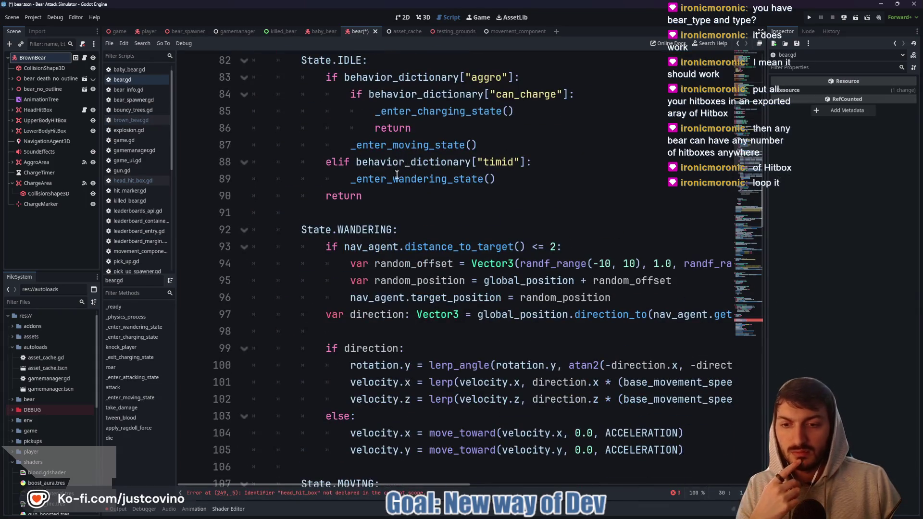
pyautogui.click(302, 496)
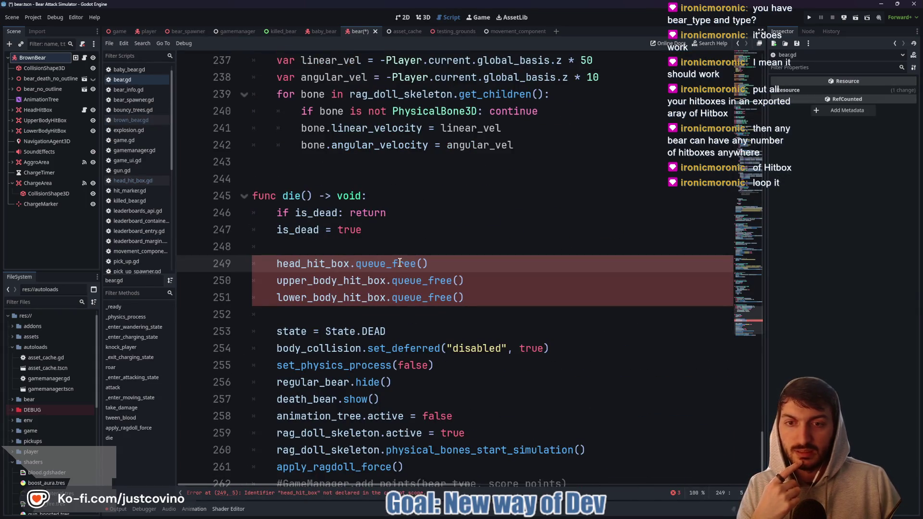
# Select the old hit box removal lines 249–251, then place the caret above die().
pyautogui.click(480, 297)
pyautogui.hotkey('shift', 'Left')
pyautogui.hotkey('shift', 'Left')
pyautogui.hotkey('shift', 'Left')
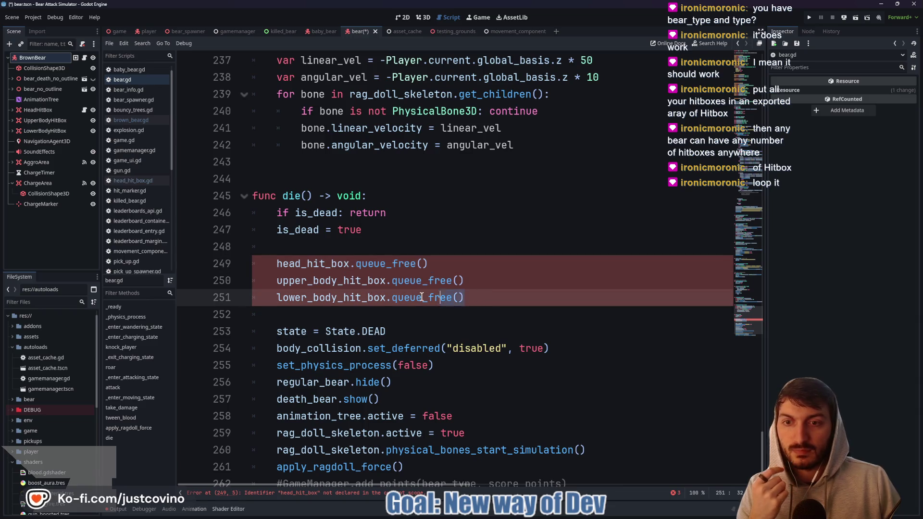
pyautogui.hotkey('shift', 'Up')
pyautogui.hotkey('shift', 'Up')
pyautogui.hotkey('shift', 'Home')
pyautogui.click(299, 173)
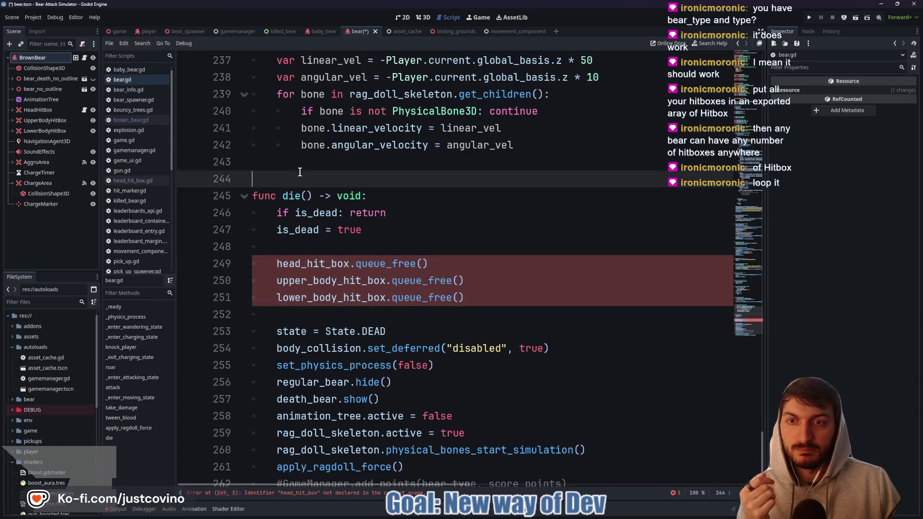
# Write func remove_hit_boxes() -> void that calls queue_free() on each box in hit_boxes.
pyautogui.press('Return')
pyautogui.press('Return')
pyautogui.press('Up')
pyautogui.press('Up')
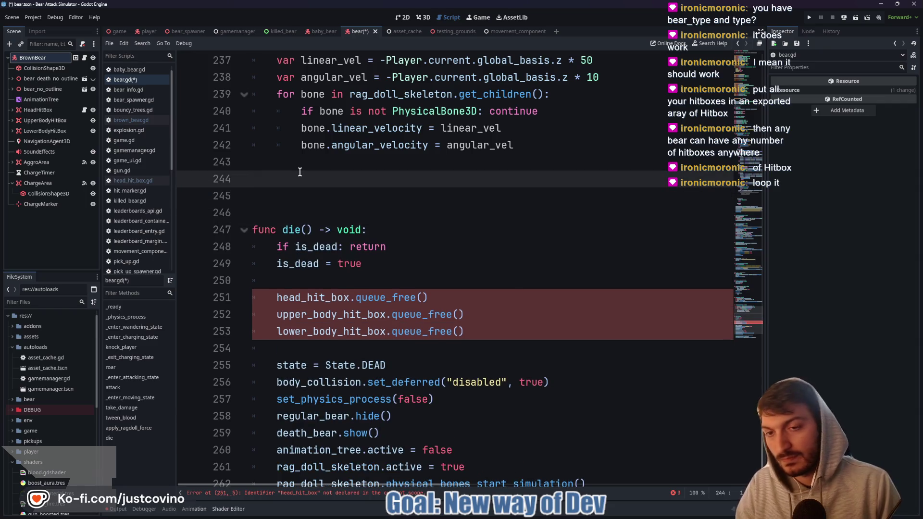
pyautogui.write('func remove_')
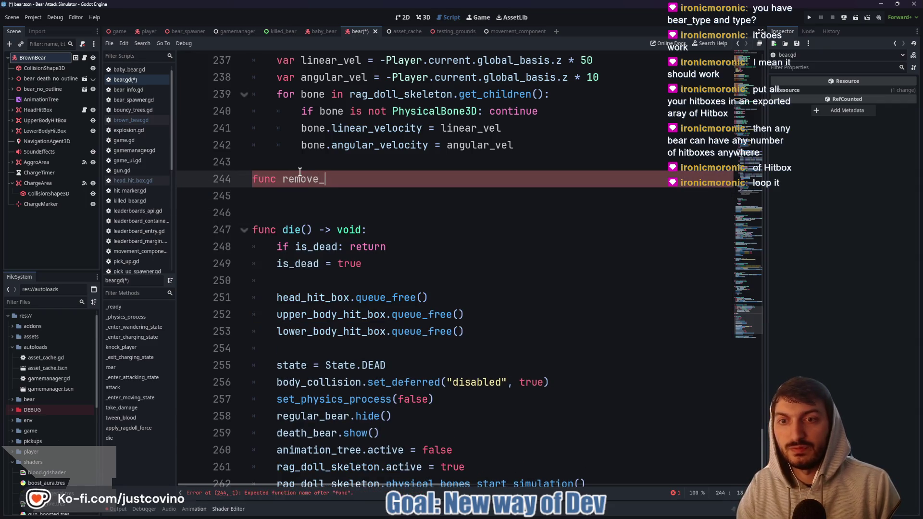
pyautogui.write('hit_boxes() -')
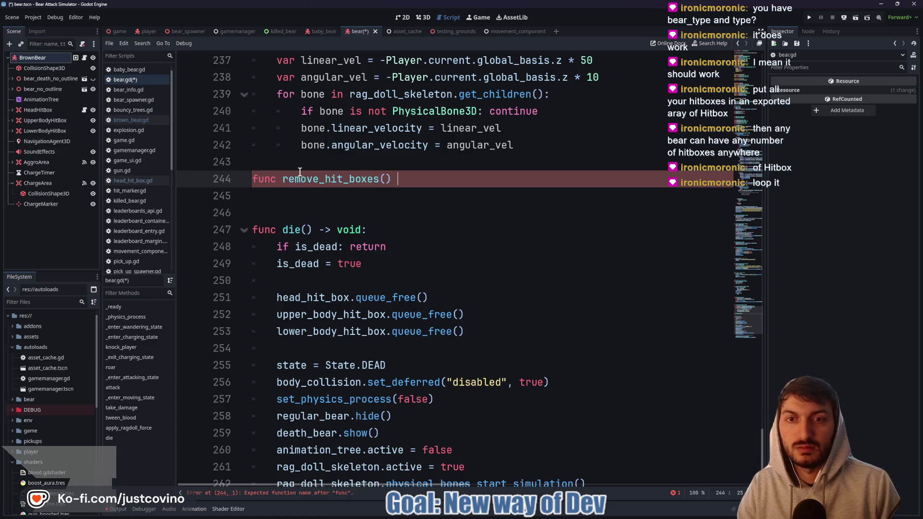
pyautogui.write('> void:')
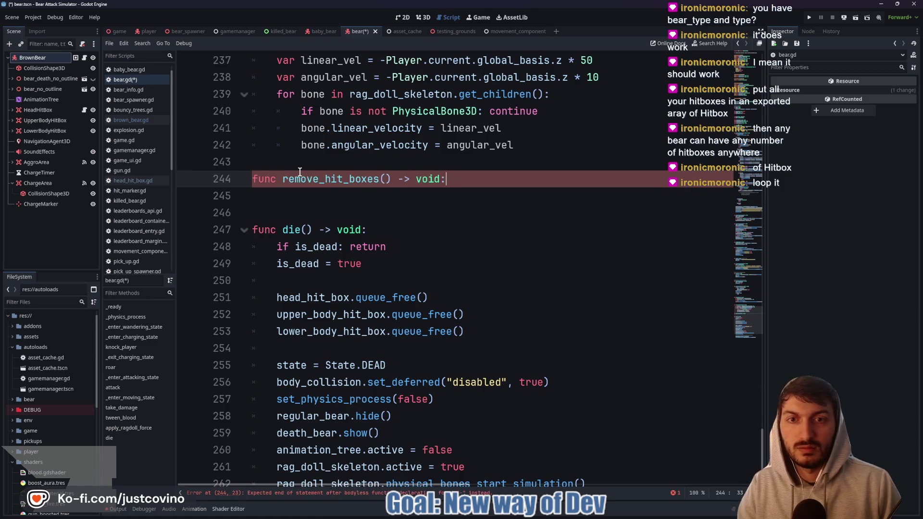
pyautogui.press('Return')
pyautogui.write('for ')
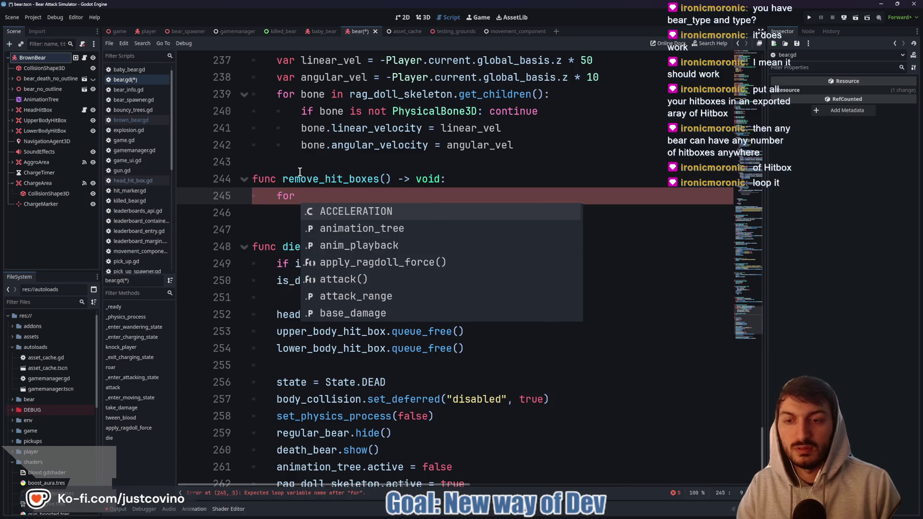
pyautogui.write('box in')
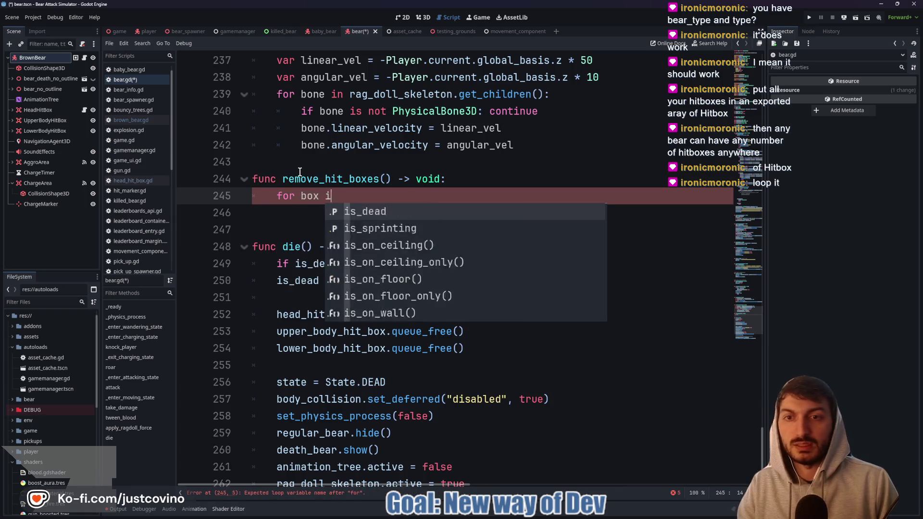
pyautogui.write(' hit')
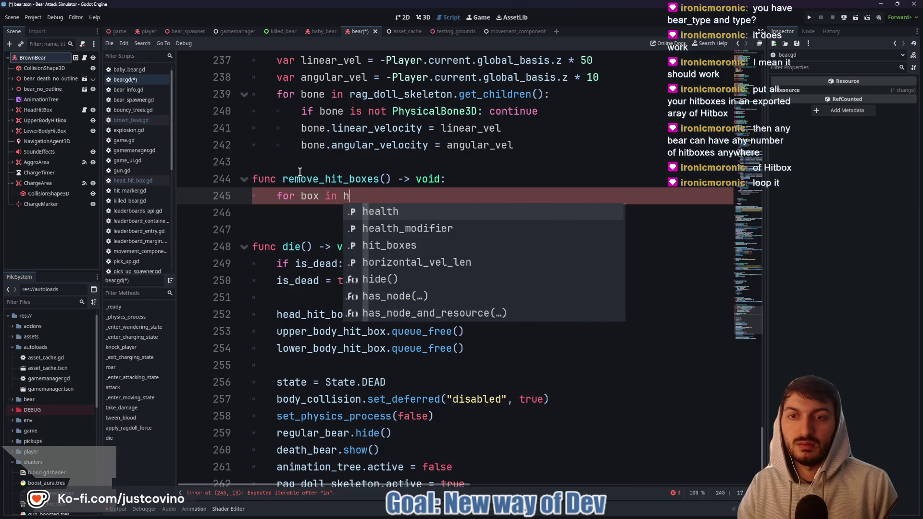
pyautogui.press('Return')
pyautogui.write('.g')
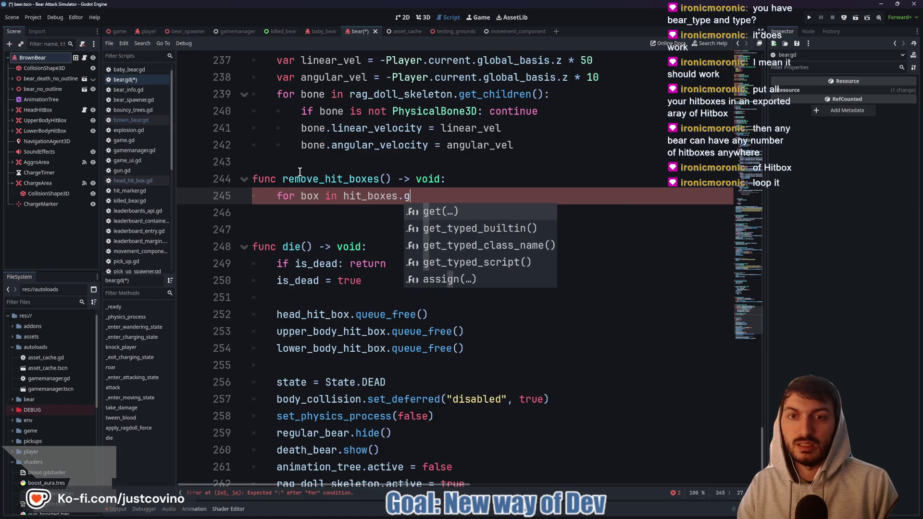
pyautogui.press('BackSpace')
pyautogui.press('BackSpace')
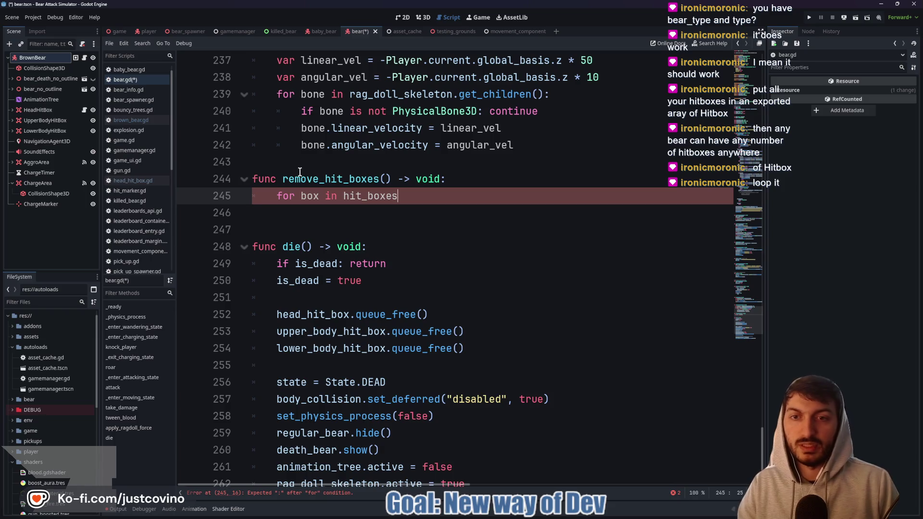
pyautogui.press('Return')
pyautogui.write('box.queue')
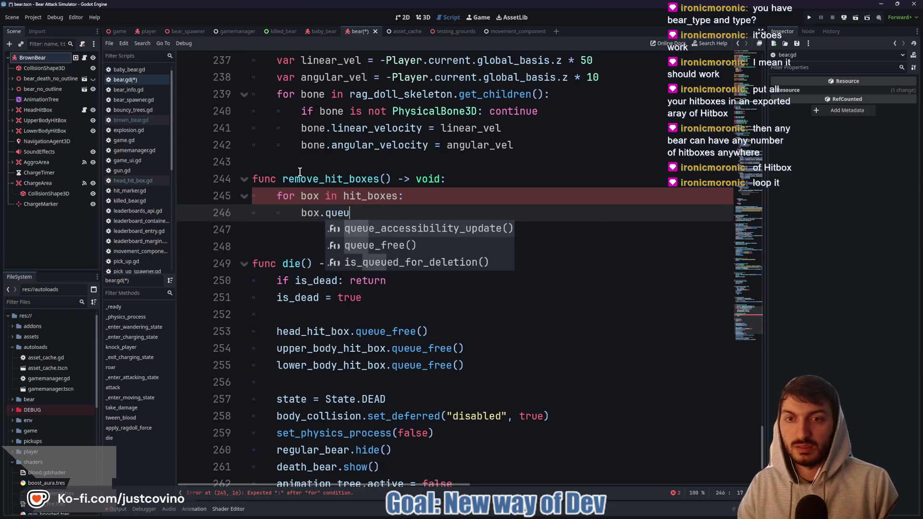
pyautogui.press('Down')
pyautogui.press('Return')
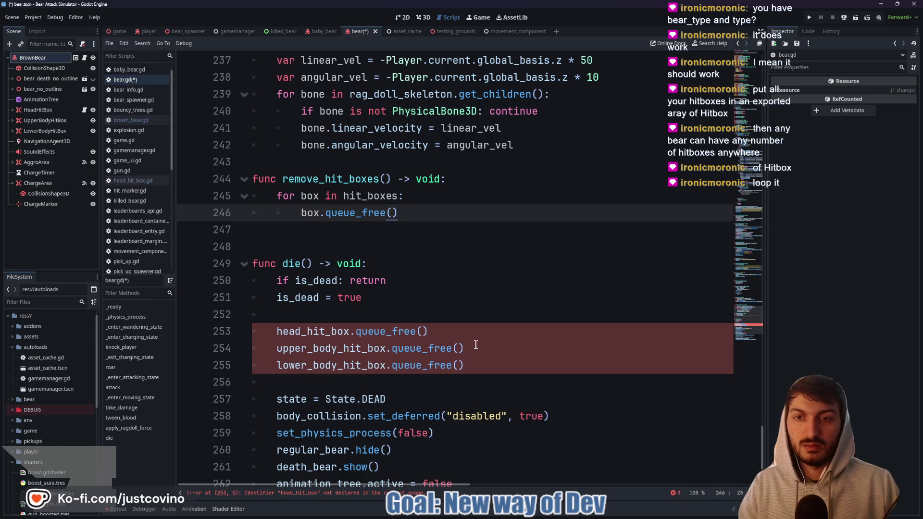
# Replace die()'s three queue_free lines with a remove_hit_boxes() call and save.
pyautogui.click(470, 365)
pyautogui.moveTo(470, 365); pyautogui.dragTo(235, 336)
pyautogui.press('BackSpace')
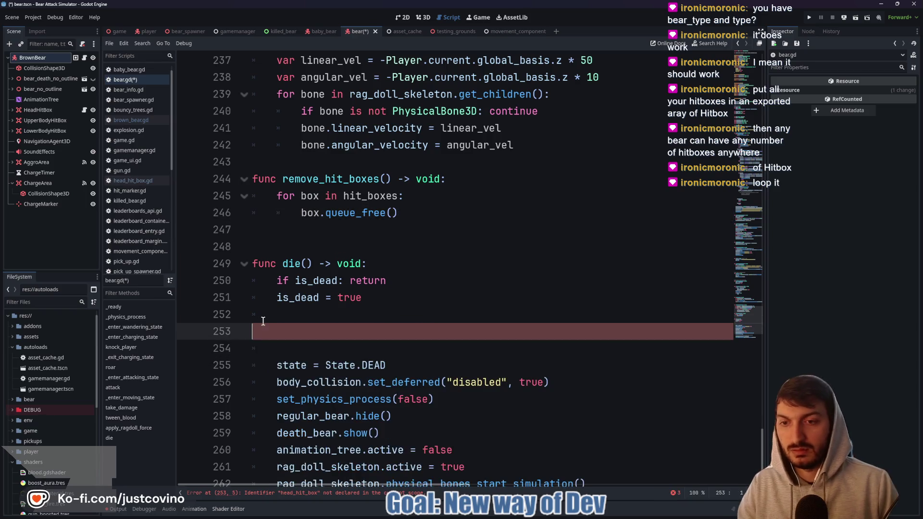
pyautogui.press('Tab')
pyautogui.press('Return')
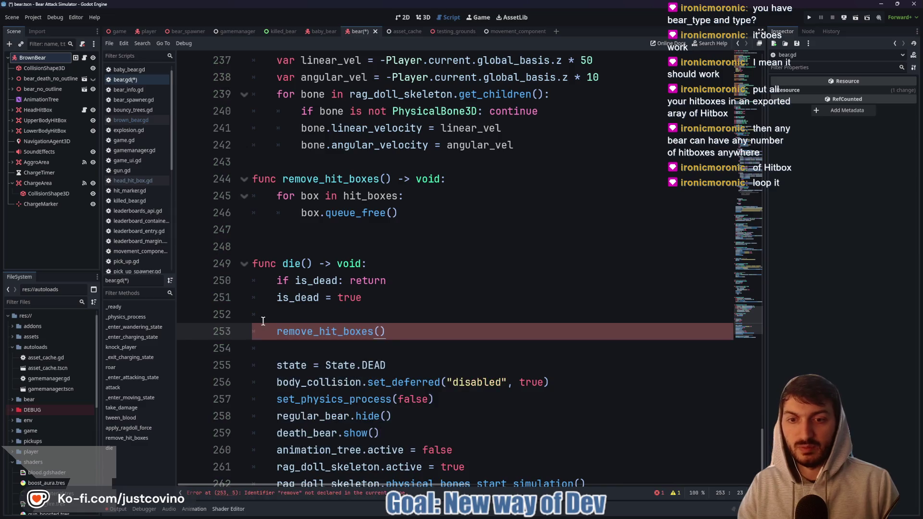
pyautogui.hotkey('ctrl', 's')
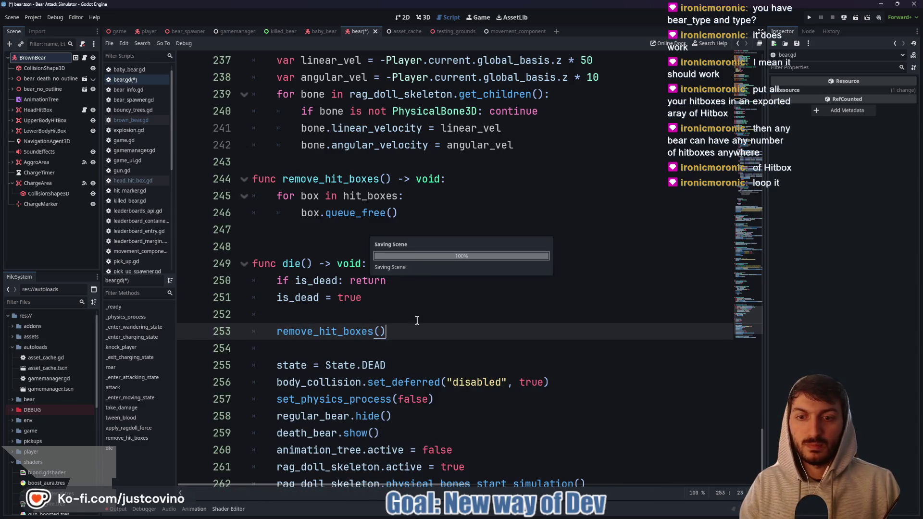
# Scroll up to _ready() and place the caret on its empty line 75.
pyautogui.scroll(7, 423, 313)
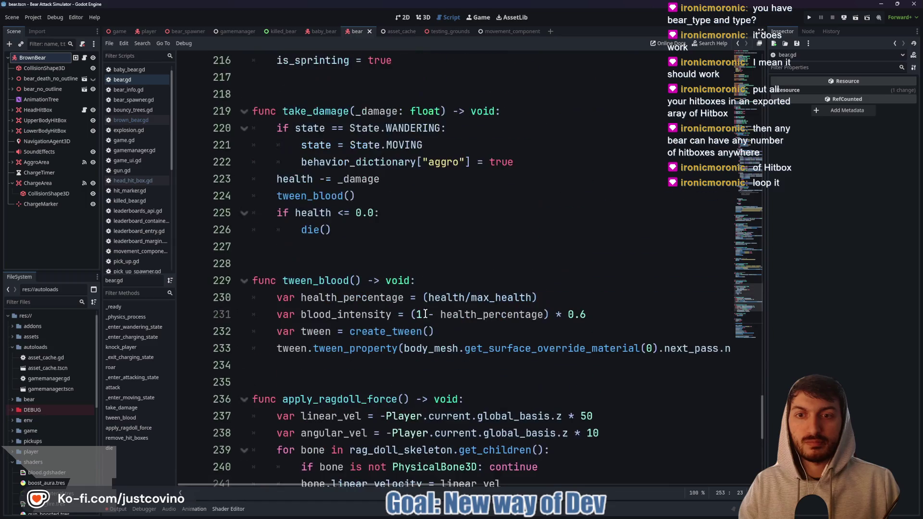
pyautogui.scroll(20, 426, 314)
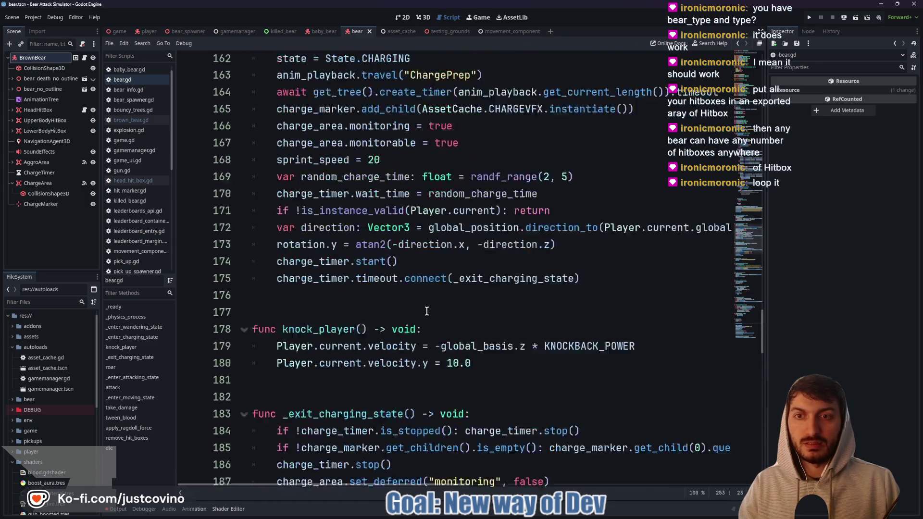
pyautogui.scroll(20, 426, 312)
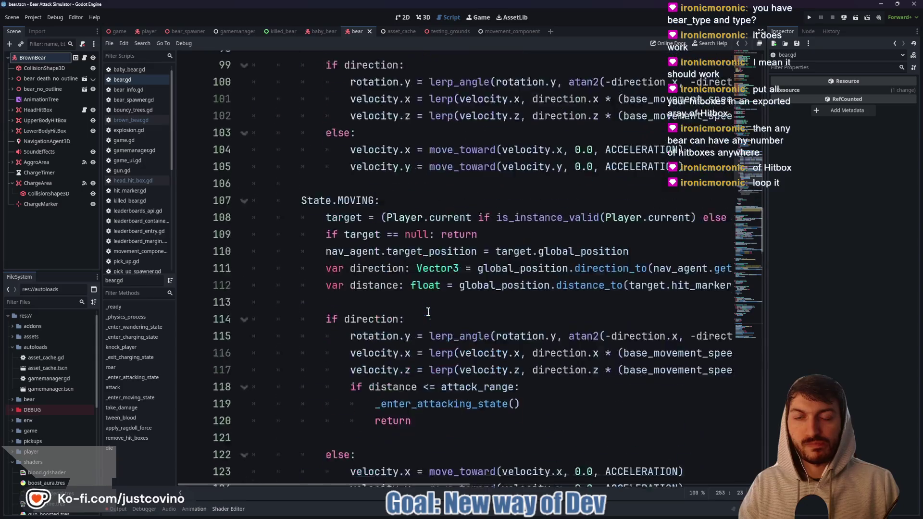
pyautogui.scroll(7, 428, 311)
pyautogui.scroll(-4, 399, 298)
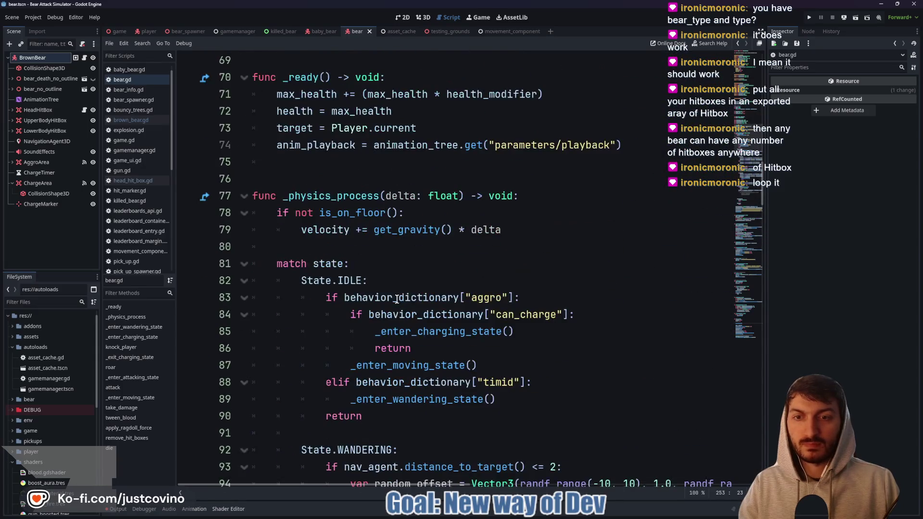
pyautogui.scroll(2, 392, 262)
pyautogui.click(437, 260)
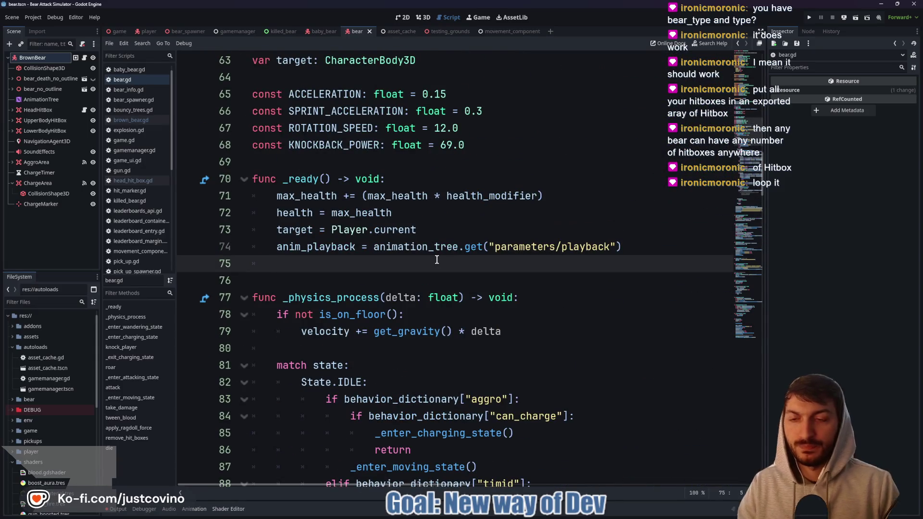
# Add 'for box in hit_boxes:' to _ready with a box.box_hit.connect() call in the body.
pyautogui.write('for box in hit')
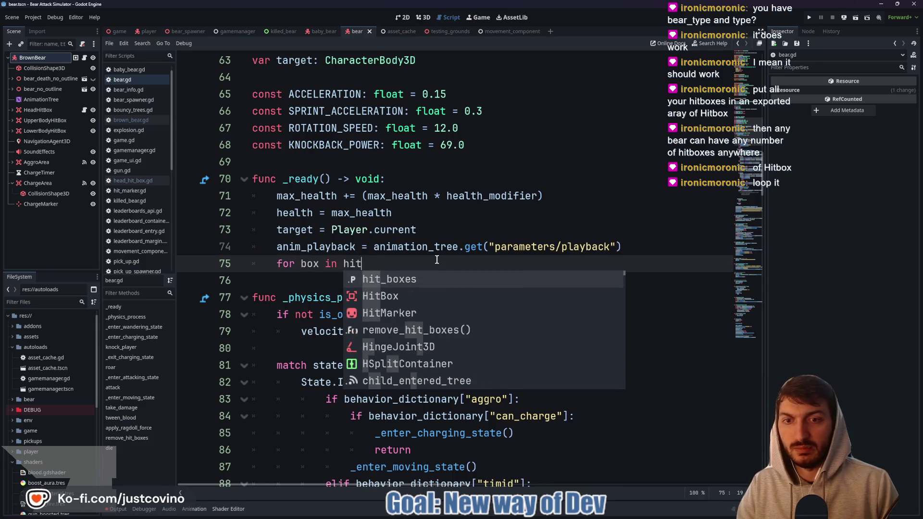
pyautogui.press('Return')
pyautogui.write(':')
pyautogui.press('Return')
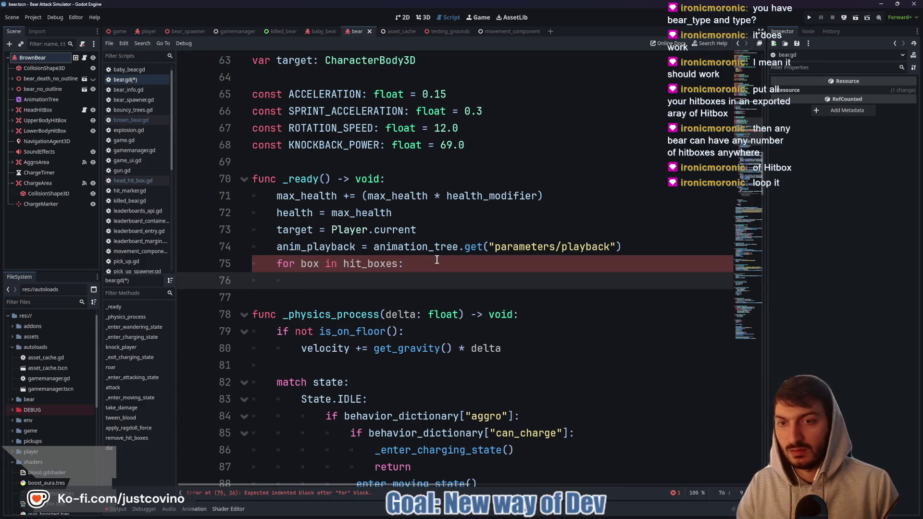
pyautogui.write('box.')
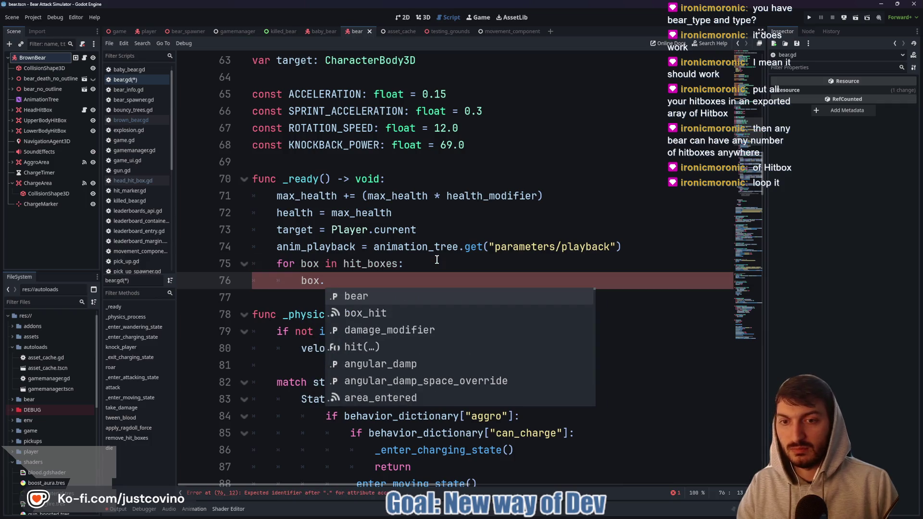
pyautogui.press('Down')
pyautogui.press('Return')
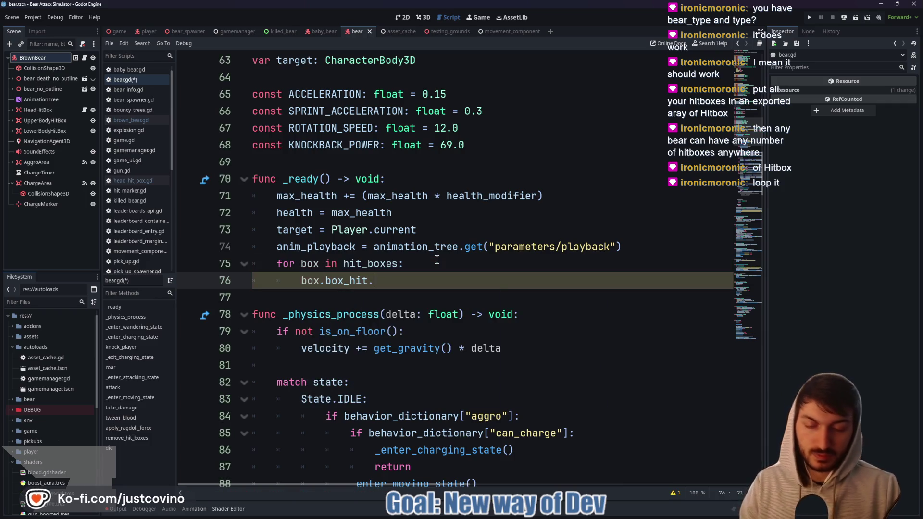
pyautogui.write('.c')
pyautogui.press('Return')
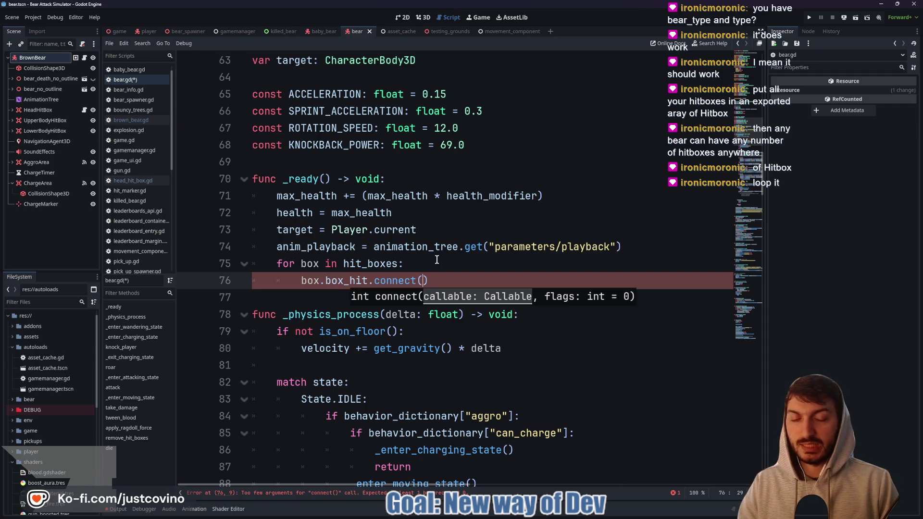
# Pass _on_hit_box_hit as the connect argument, replacing a take_damage.bind(box.) attempt.
pyautogui.write('take')
pyautogui.press('Return')
pyautogui.write('.b')
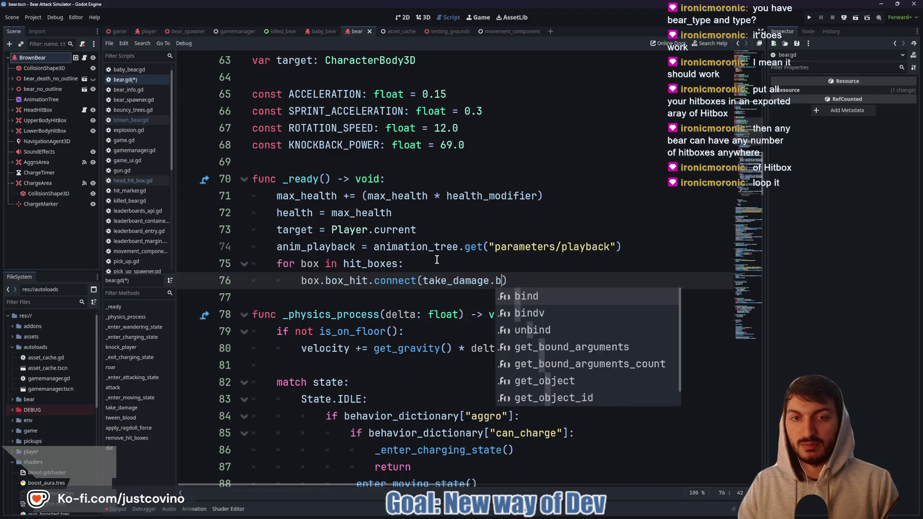
pyautogui.write('ind')
pyautogui.press('Return')
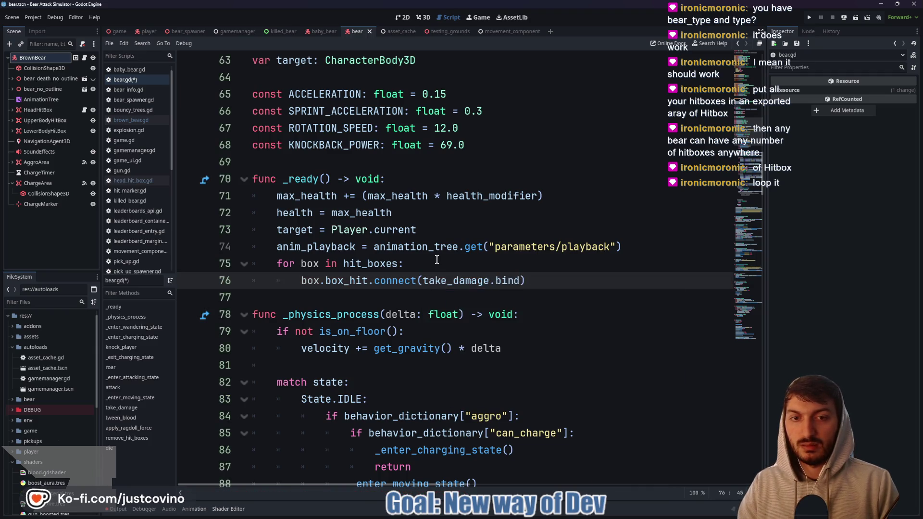
pyautogui.write('(box.')
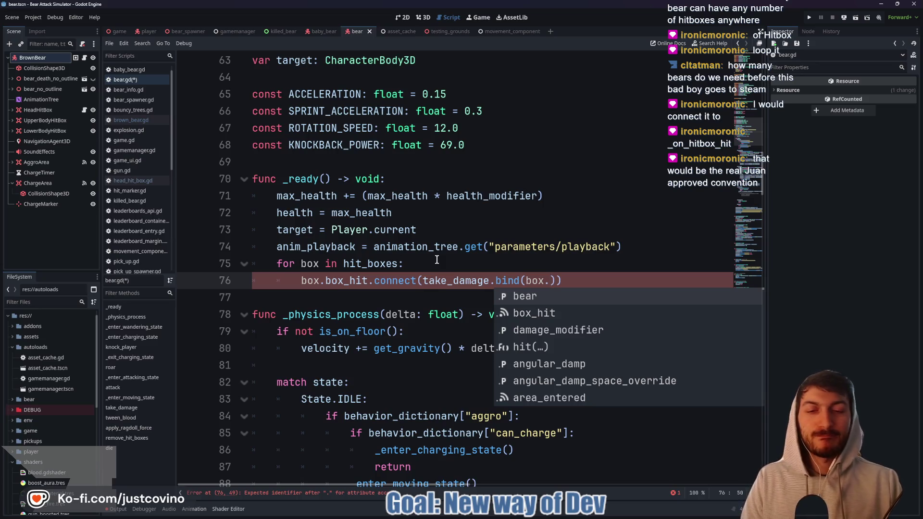
pyautogui.click(555, 280)
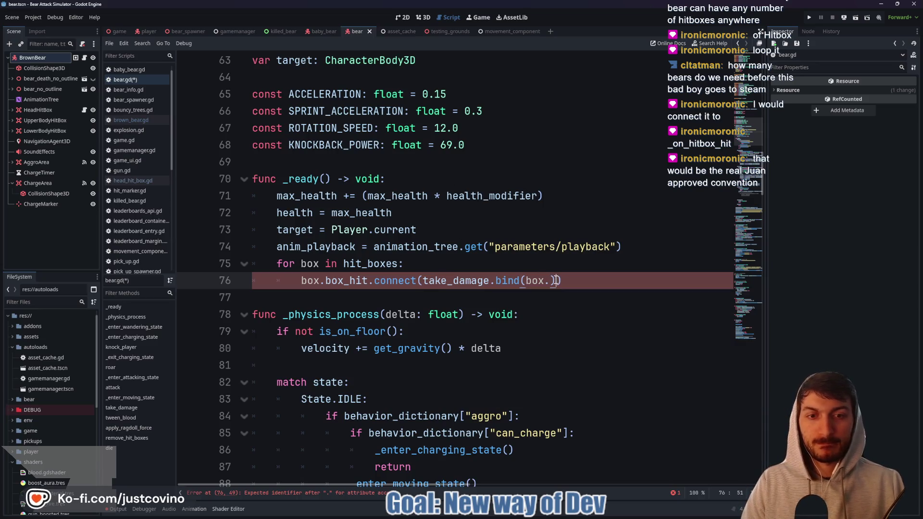
pyautogui.moveTo(555, 281); pyautogui.dragTo(423, 280)
pyautogui.write('_on_hit_')
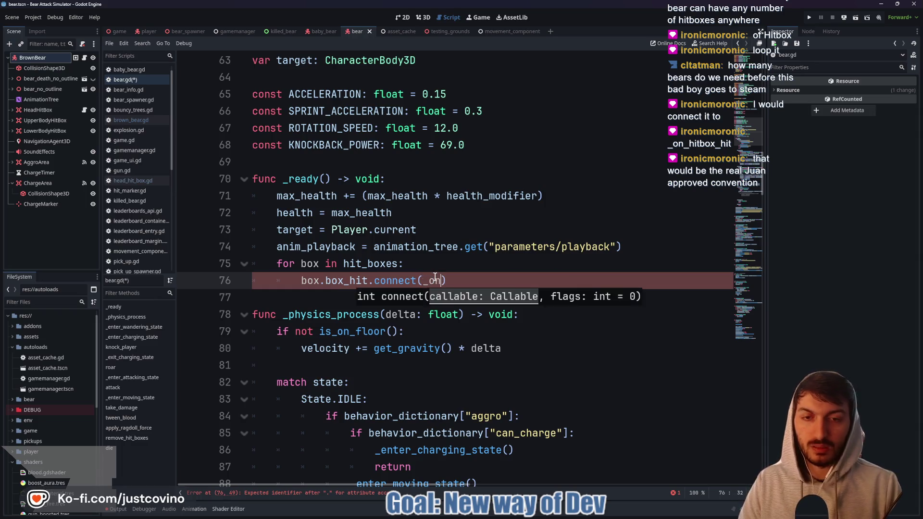
pyautogui.write('box_hit')
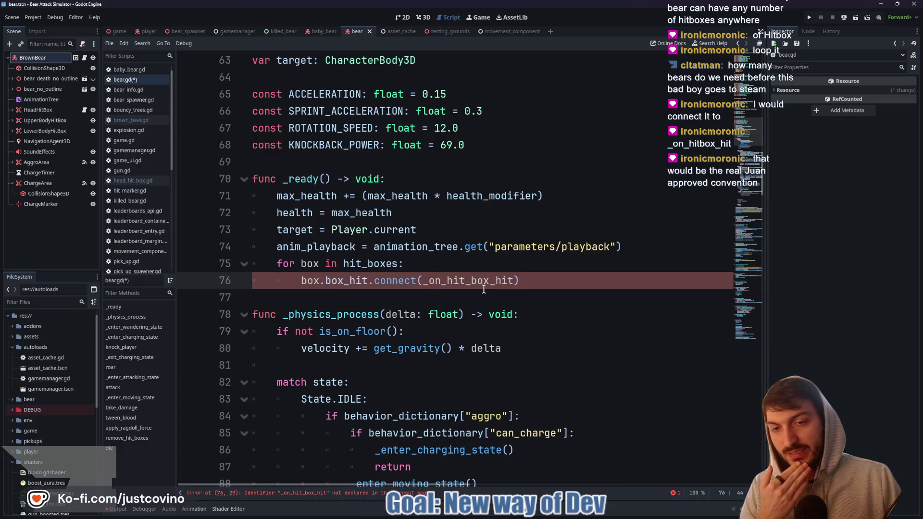
pyautogui.scroll(-14, 418, 288)
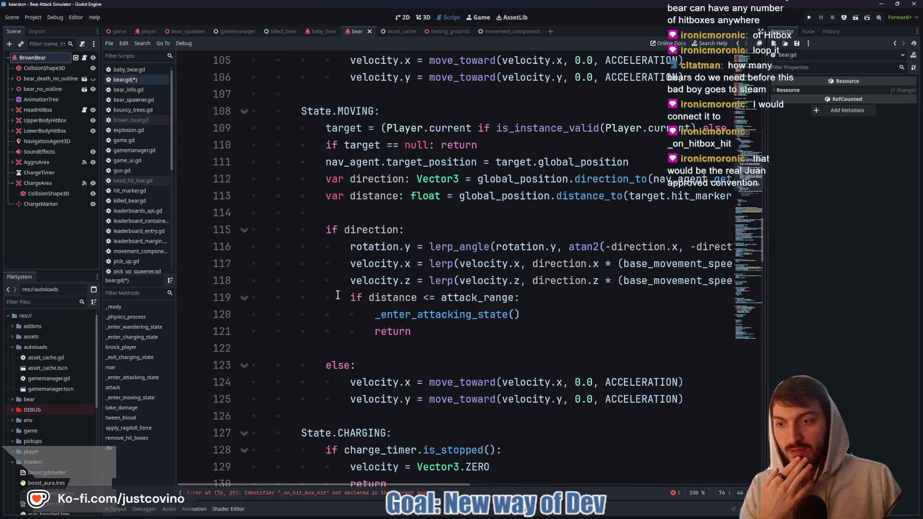
# Add an empty 'func _on_hit_box_hit() -> void:' stub at line 220, above take_damage.
pyautogui.click(153, 409)
pyautogui.click(310, 242)
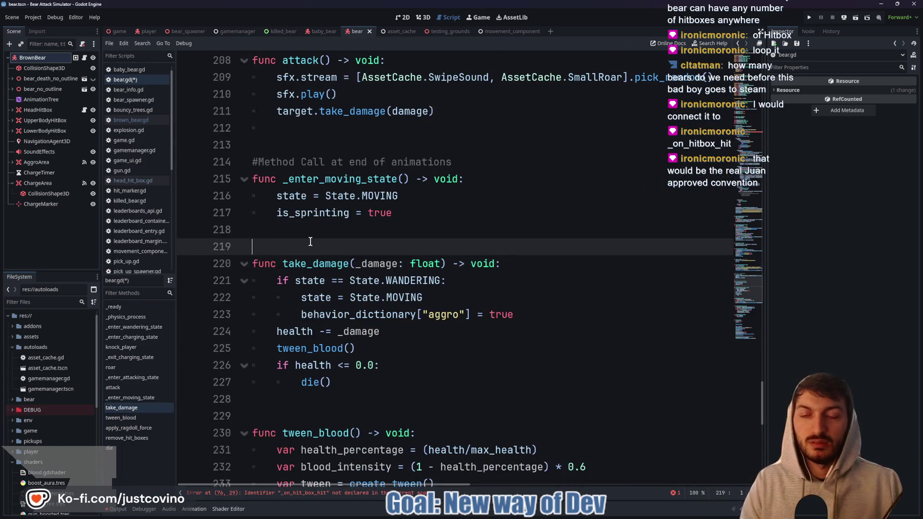
pyautogui.press('Return')
pyautogui.press('Return')
pyautogui.press('Return')
pyautogui.press('Up')
pyautogui.press('Up')
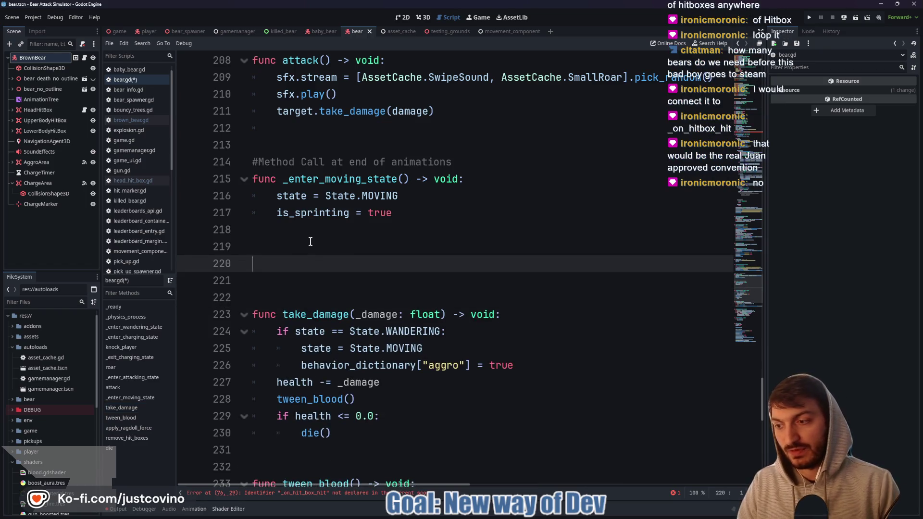
pyautogui.write('func _on')
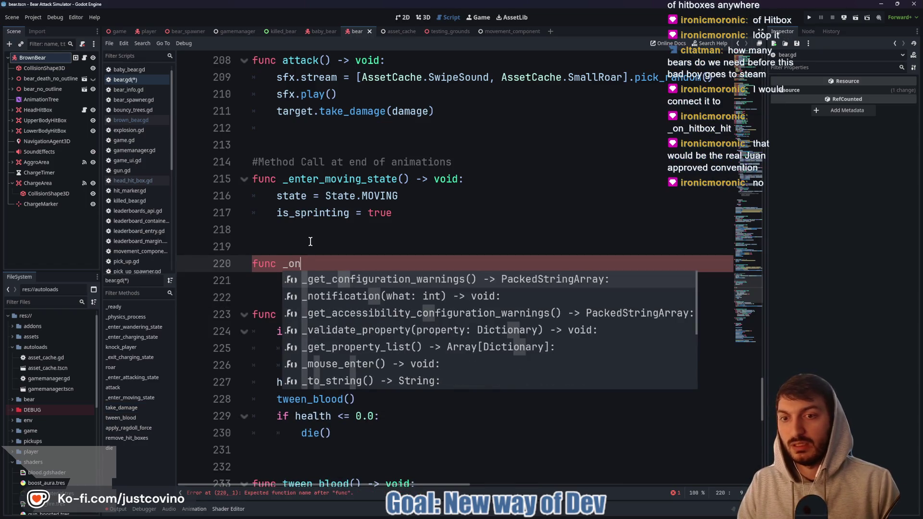
pyautogui.write('_hit_box_hit')
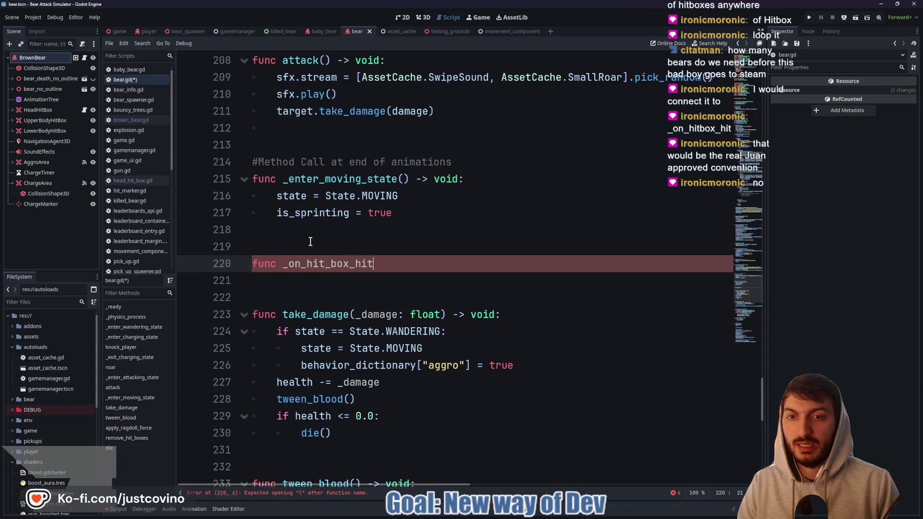
pyautogui.write('() -> void:')
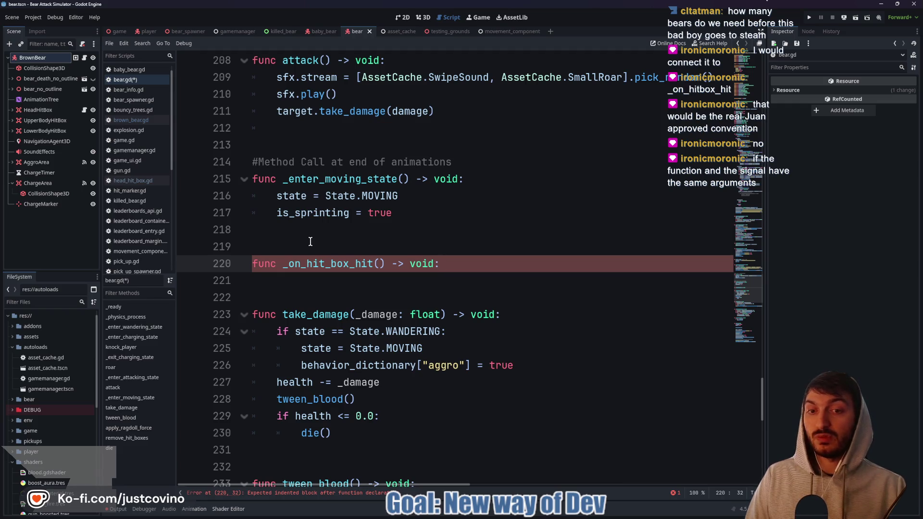
pyautogui.press('Left')
pyautogui.press('Left')
pyautogui.press('Left')
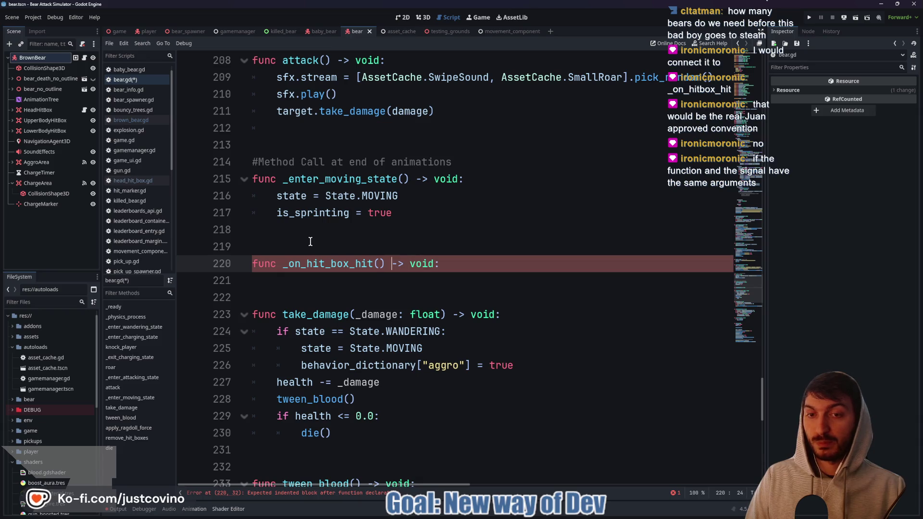
pyautogui.press('Left')
pyautogui.press('Left')
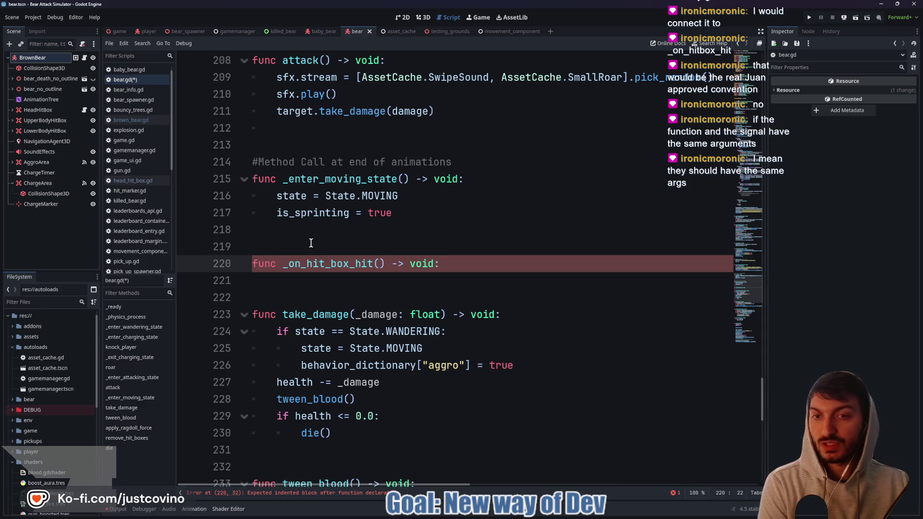
pyautogui.click(85, 110)
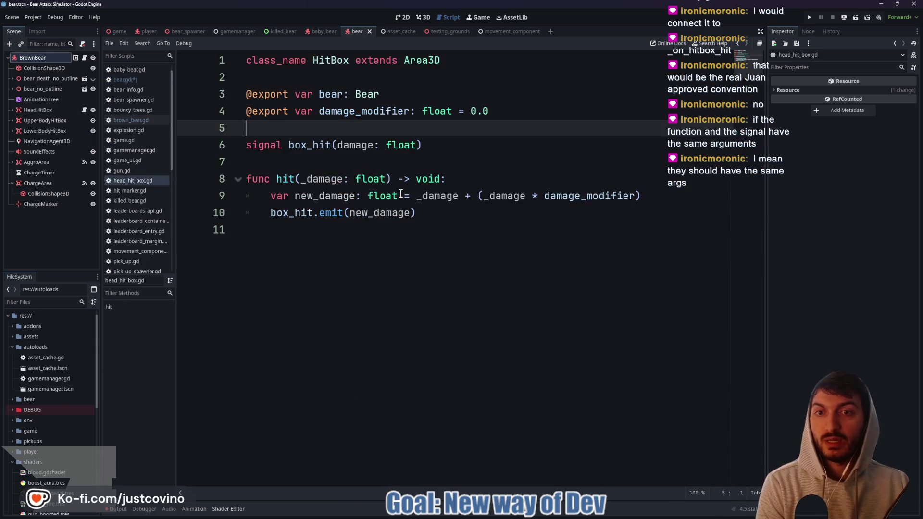
pyautogui.doubleClick(322, 179)
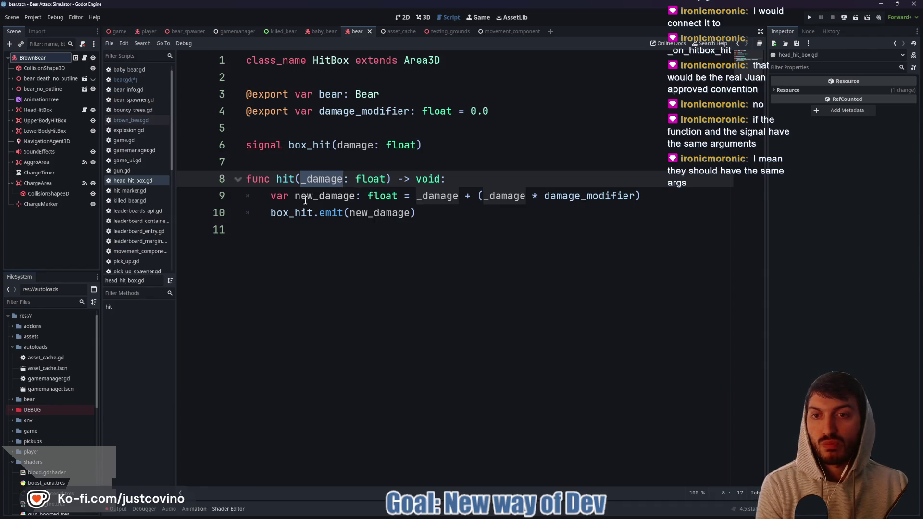
pyautogui.click(84, 58)
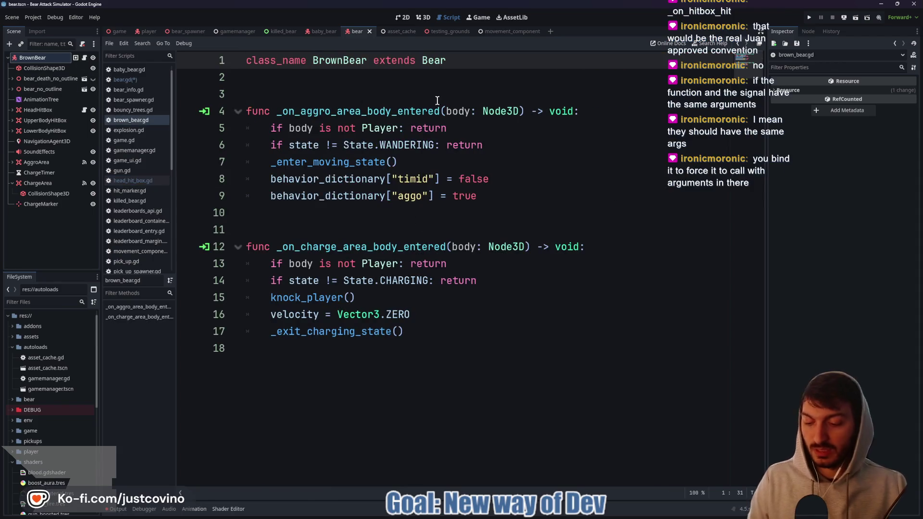
pyautogui.keyDown('ctrl'); pyautogui.click(435, 60); pyautogui.keyUp('ctrl')
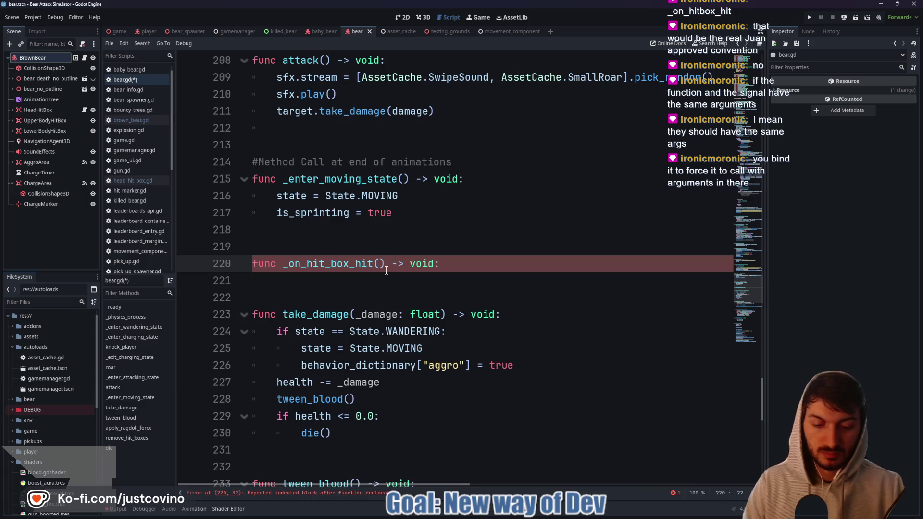
# Give _on_hit_box_hit a hit_damage: float parameter and indent its body line.
pyautogui.write('hit_')
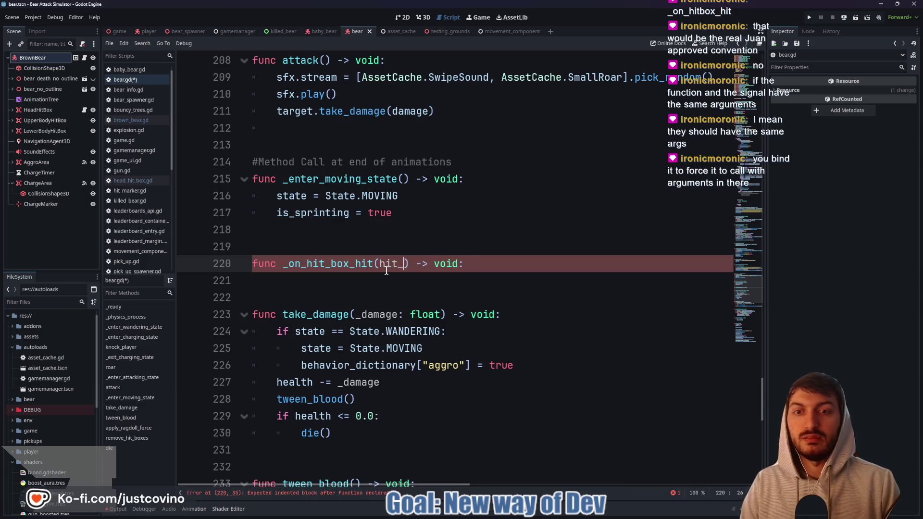
pyautogui.write('damage: float')
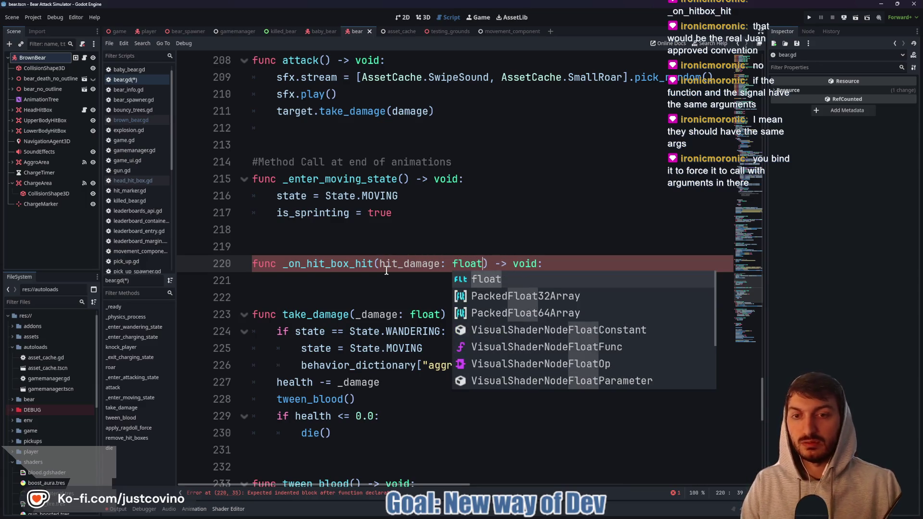
pyautogui.click(352, 279)
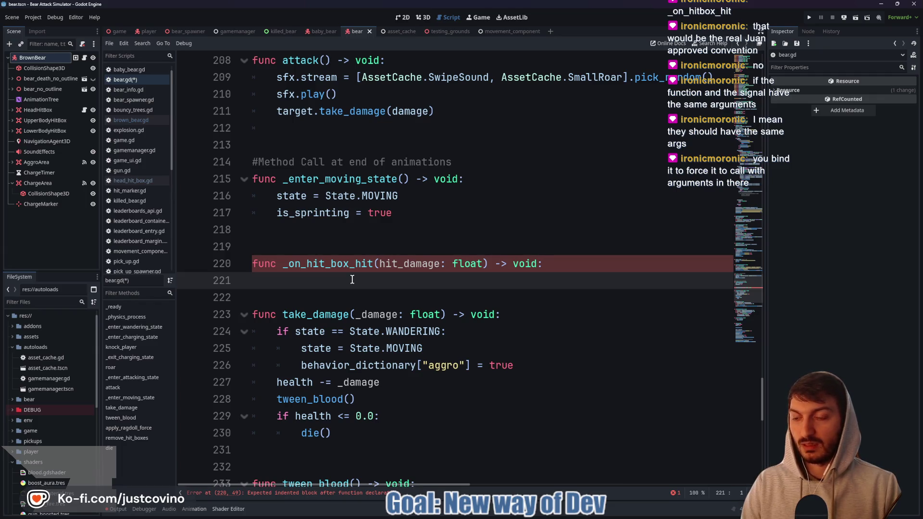
pyautogui.press('Tab')
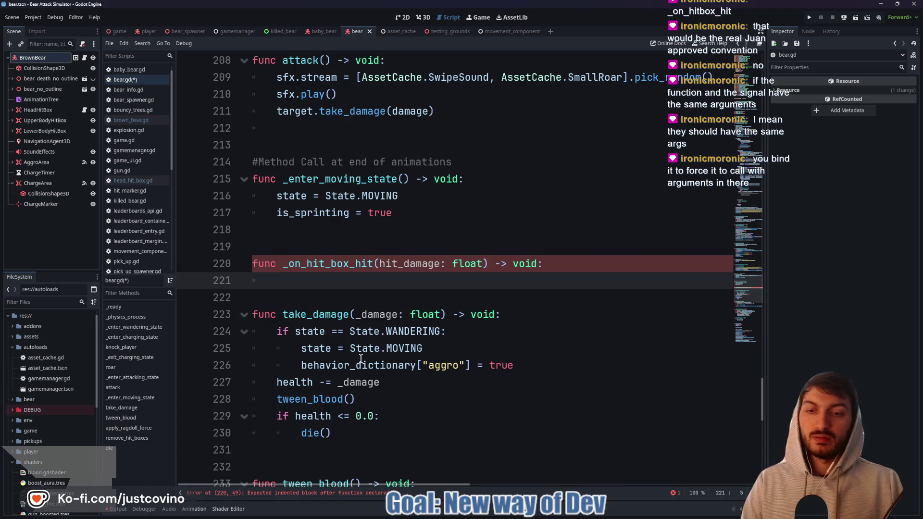
pyautogui.moveTo(351, 432)
pyautogui.mouseDown()
pyautogui.moveTo(255, 433)
pyautogui.moveTo(254, 332)
pyautogui.mouseUp()
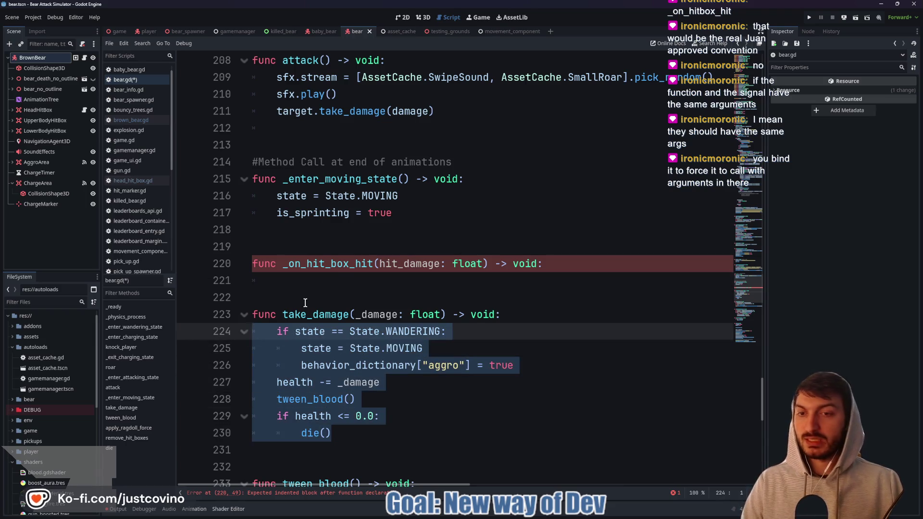
pyautogui.click(327, 281)
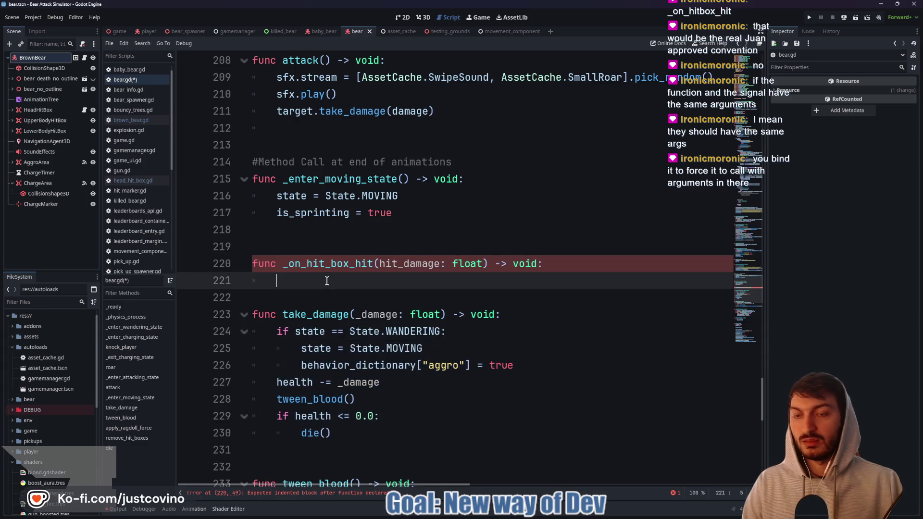
# Make the handler call take_damage(hit_damage), add a blank line, and save bear.gd.
pyautogui.write('take')
pyautogui.press('Return')
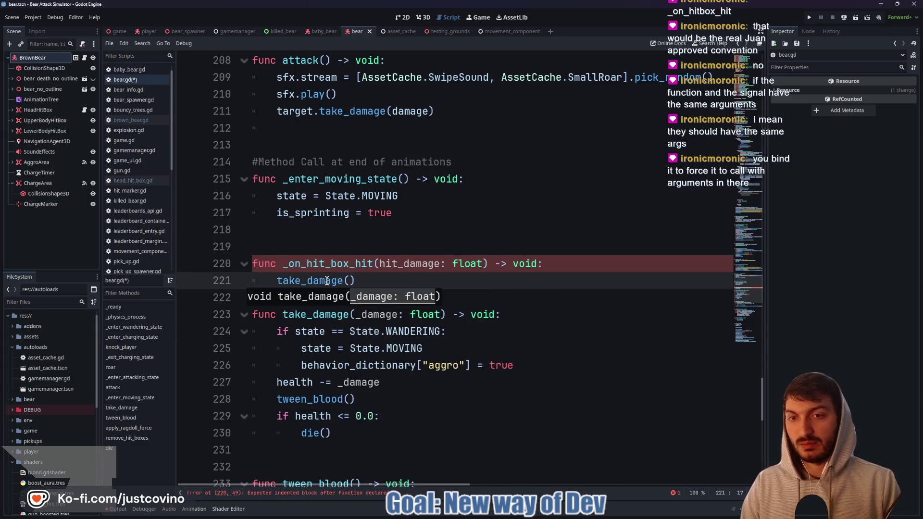
pyautogui.write('hit_d')
pyautogui.press('Return')
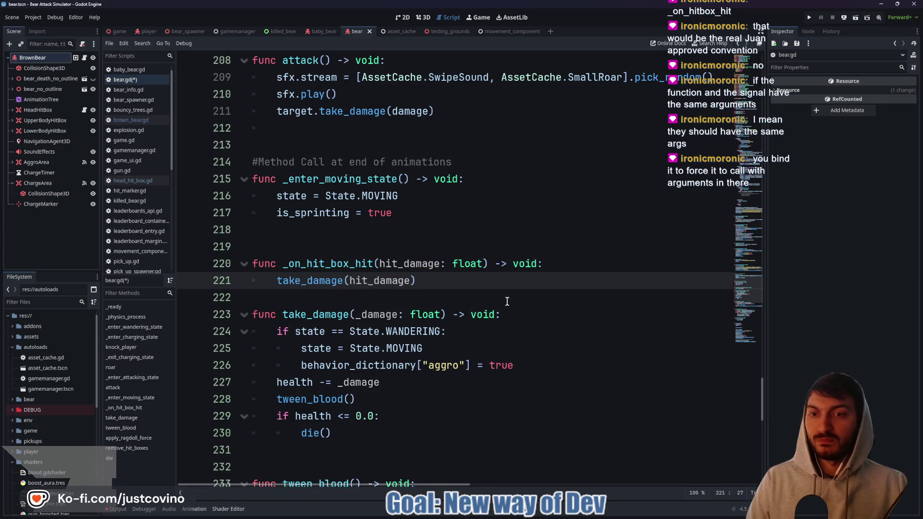
pyautogui.click(431, 297)
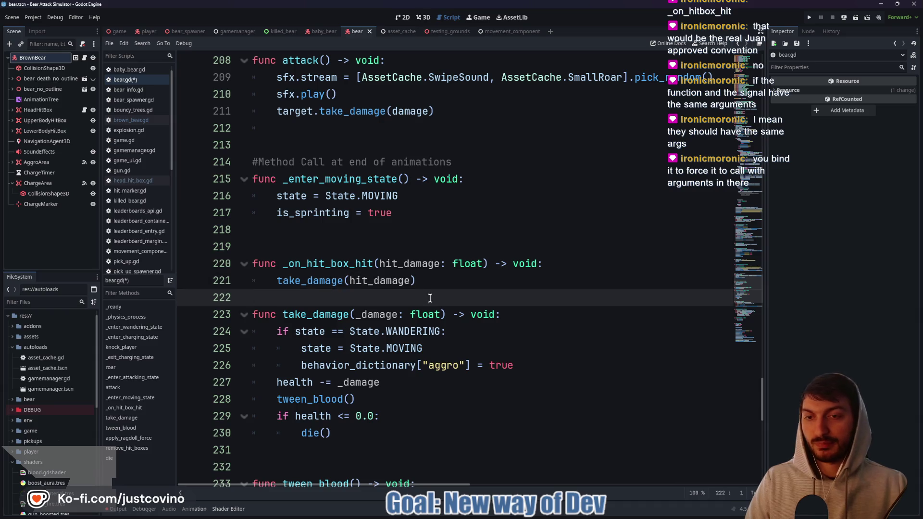
pyautogui.press('Return')
pyautogui.hotkey('ctrl', 's')
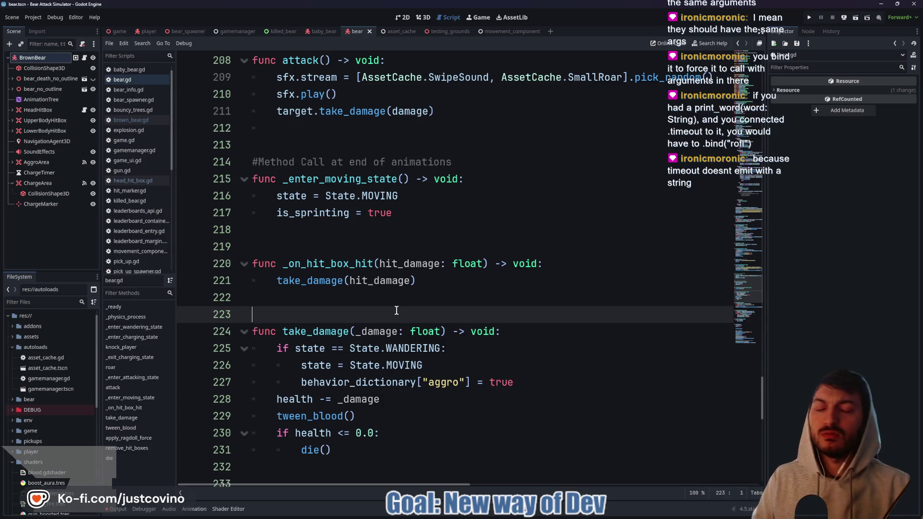
pyautogui.click(315, 331)
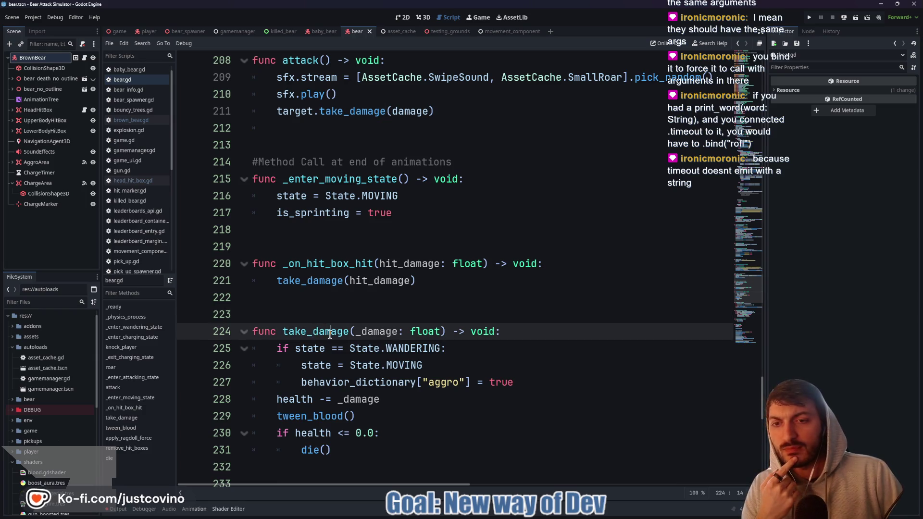
pyautogui.doubleClick(315, 331)
pyautogui.scroll(2, 394, 270)
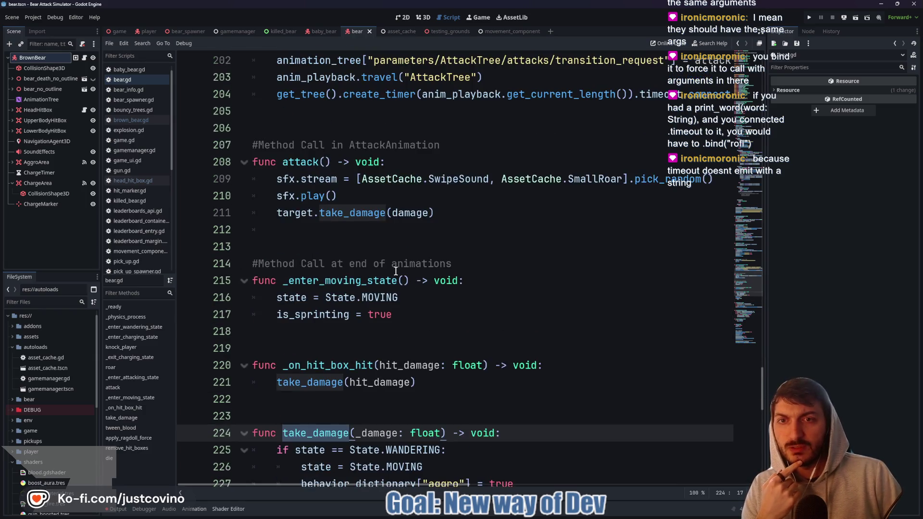
pyautogui.scroll(-3, 395, 271)
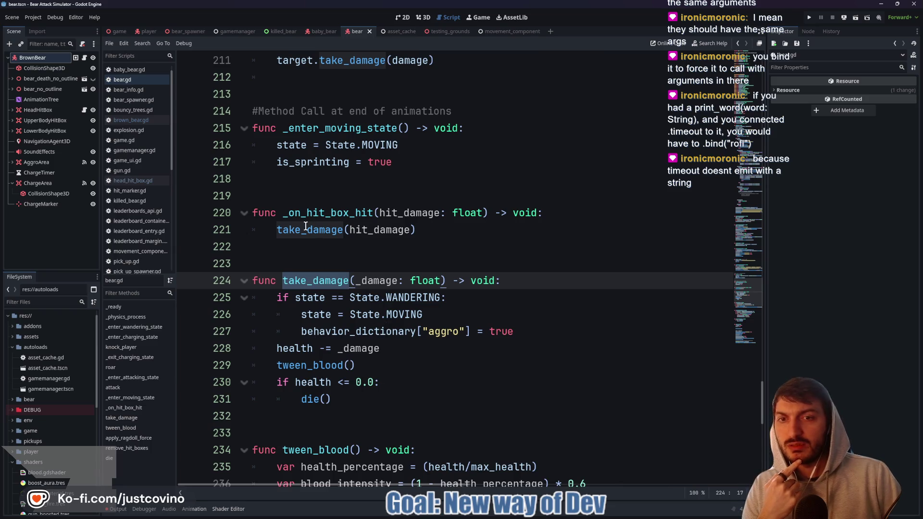
pyautogui.click(372, 402)
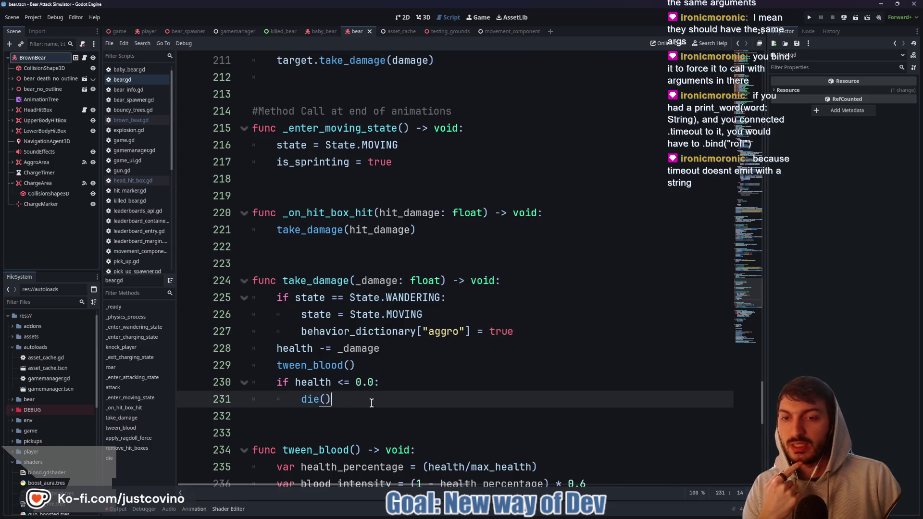
pyautogui.moveTo(372, 403); pyautogui.dragTo(252, 298)
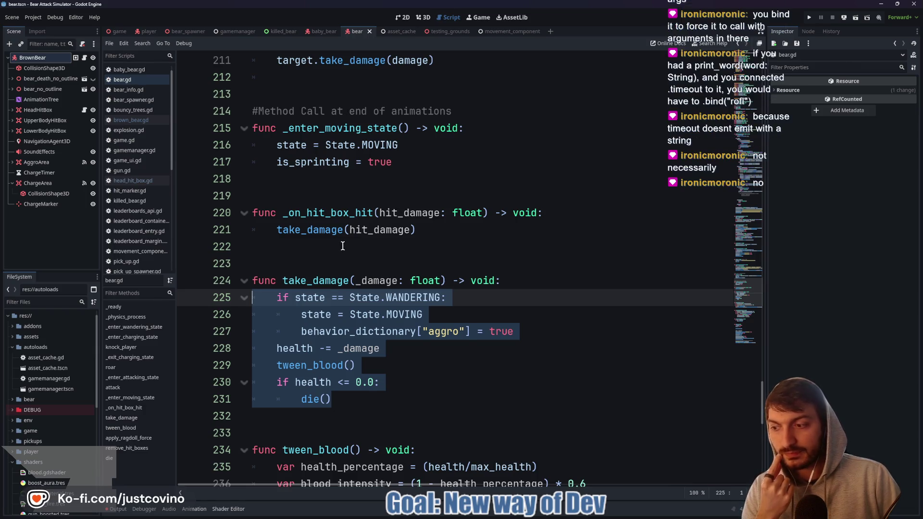
pyautogui.click(413, 371)
pyautogui.click(342, 262)
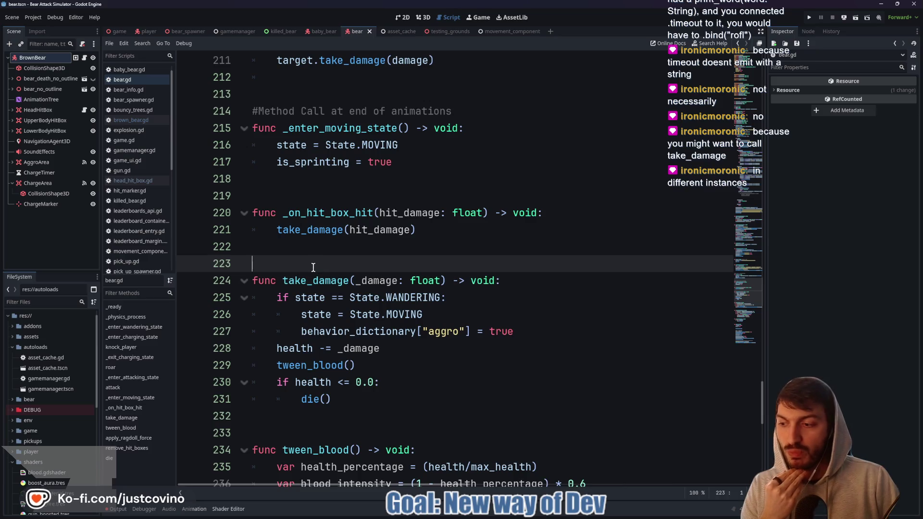
pyautogui.doubleClick(326, 210)
pyautogui.scroll(20, 382, 276)
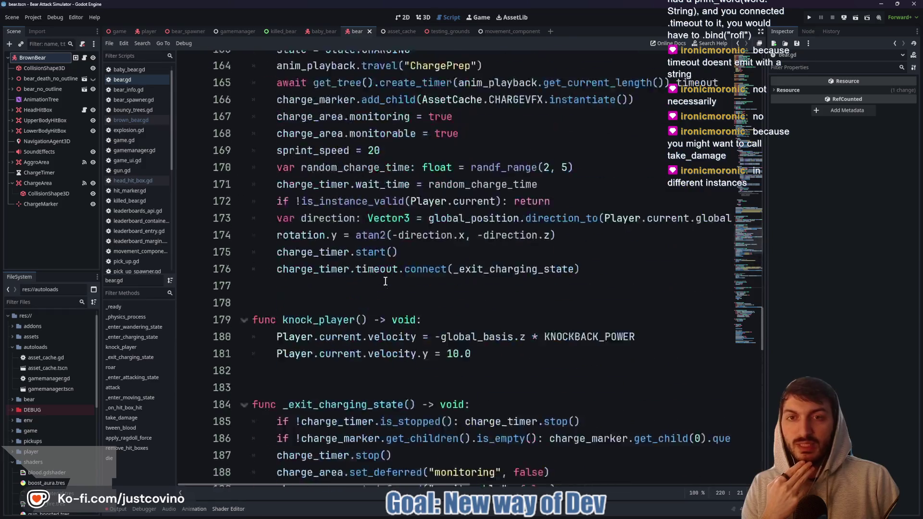
pyautogui.scroll(14, 380, 277)
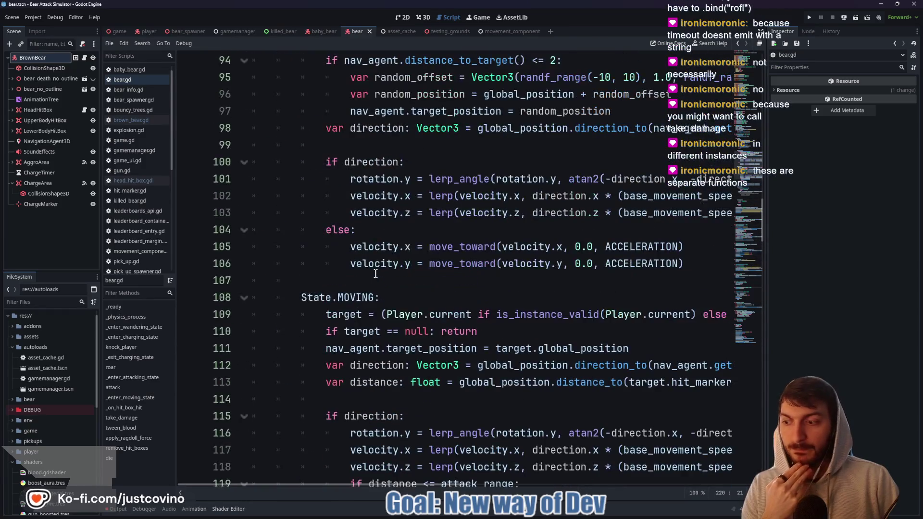
pyautogui.scroll(20, 376, 273)
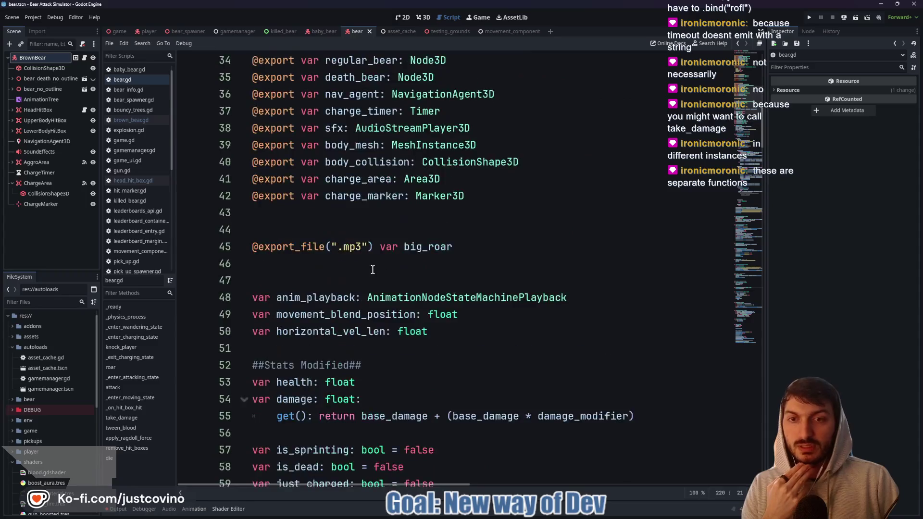
pyautogui.scroll(-8, 373, 270)
pyautogui.scroll(4, 370, 270)
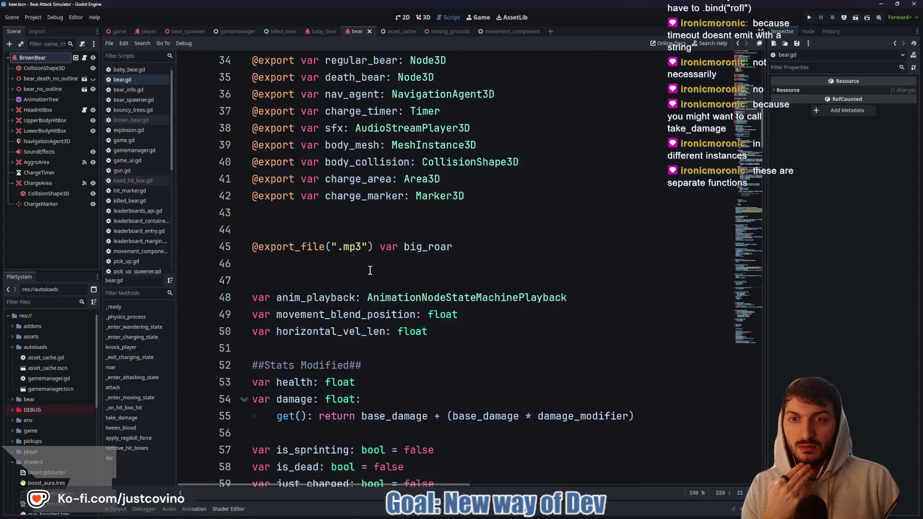
pyautogui.scroll(-6, 369, 270)
pyautogui.scroll(-5, 369, 270)
pyautogui.click(320, 178)
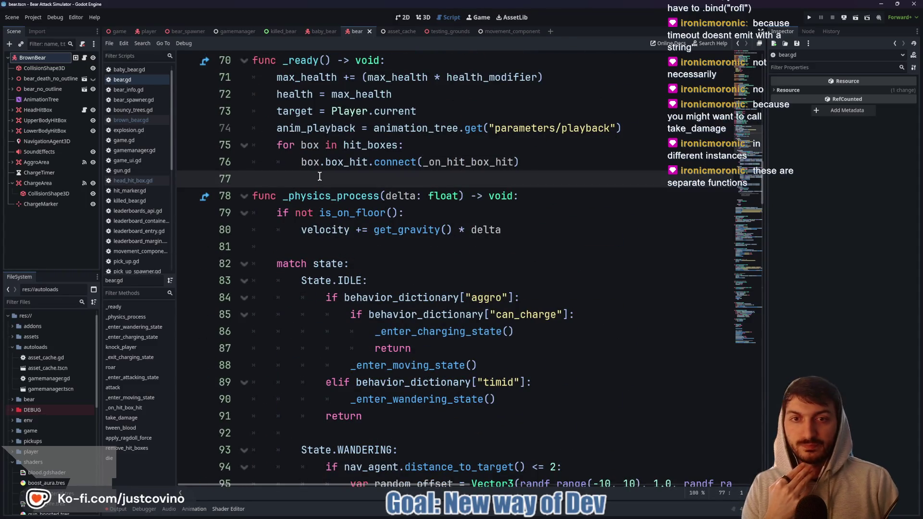
pyautogui.press('Return')
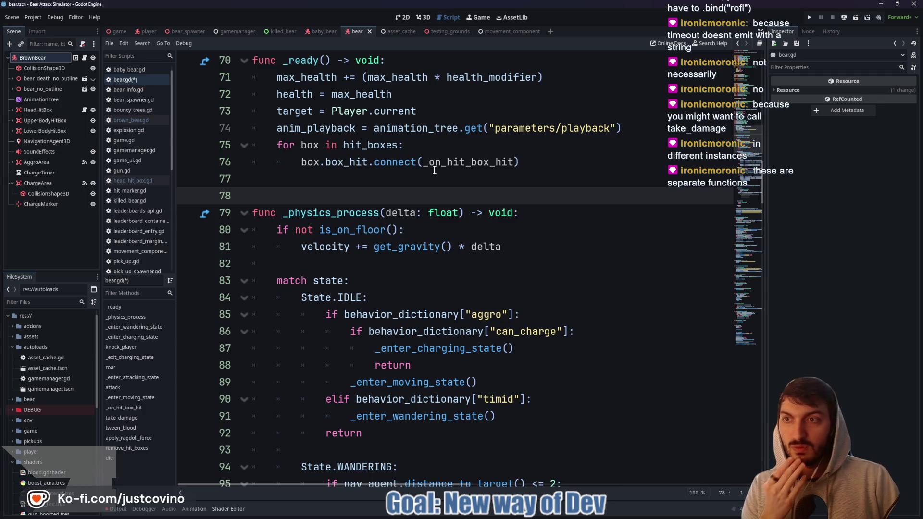
# Open head_hit_box.gd, then switch to player.gd's attack code around line 190.
pyautogui.click(85, 111)
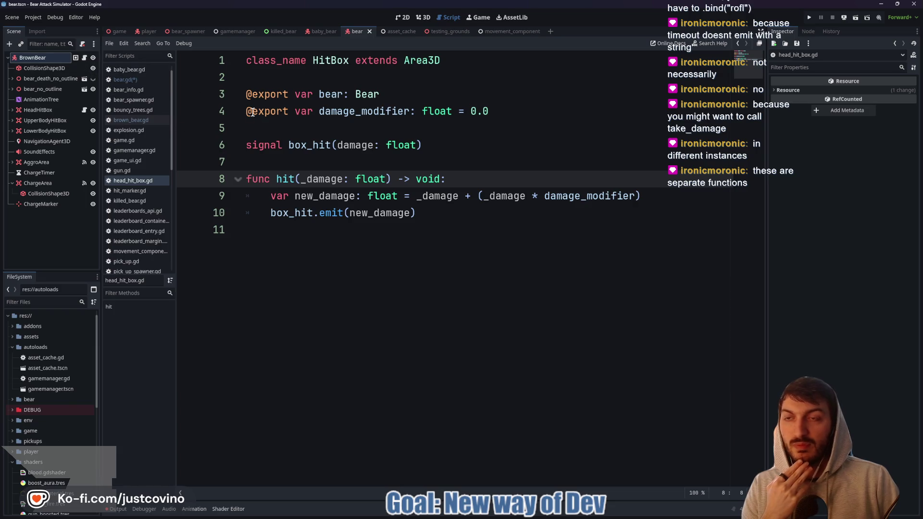
pyautogui.click(149, 32)
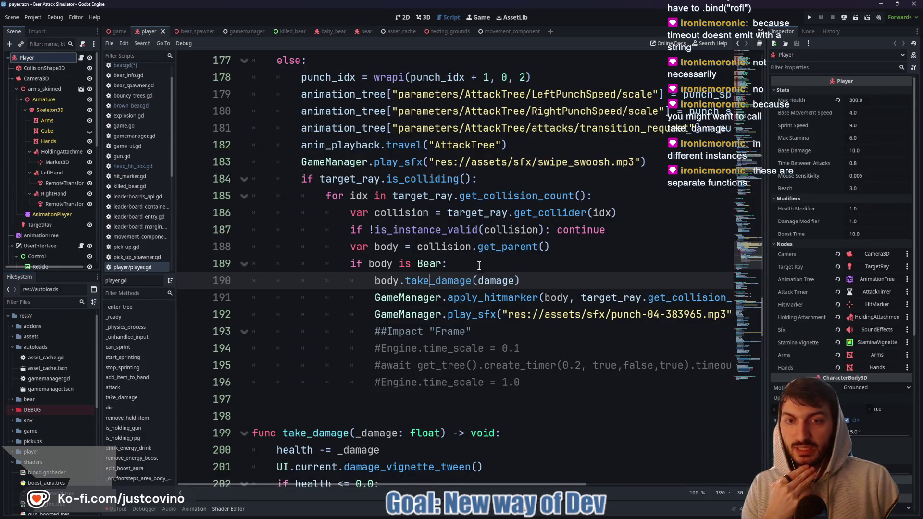
pyautogui.click(407, 281)
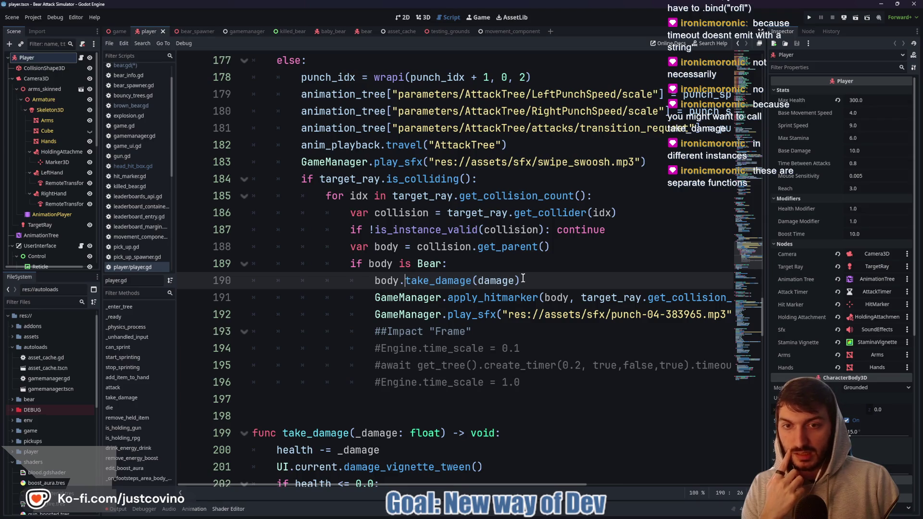
pyautogui.moveTo(523, 280); pyautogui.dragTo(405, 280)
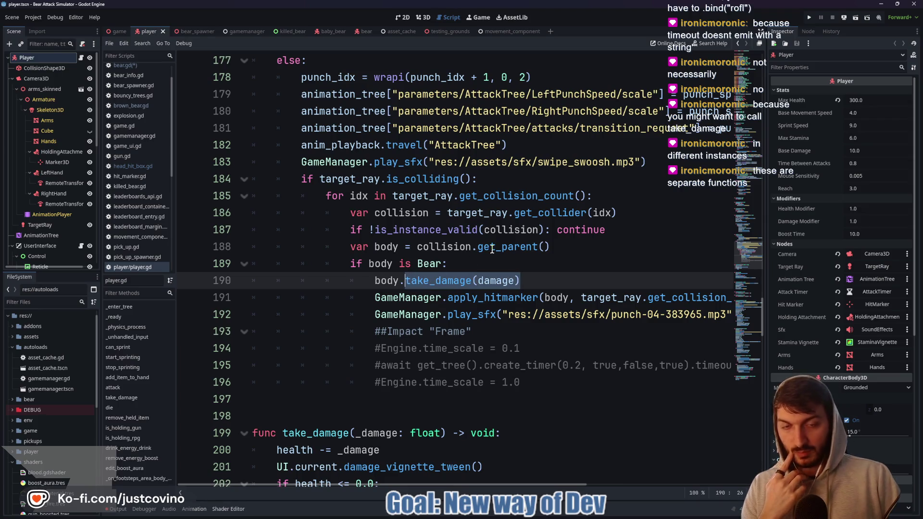
# Remove .get_parent() on line 188 and change the Bear type check to HitBox.
pyautogui.moveTo(550, 246); pyautogui.dragTo(471, 248)
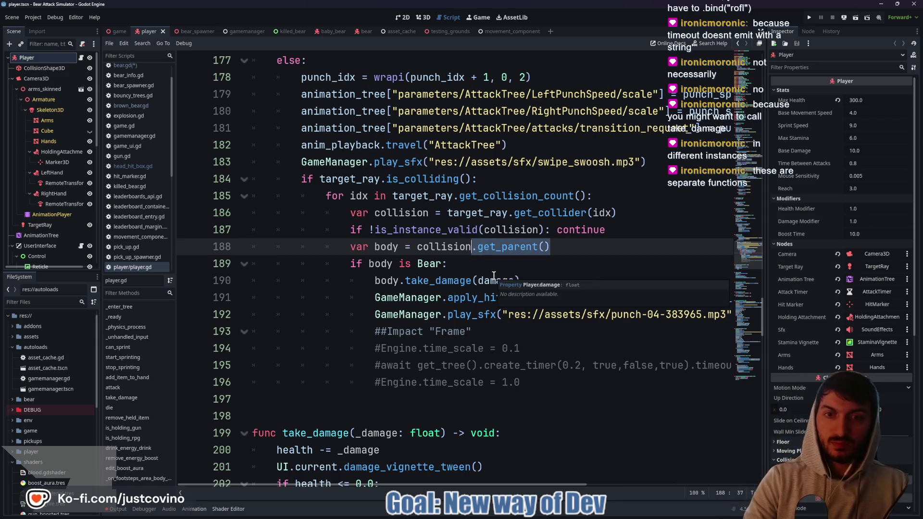
pyautogui.press('BackSpace')
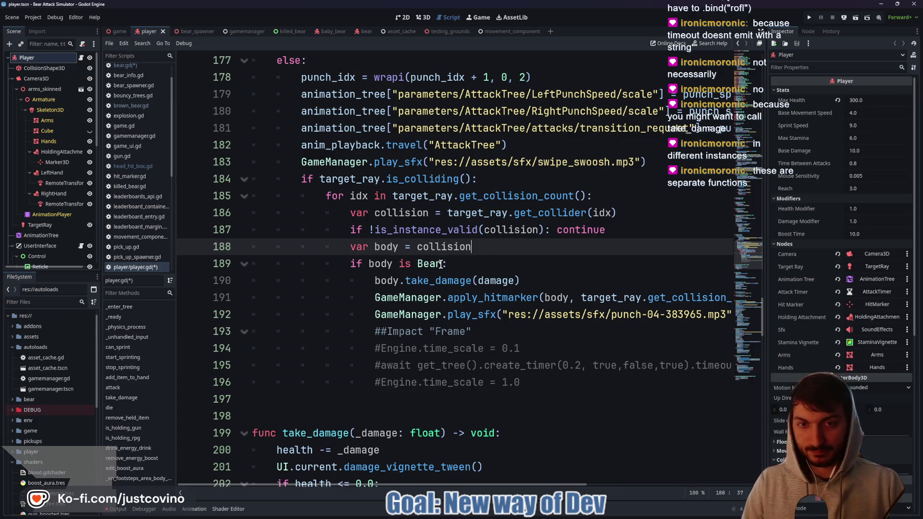
pyautogui.doubleClick(440, 264)
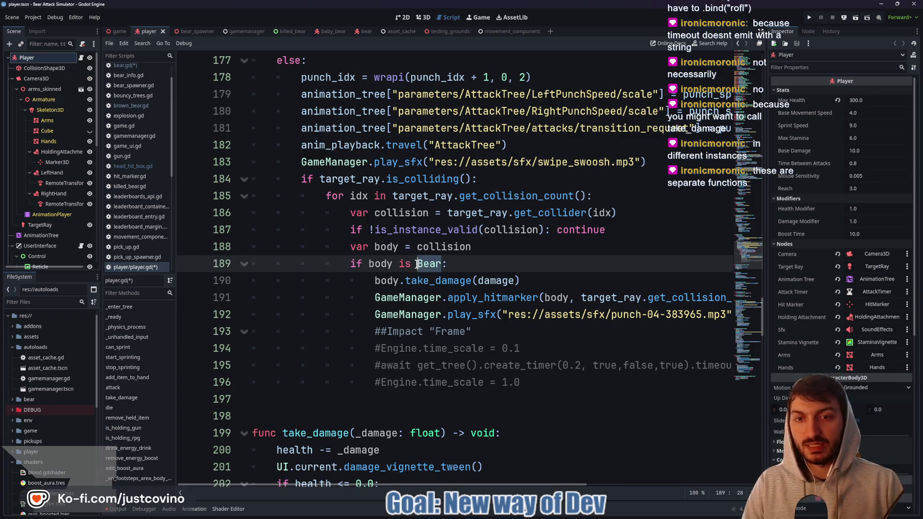
pyautogui.write('BitB')
pyautogui.press('Return')
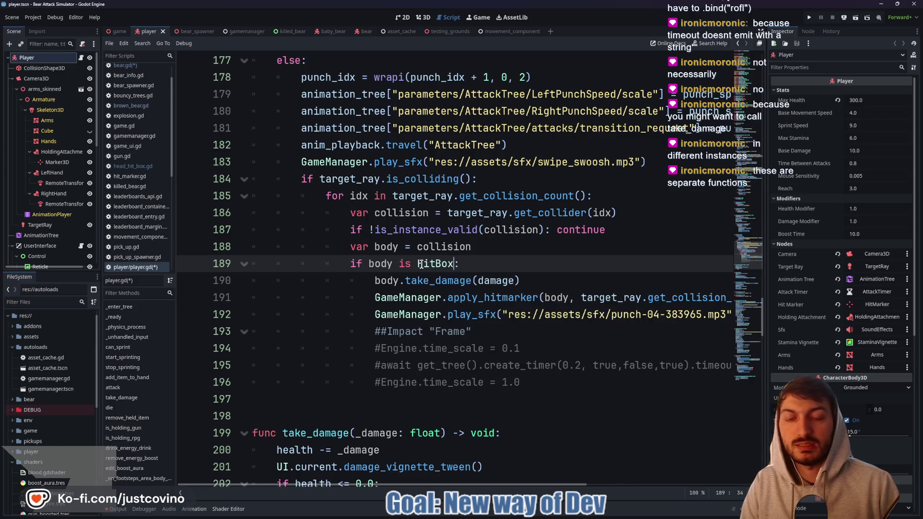
pyautogui.click(378, 248)
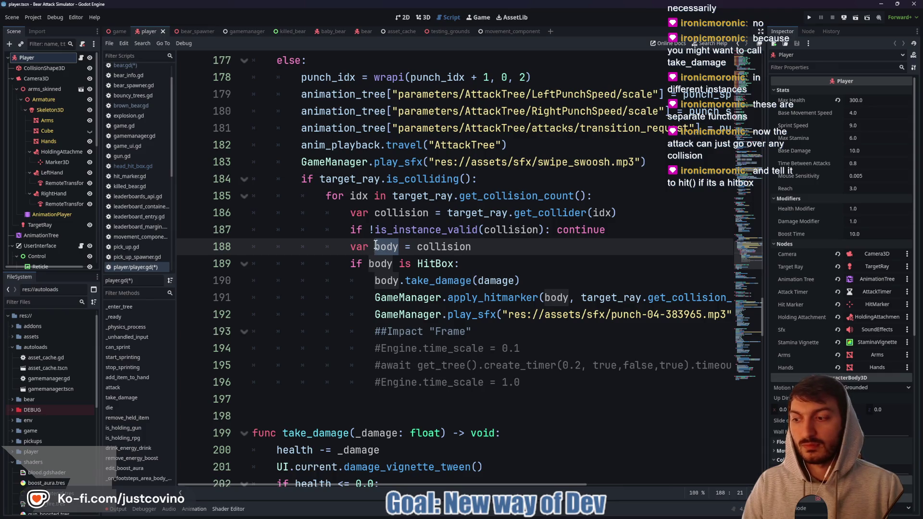
# Replace body.take_damage(damage) on line 190 with body.hit().
pyautogui.moveTo(578, 315)
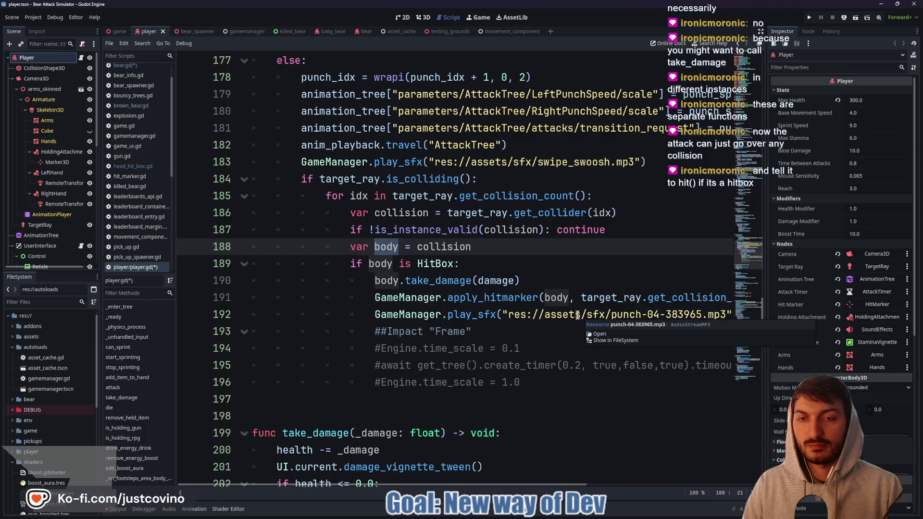
pyautogui.scroll(3, 490, 287)
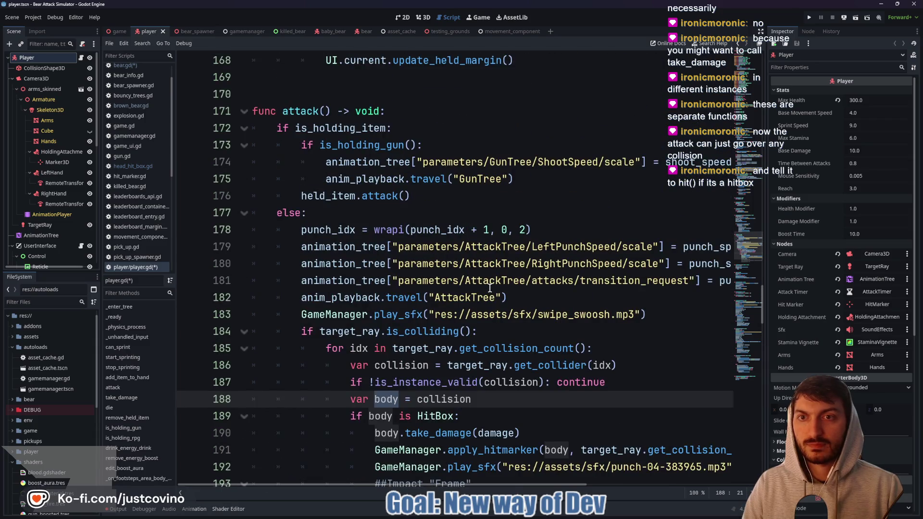
pyautogui.scroll(-4, 490, 287)
pyautogui.scroll(1, 489, 288)
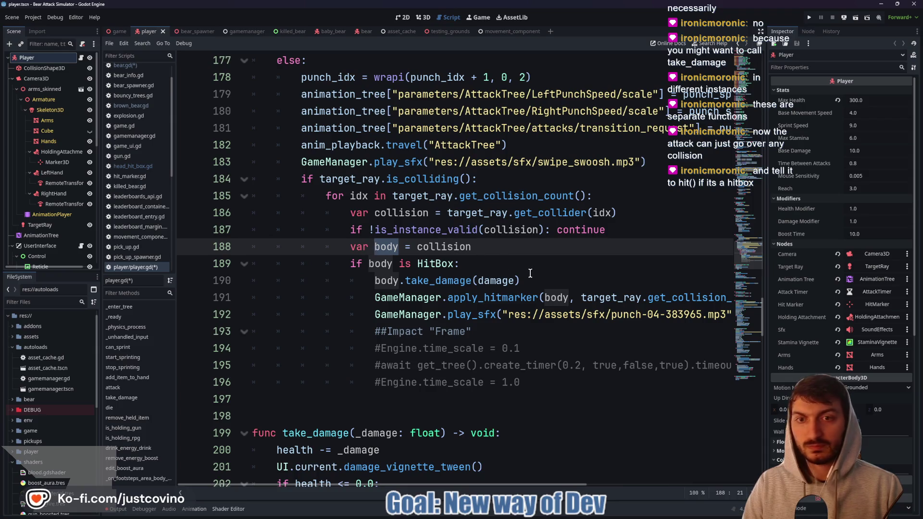
pyautogui.moveTo(523, 280); pyautogui.dragTo(404, 280)
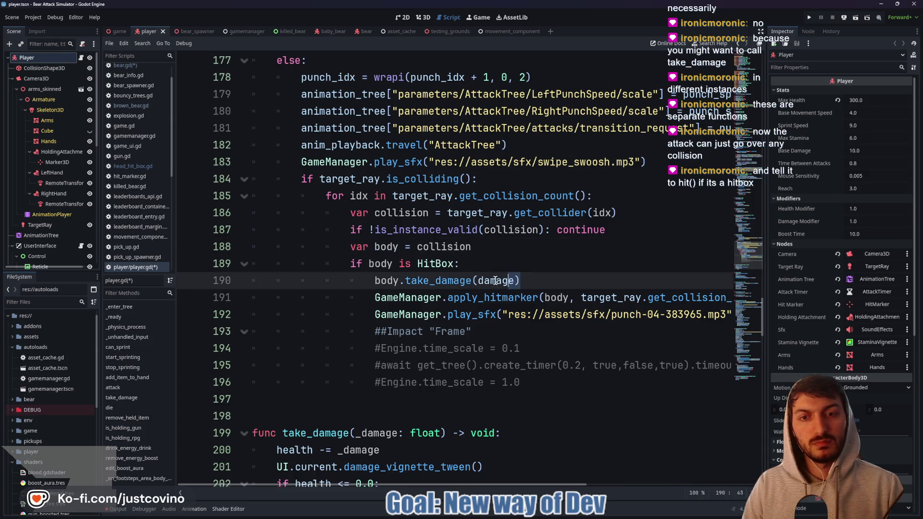
pyautogui.write('hi')
pyautogui.press('Return')
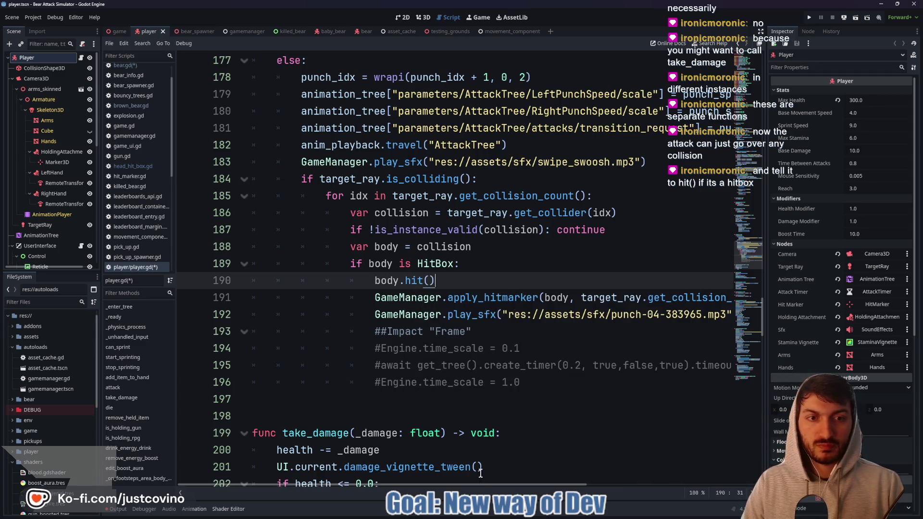
# Comment out the is_colliding() check on line 184 and unindent the collision loop.
pyautogui.moveTo(474, 483)
pyautogui.mouseDown()
pyautogui.moveTo(633, 484)
pyautogui.moveTo(459, 486)
pyautogui.mouseUp()
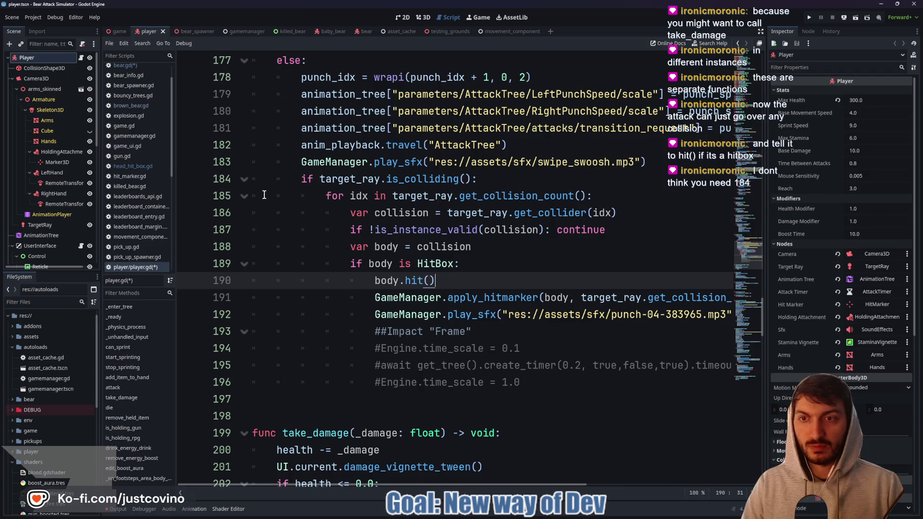
pyautogui.moveTo(481, 182); pyautogui.dragTo(278, 180)
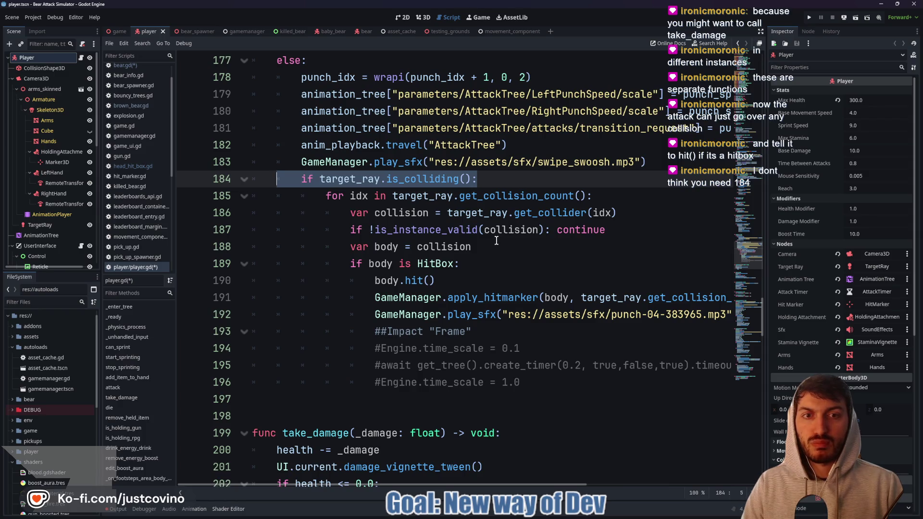
pyautogui.hotkey('ctrl', 'z')
pyautogui.scroll(-3, 72, 193)
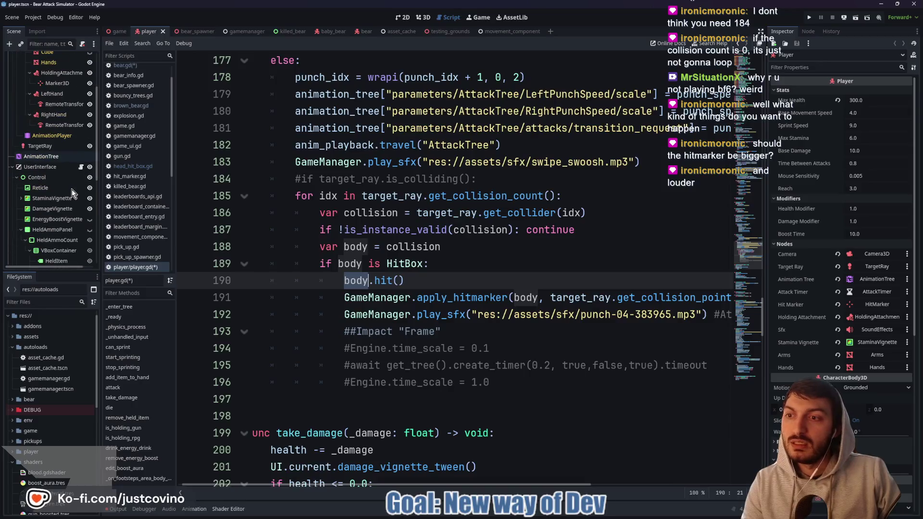
# Collapse UserInterface in the Scene dock and return to the bear scene with brown_bear.gd.
pyautogui.click(13, 167)
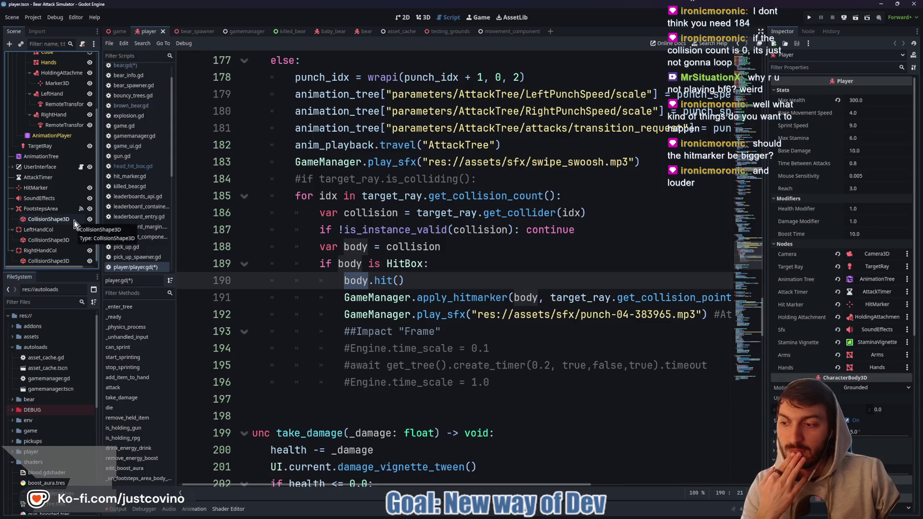
pyautogui.click(410, 281)
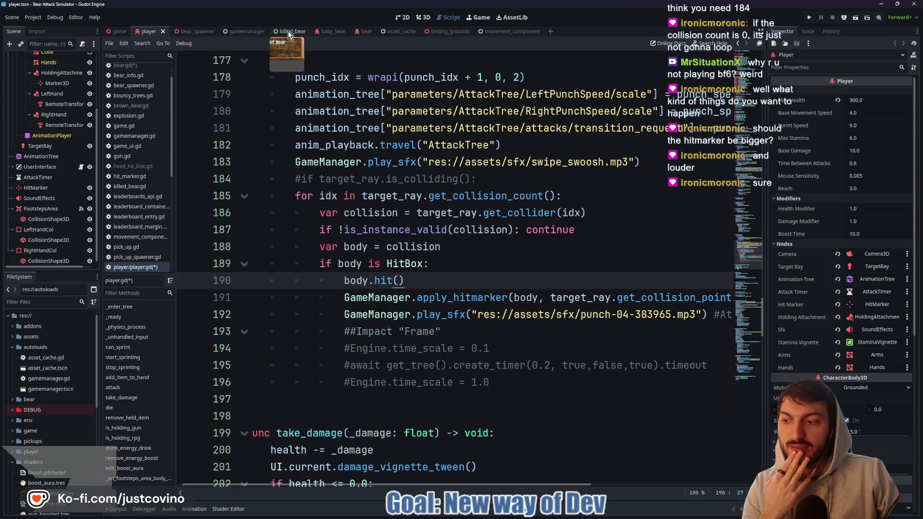
pyautogui.click(361, 31)
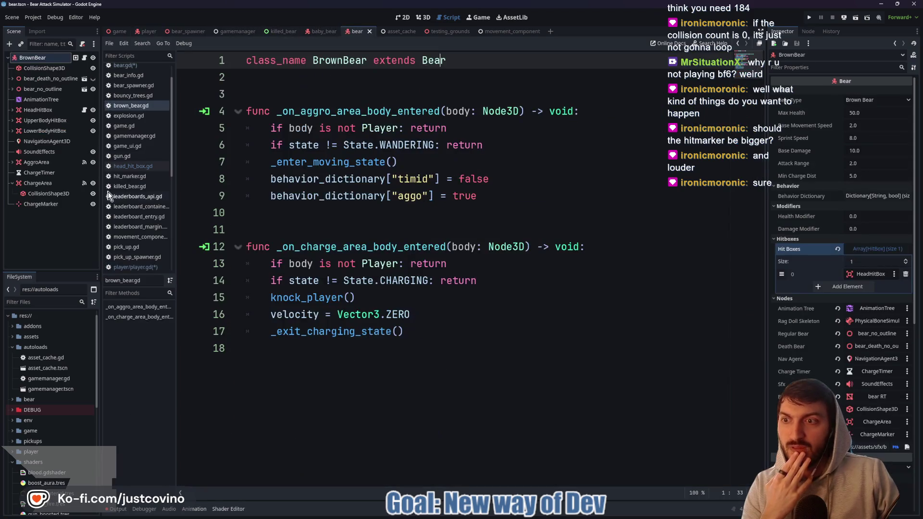
# Open head_hit_box.gd and add a trial 'var is_crit_location: bool' line after the exports.
pyautogui.click(84, 110)
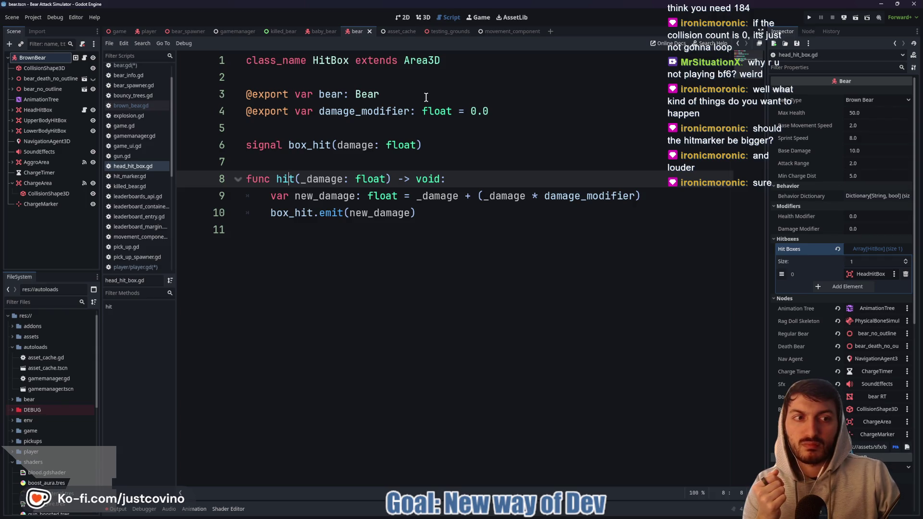
pyautogui.click(525, 127)
pyautogui.press('Return')
pyautogui.press('Return')
pyautogui.press('Return')
pyautogui.press('Up')
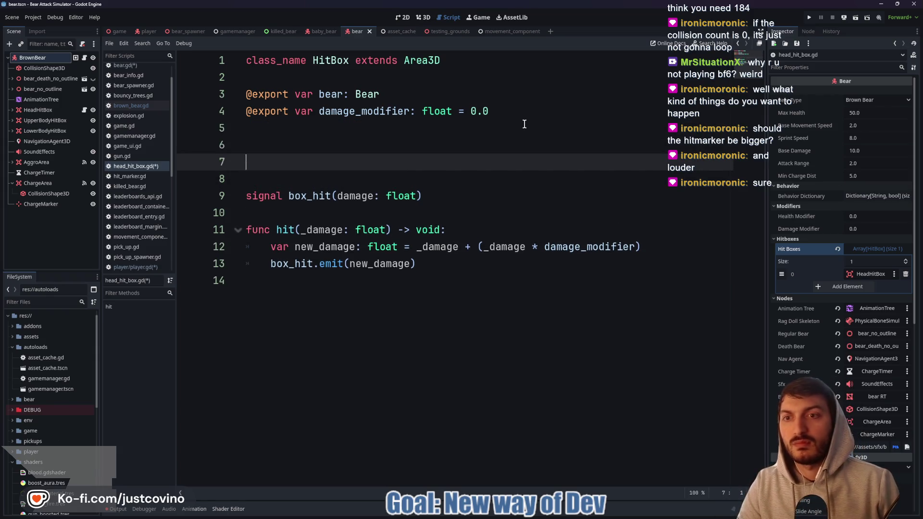
pyautogui.write('var')
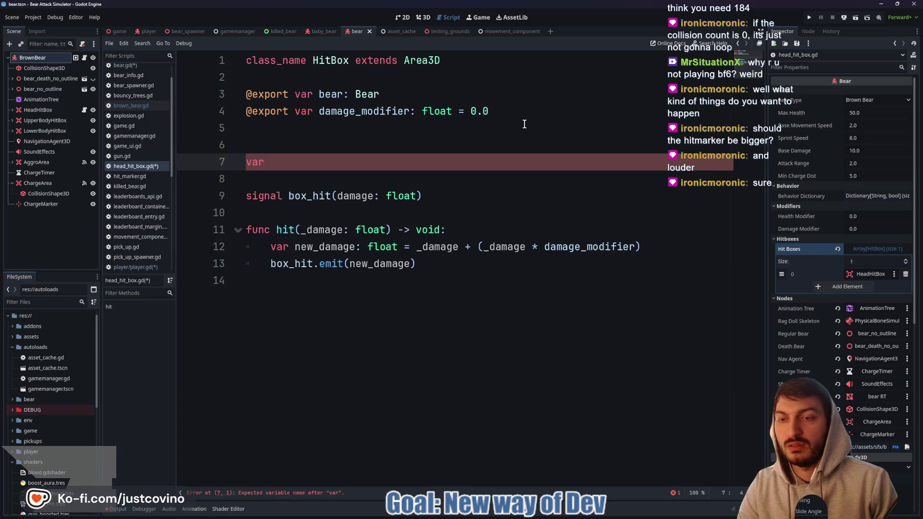
pyautogui.write(' is_crit_')
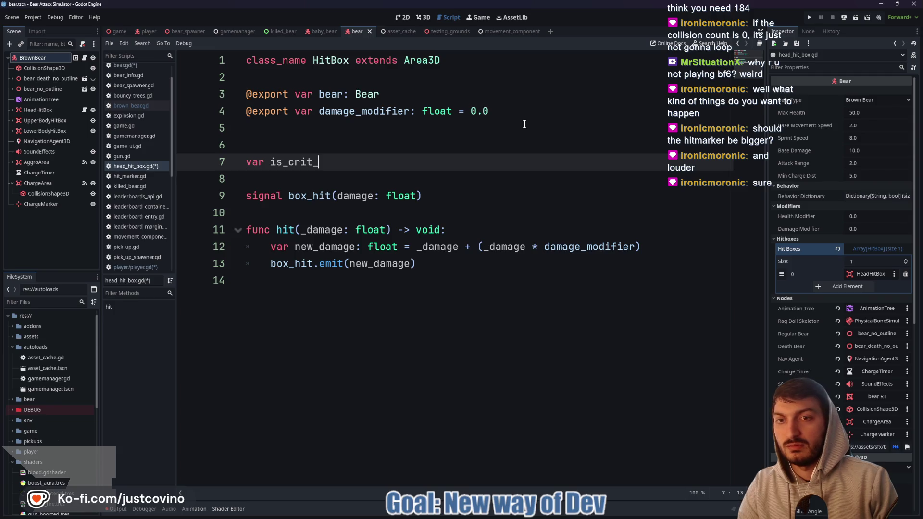
pyautogui.write('location')
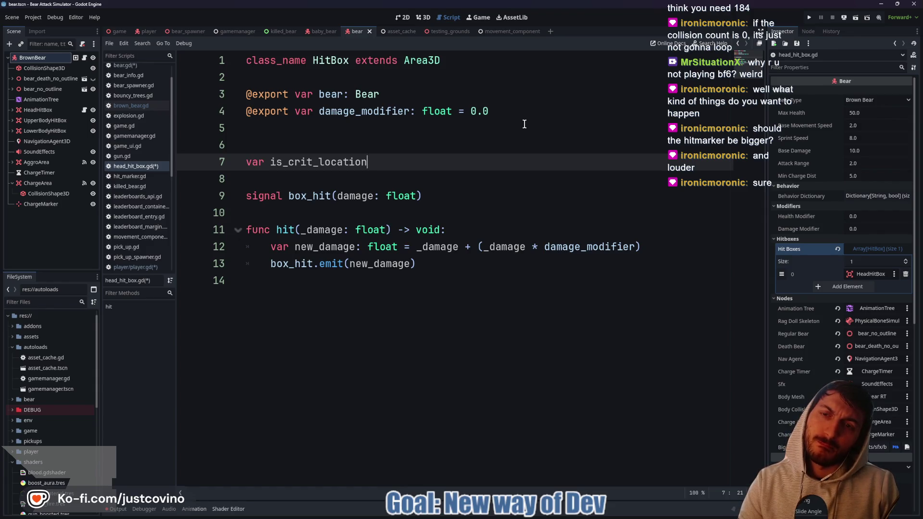
pyautogui.write(': bool')
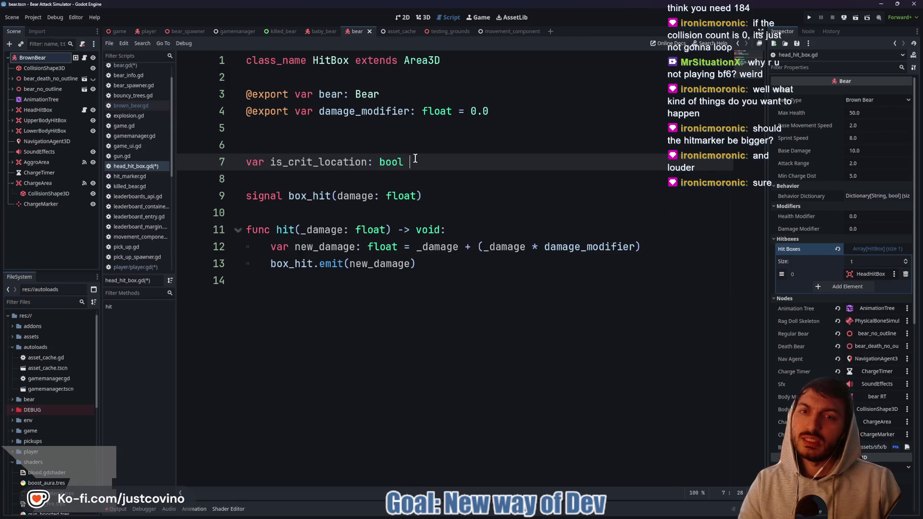
# Delete the is_crit_location line and insert a blank line between the bear and damage_modifier exports.
pyautogui.moveTo(410, 162); pyautogui.dragTo(244, 162)
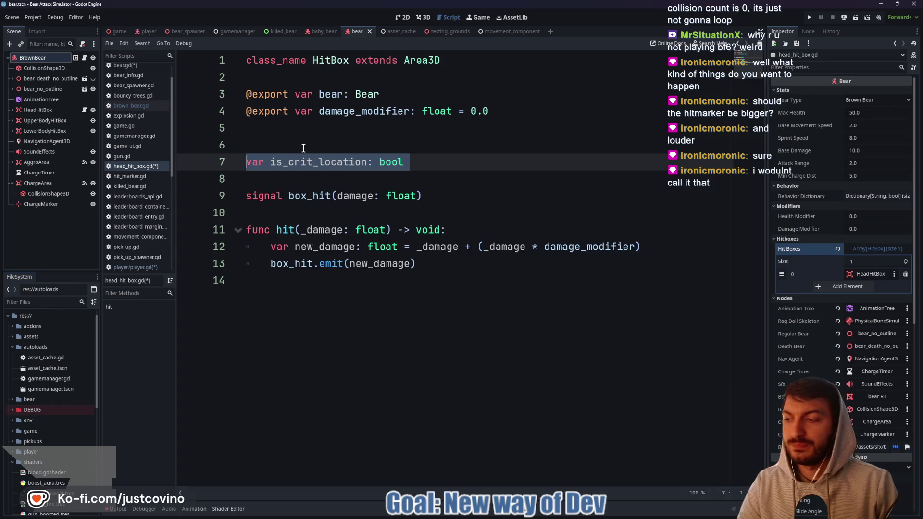
pyautogui.press('BackSpace')
pyautogui.press('BackSpace')
pyautogui.press('BackSpace')
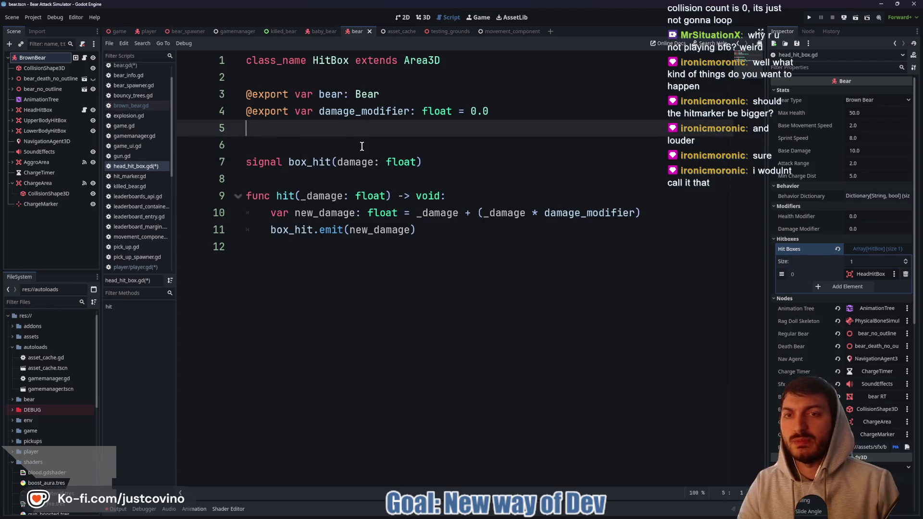
pyautogui.press('Return')
pyautogui.hotkey('alt', 'Up')
pyautogui.hotkey('alt', 'Up')
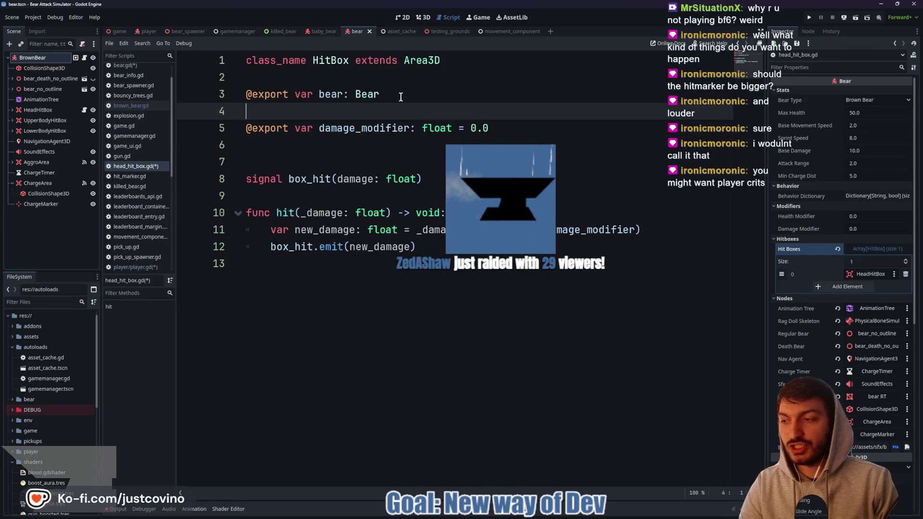
pyautogui.write('@export var')
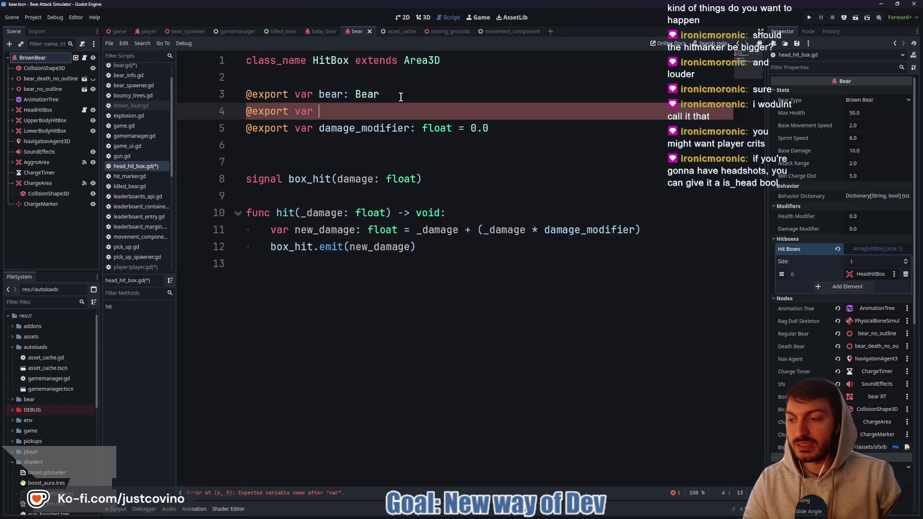
pyautogui.write('is')
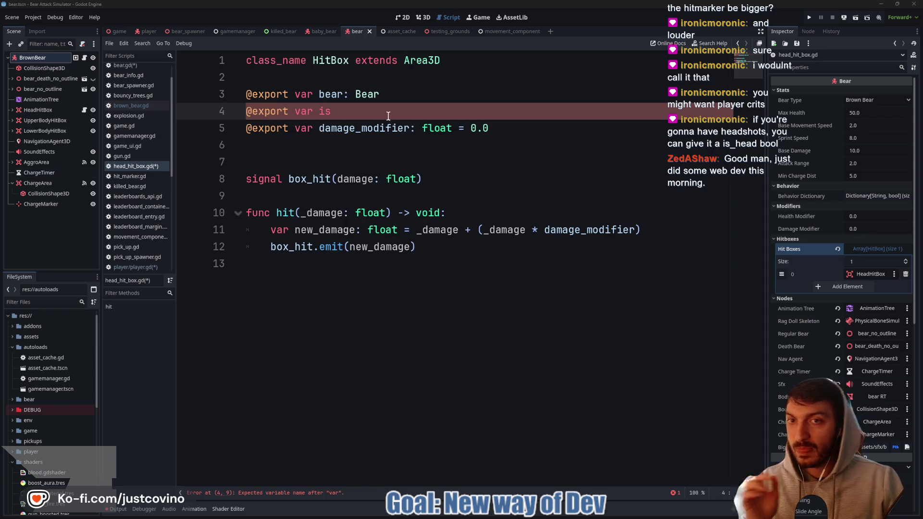
pyautogui.click(346, 118)
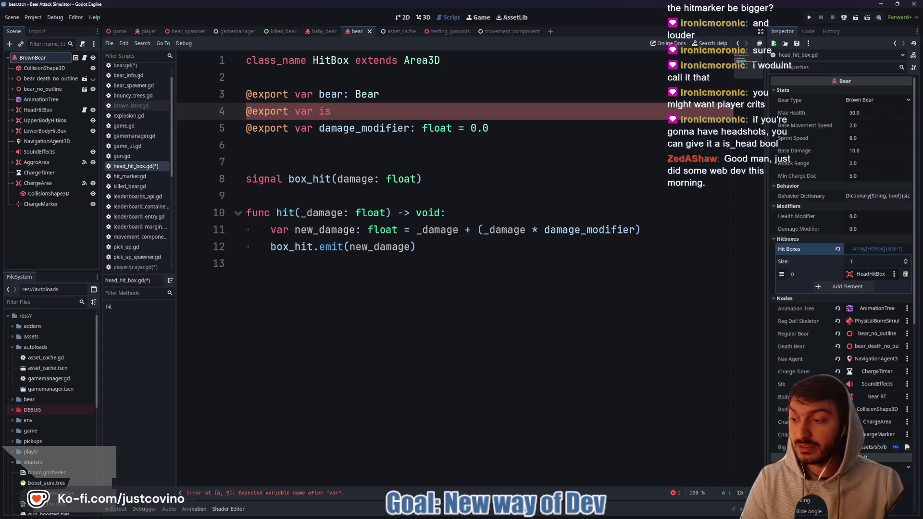
pyautogui.hotkey('alt', 'Tab')
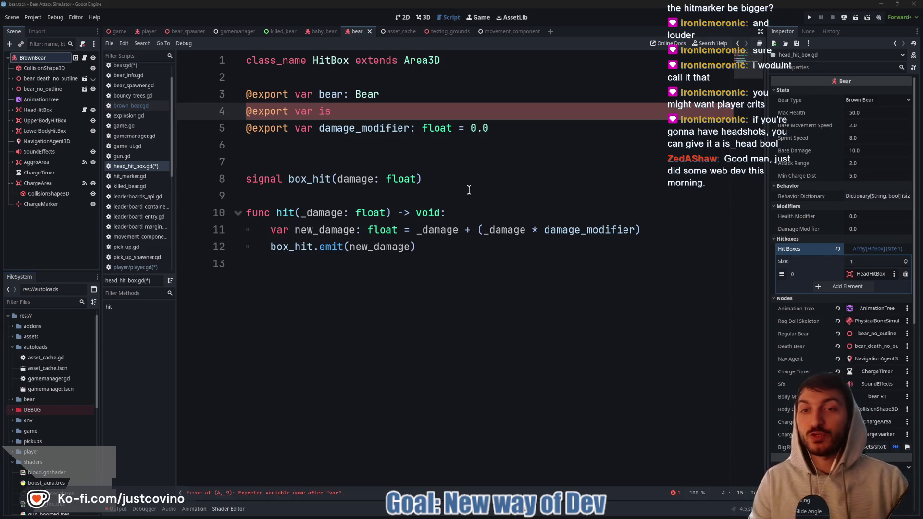
pyautogui.click(372, 97)
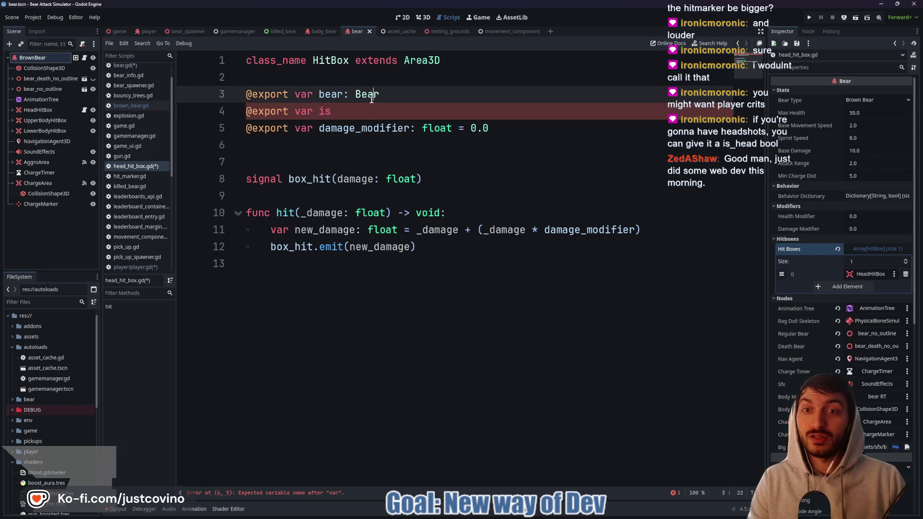
pyautogui.click(369, 112)
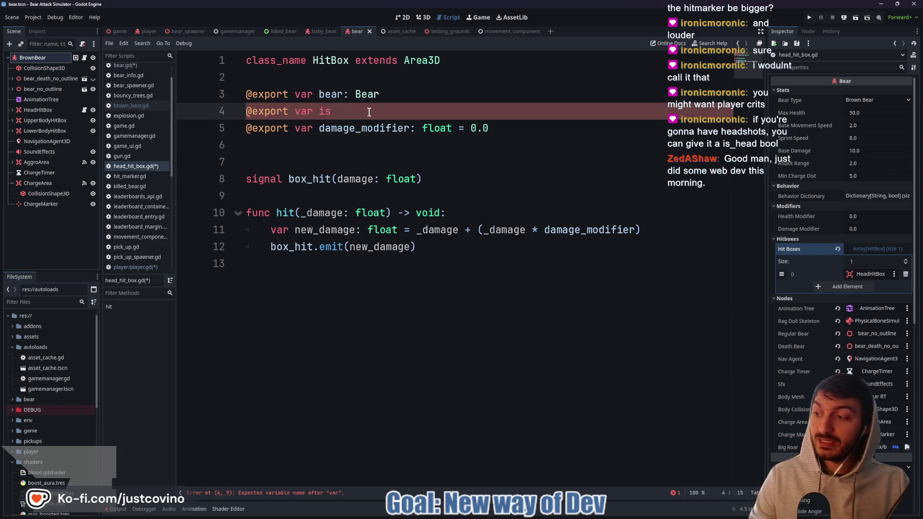
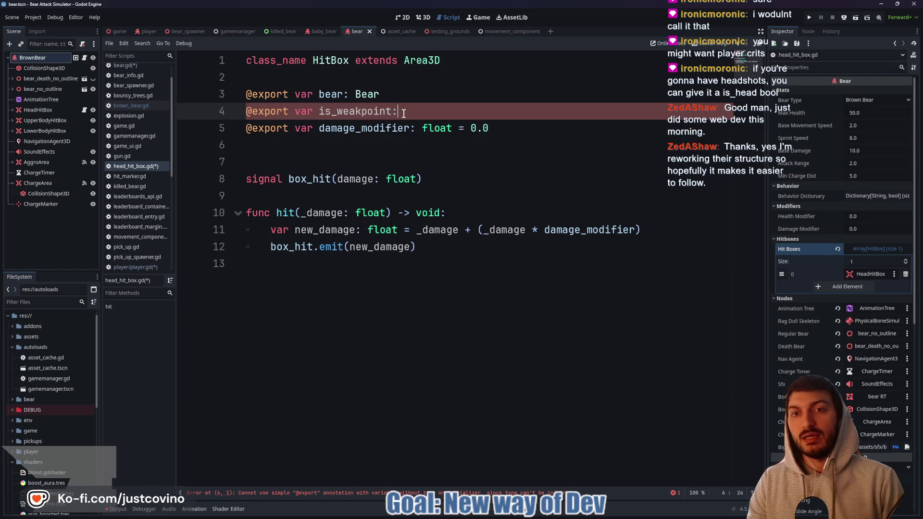
pyautogui.write('b')
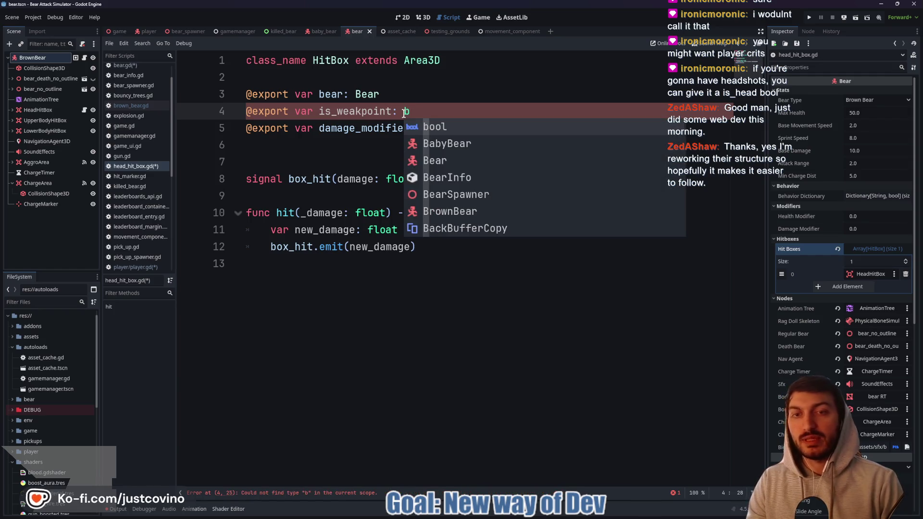
pyautogui.write('ool')
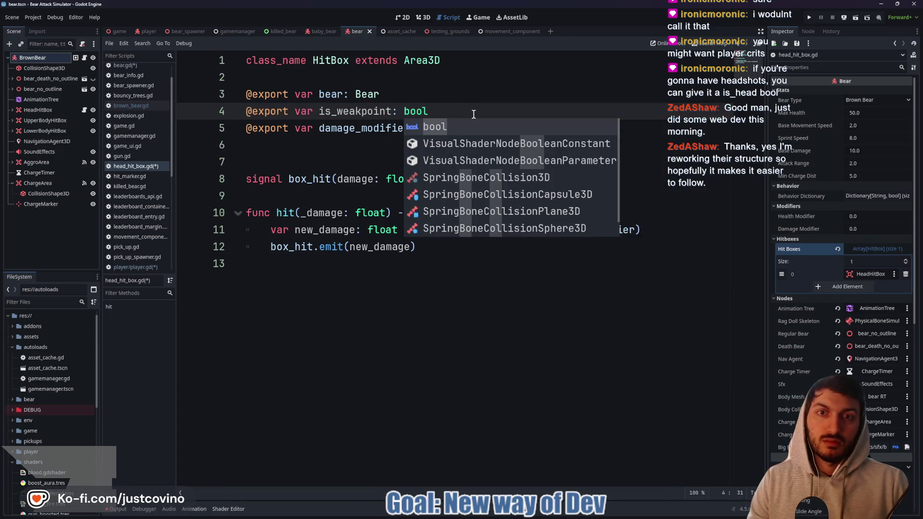
pyautogui.press('Escape')
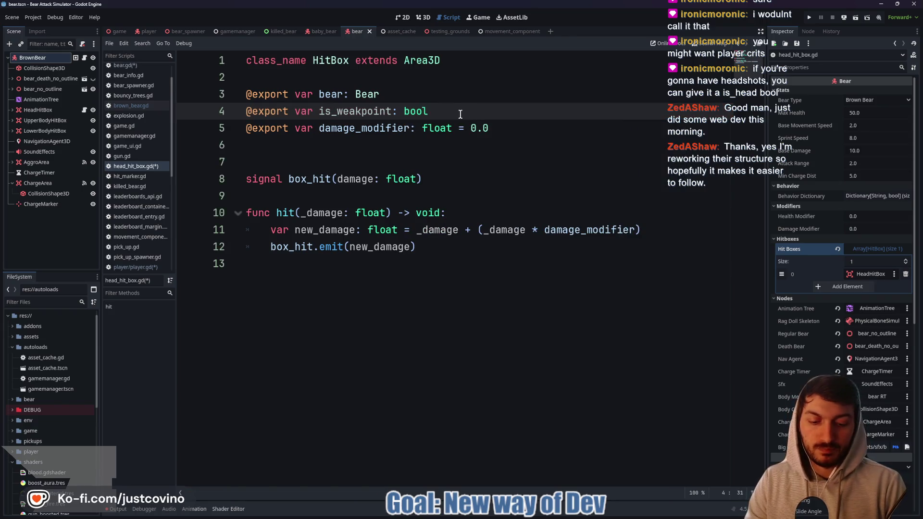
pyautogui.write('= false')
pyautogui.hotkey('ctrl', 's')
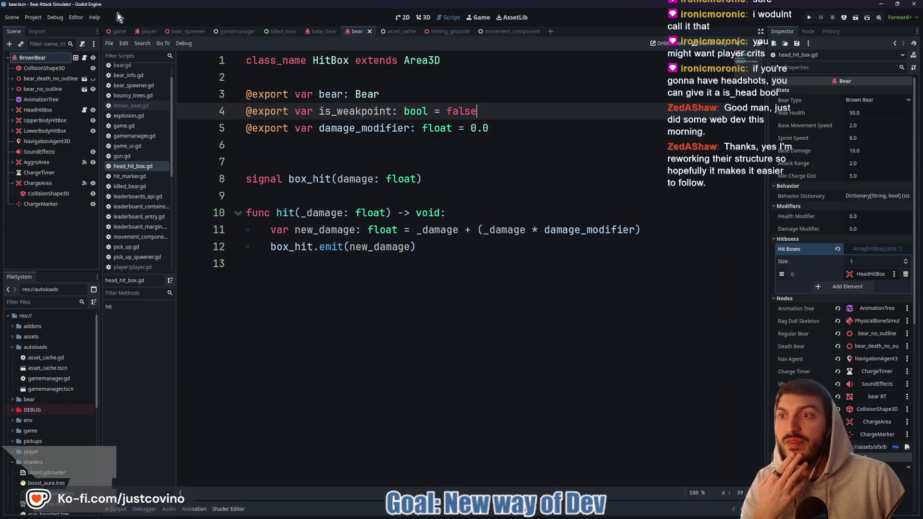
# In player.gd, add an 'if body.is_weakpoint:' check after body.hit().
pyautogui.click(147, 31)
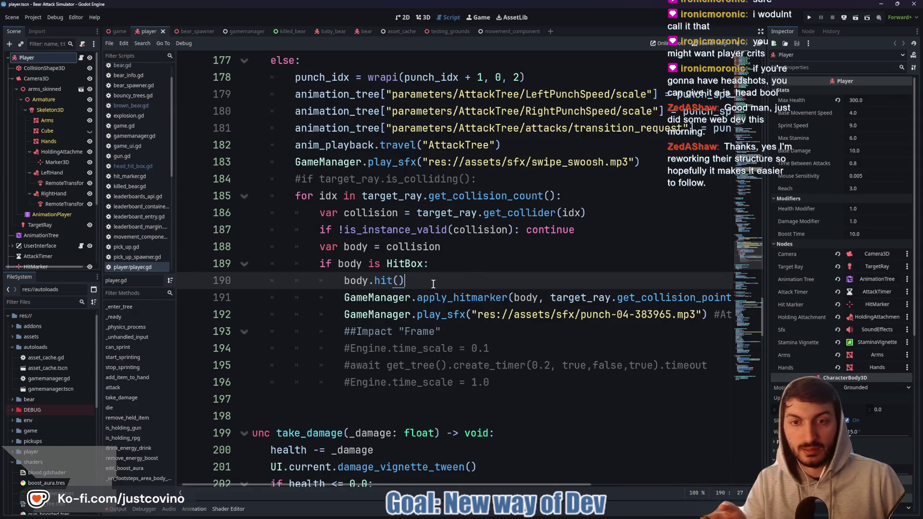
pyautogui.press('Return')
pyautogui.write('if bod')
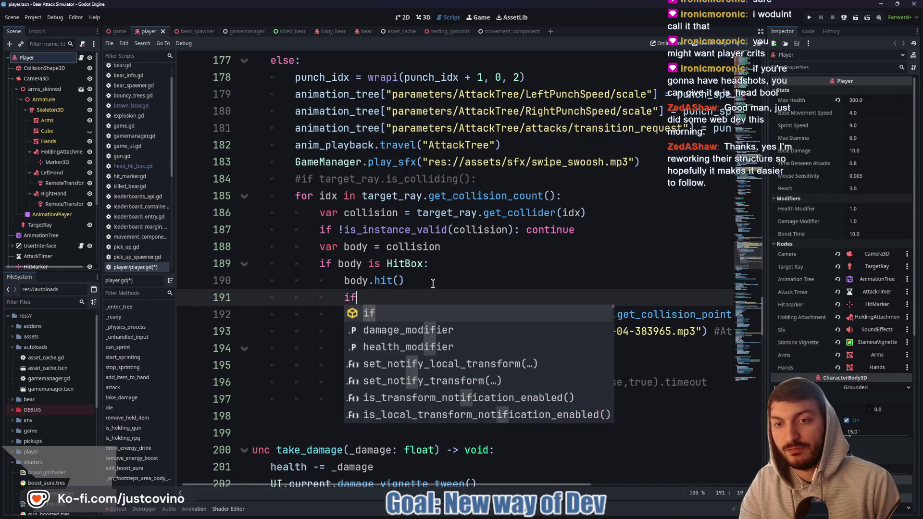
pyautogui.write('y.is')
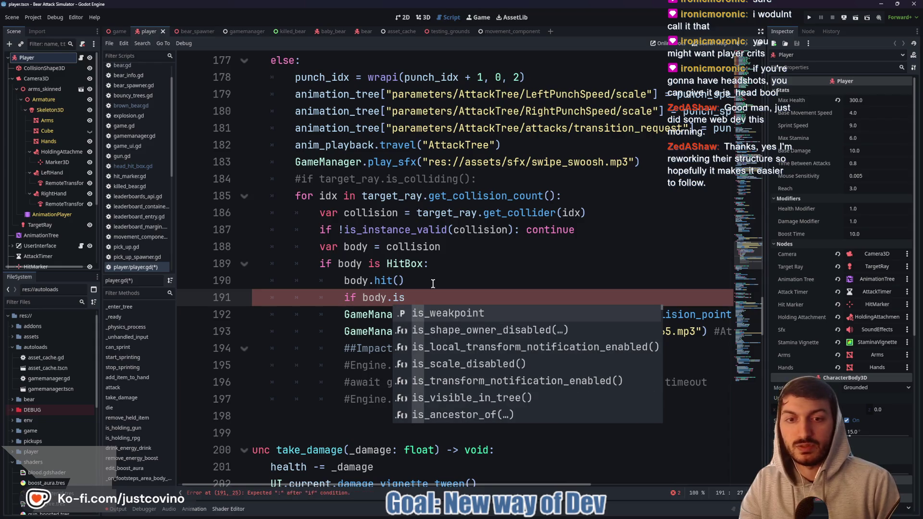
pyautogui.press('Return')
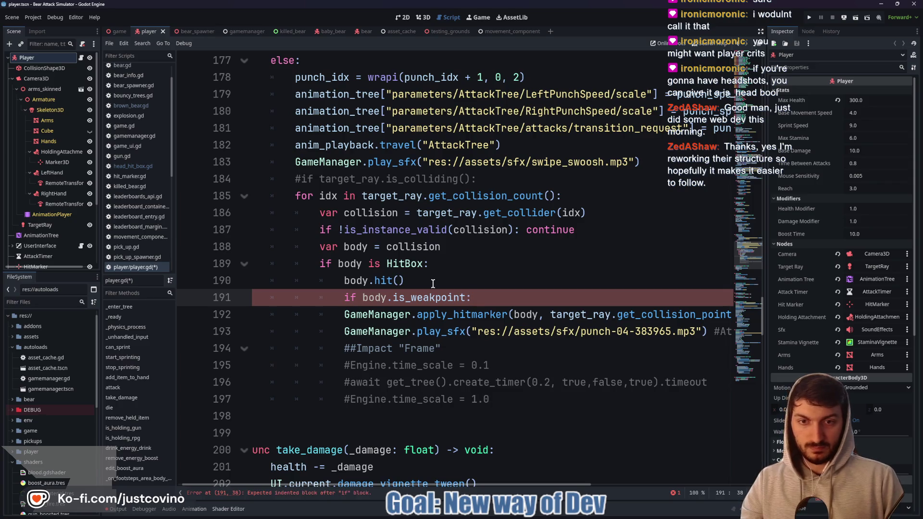
pyautogui.press('Return')
# Inside the check, call GameManager.apply_weakpoint_effect(body, target_ray.get_collision_point(0)).
pyautogui.write('GameM')
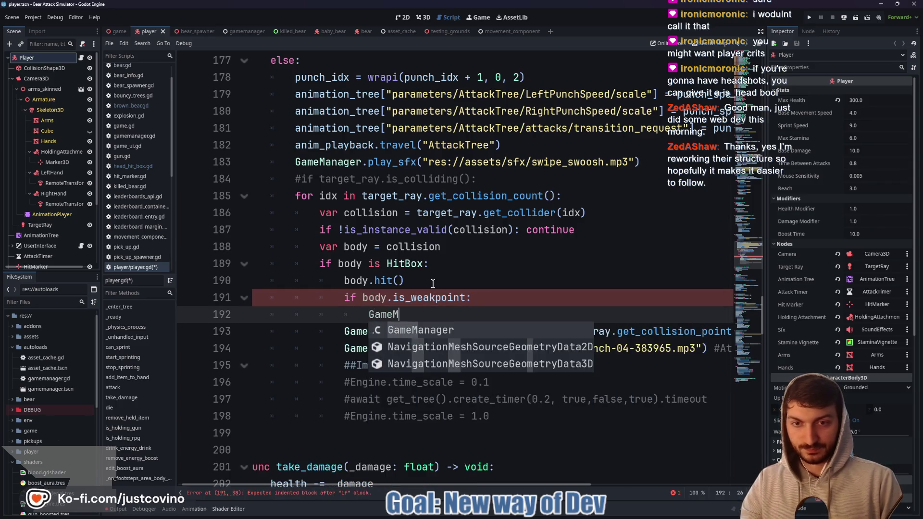
pyautogui.press('Return')
pyautogui.write('.apply')
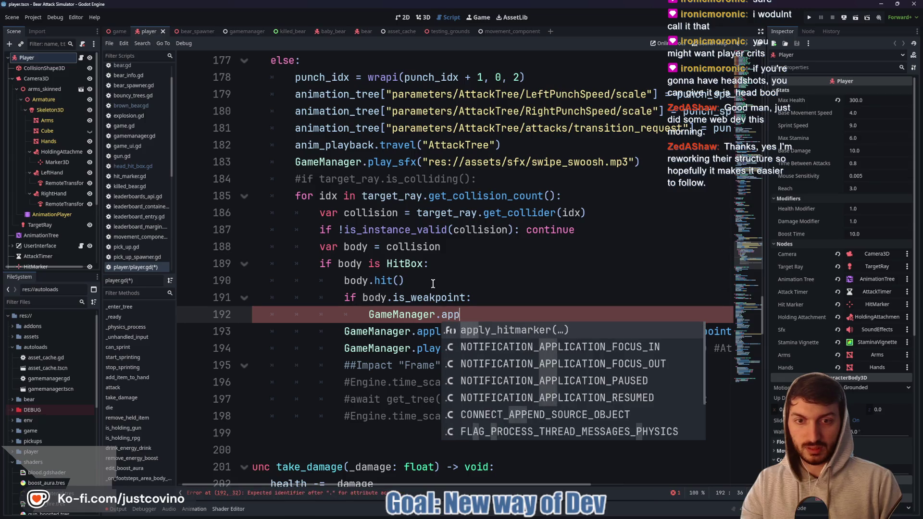
pyautogui.write('_weak')
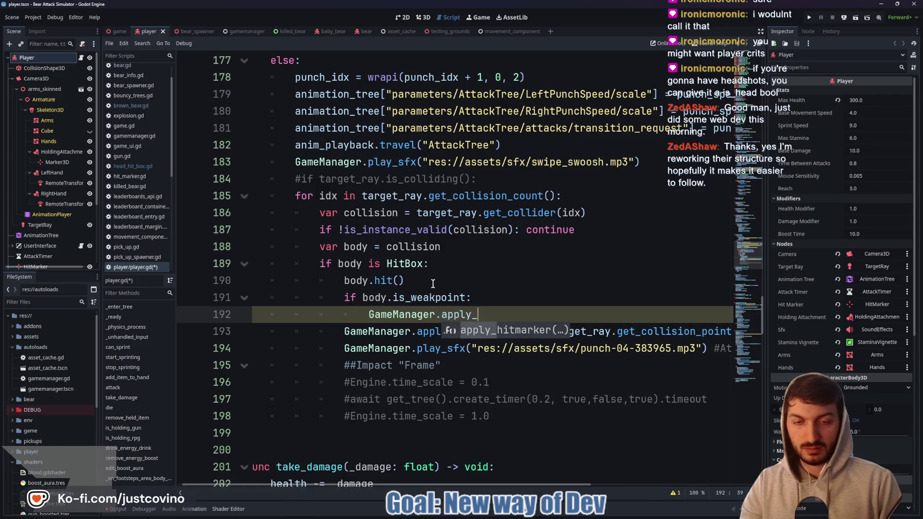
pyautogui.write('point_effect')
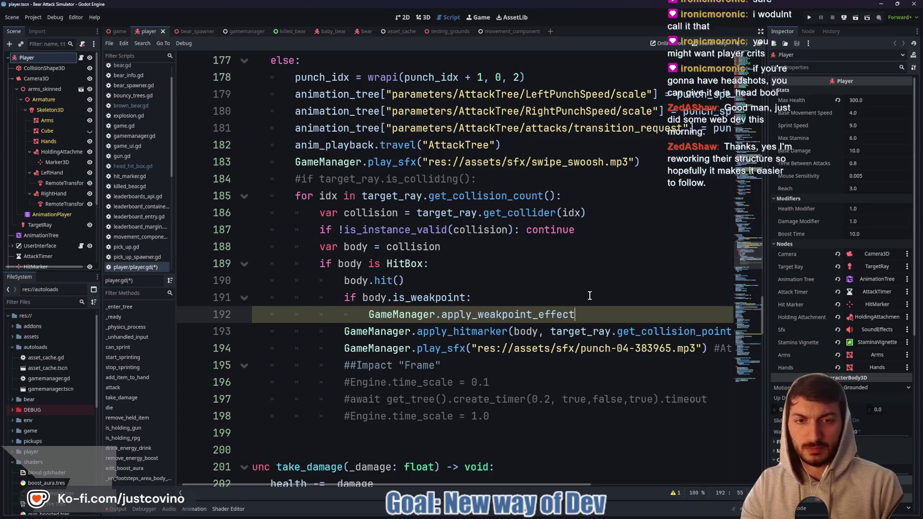
pyautogui.write('(bo')
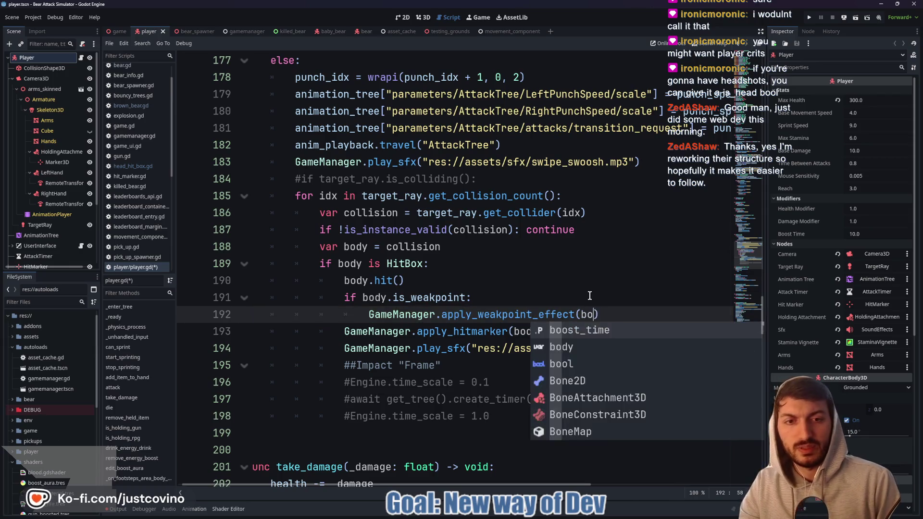
pyautogui.write('dy,')
pyautogui.press('Escape')
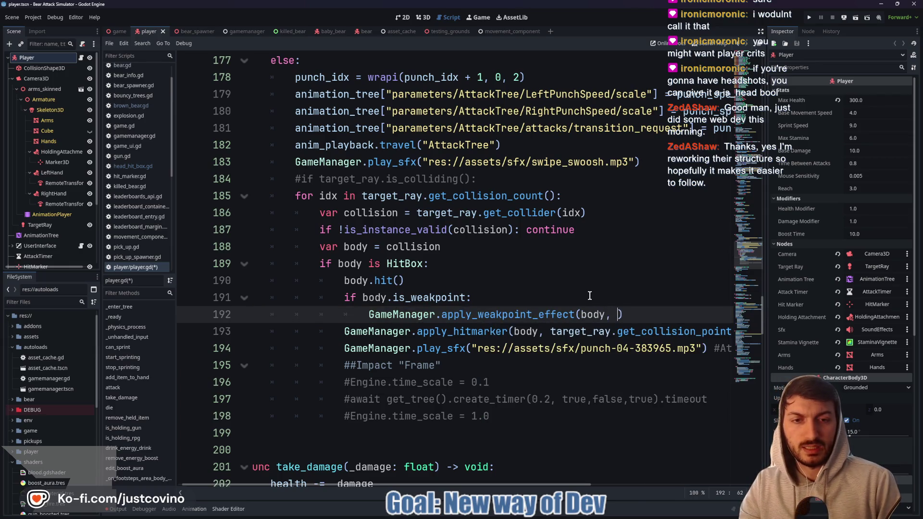
pyautogui.write('target_ray.get')
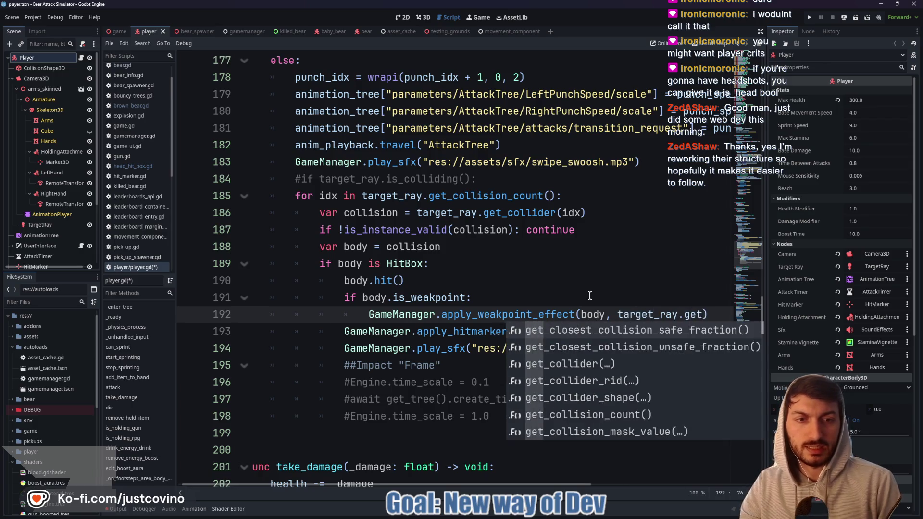
pyautogui.write('_collision')
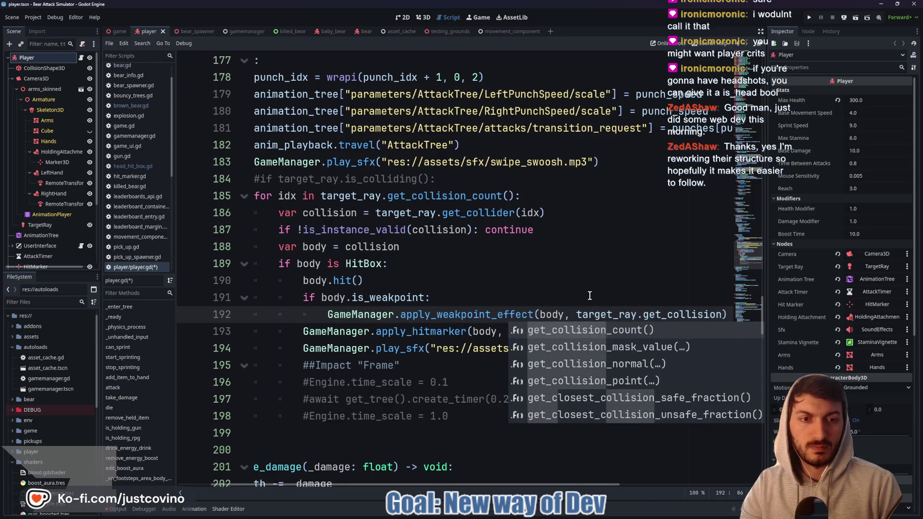
pyautogui.write('_p')
pyautogui.press('Return')
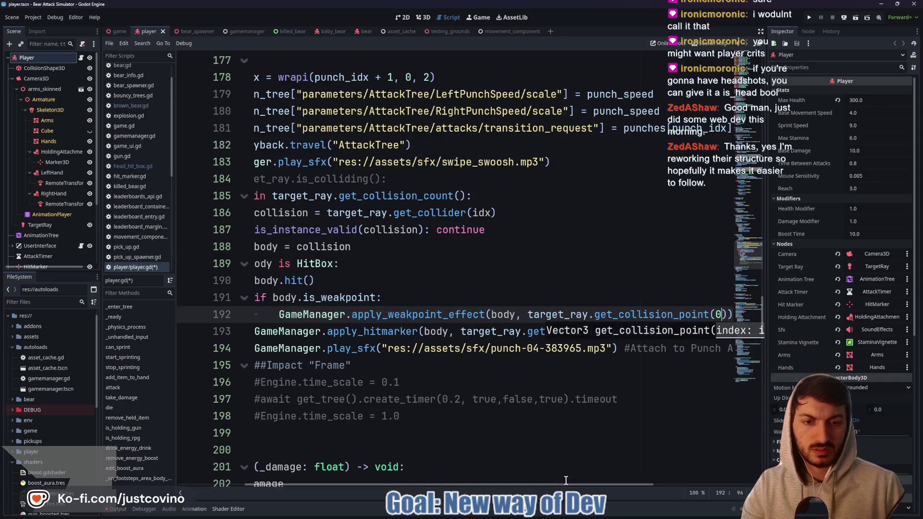
pyautogui.moveTo(566, 480); pyautogui.dragTo(664, 486)
pyautogui.click(601, 385)
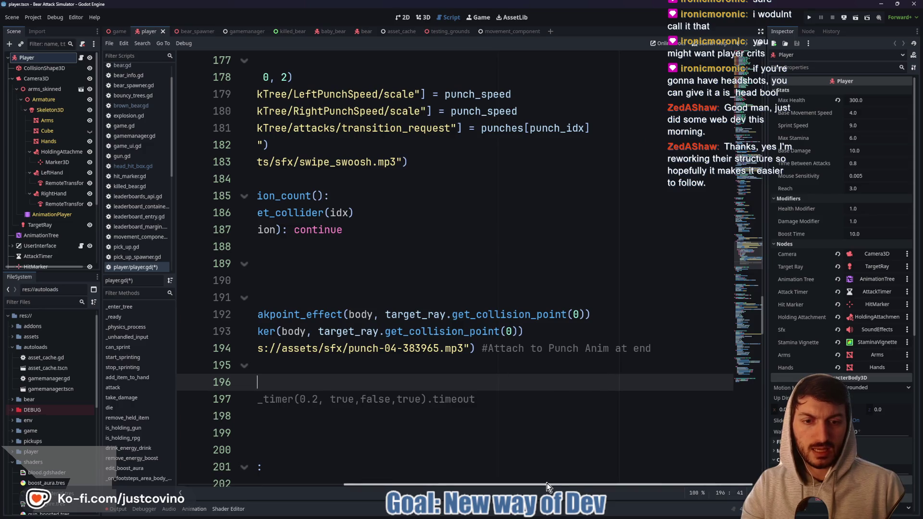
pyautogui.moveTo(547, 487); pyautogui.dragTo(370, 489)
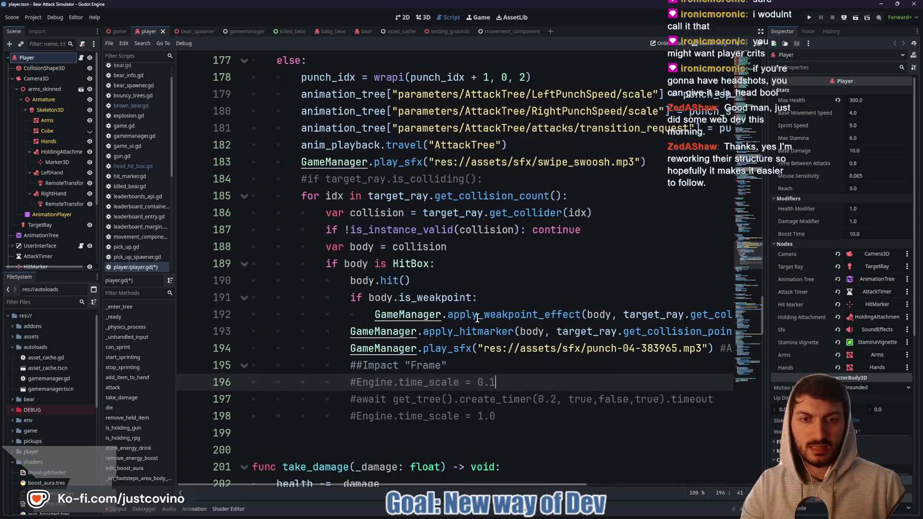
pyautogui.moveTo(448, 315); pyautogui.dragTo(582, 314)
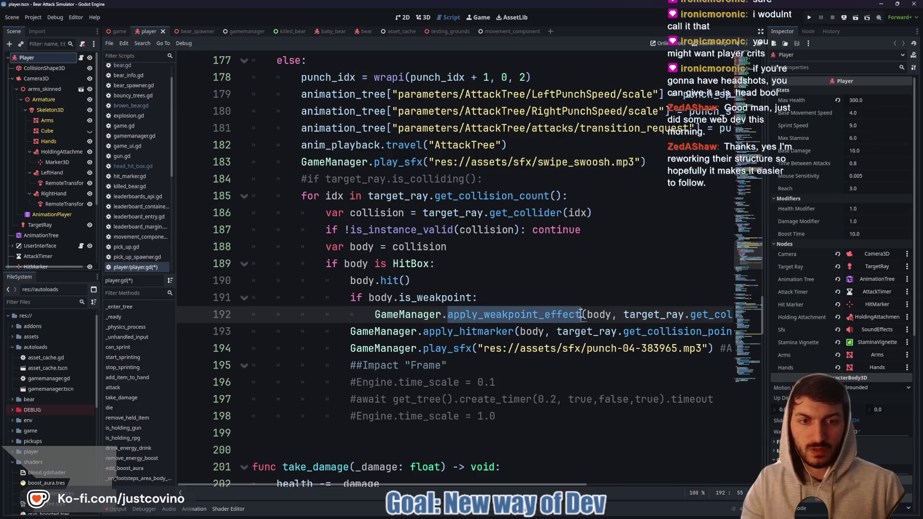
pyautogui.click(411, 316)
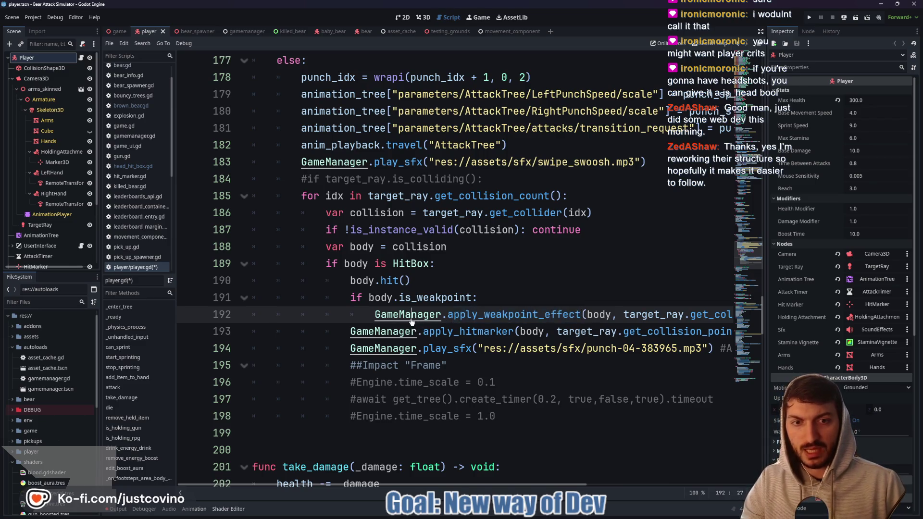
# Open gamemanager.gd from the GameManager reference and delete the commented-out get_calculated_score function.
pyautogui.keyDown('ctrl'); pyautogui.click(411, 318); pyautogui.keyUp('ctrl')
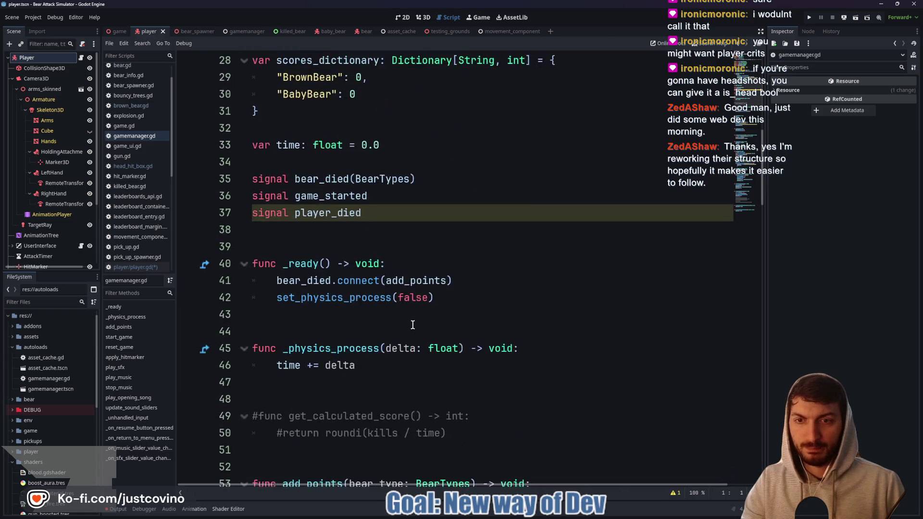
pyautogui.scroll(-2, 413, 325)
pyautogui.scroll(-2, 397, 293)
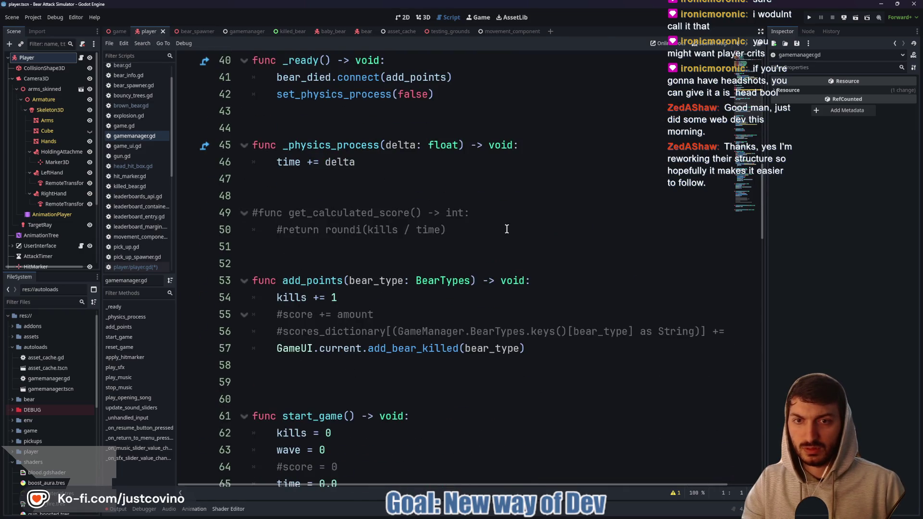
pyautogui.moveTo(507, 230); pyautogui.dragTo(250, 208)
pyautogui.press('BackSpace')
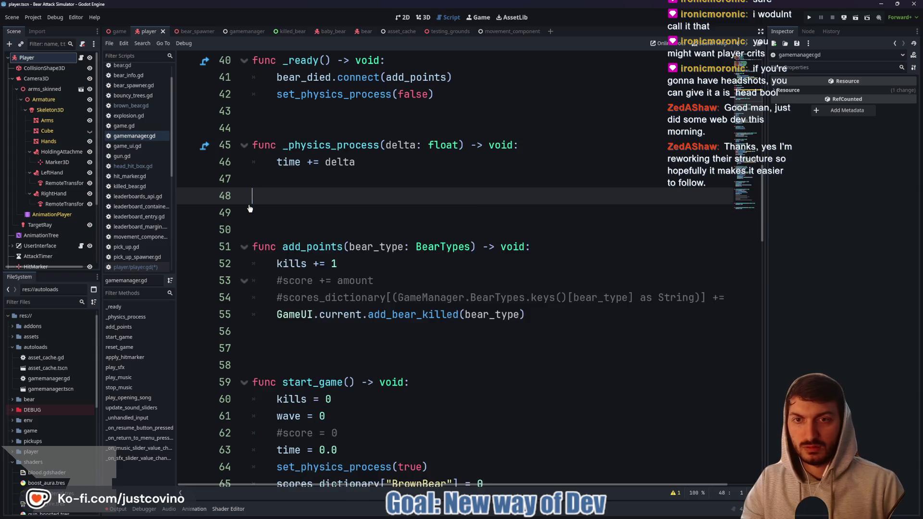
pyautogui.press('BackSpace')
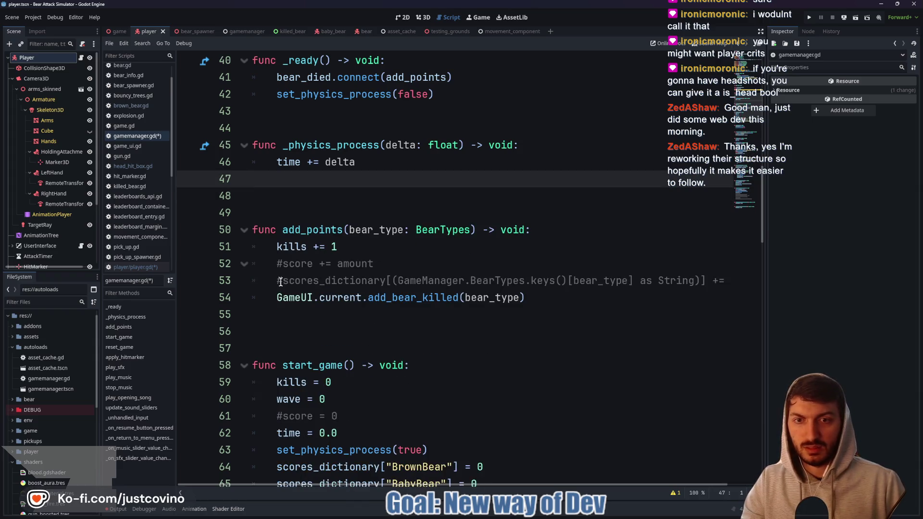
# Delete the commented-out score lines inside add_points.
pyautogui.moveTo(273, 266); pyautogui.dragTo(751, 286)
pyautogui.press('BackSpace')
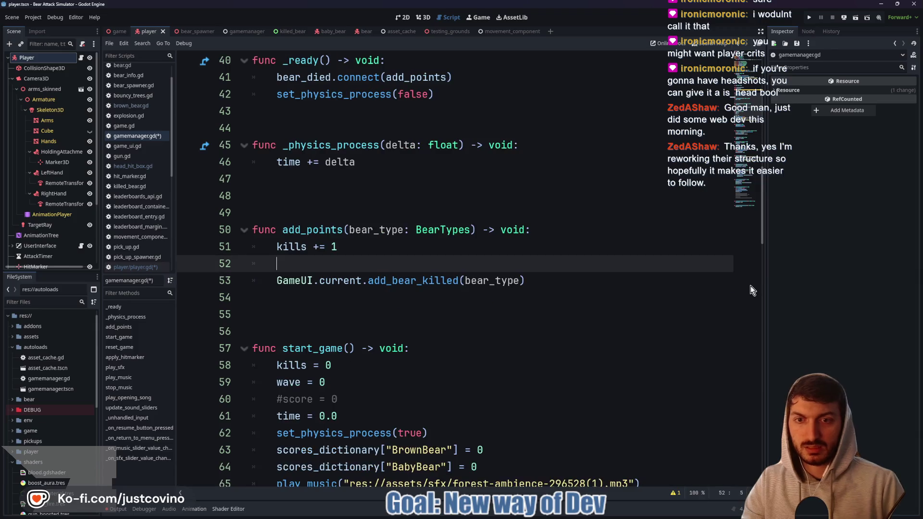
pyautogui.press('BackSpace')
pyautogui.scroll(-9, 410, 228)
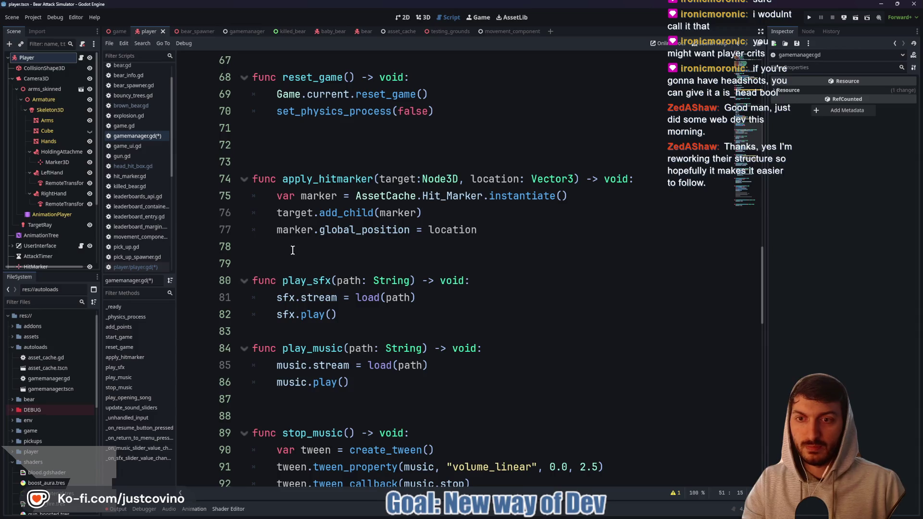
# Below apply_hitmarker, declare 'func apply_weakpoint_effect(target: Node3D, location: Vector3) -> void:'.
pyautogui.click(293, 250)
pyautogui.press('Return')
pyautogui.press('Return')
pyautogui.press('Return')
pyautogui.click(291, 251)
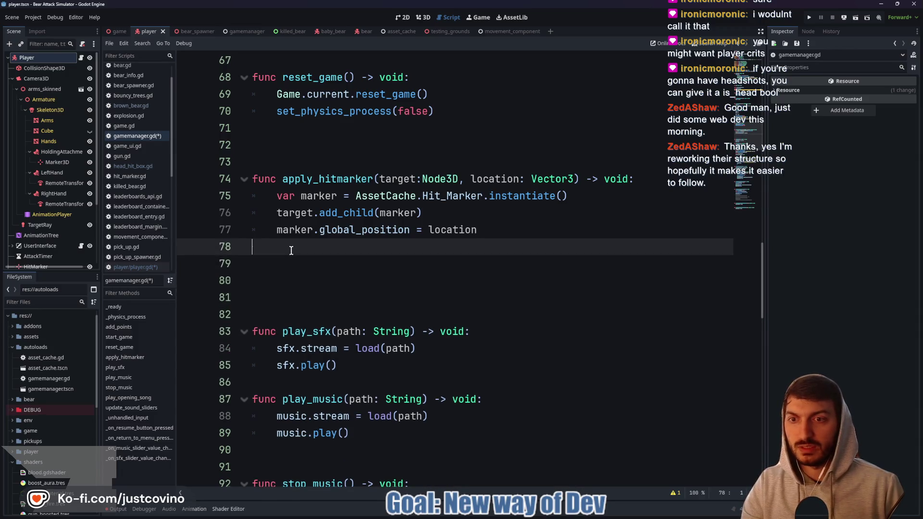
pyautogui.press('Down')
pyautogui.press('Down')
pyautogui.write('func ')
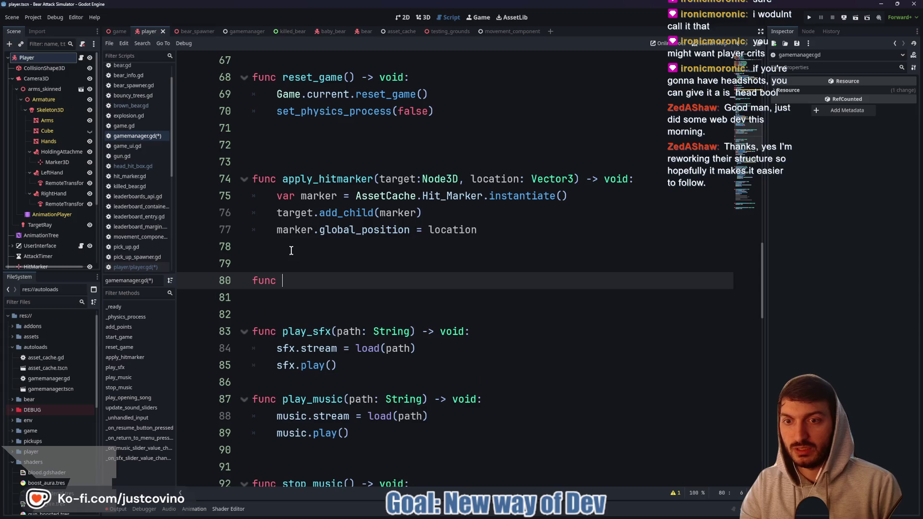
pyautogui.write('apply_weakpoint_effect(')
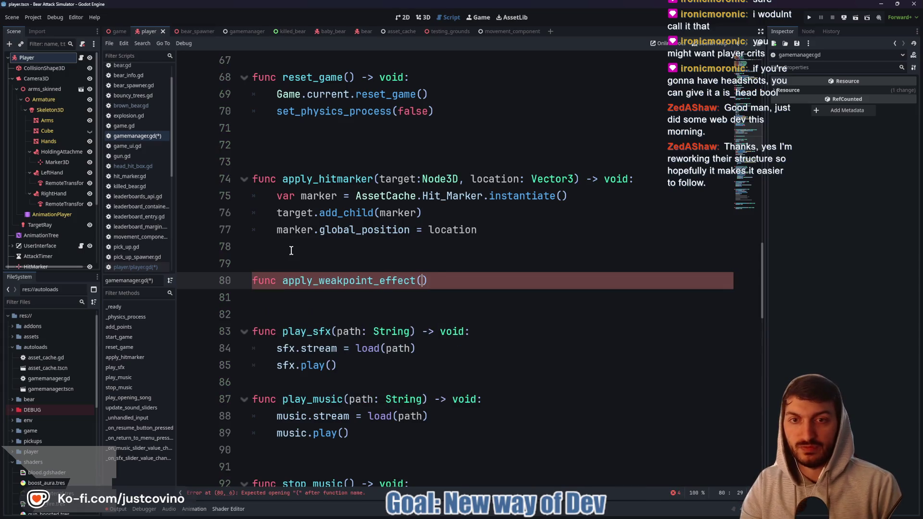
pyautogui.write('target: ')
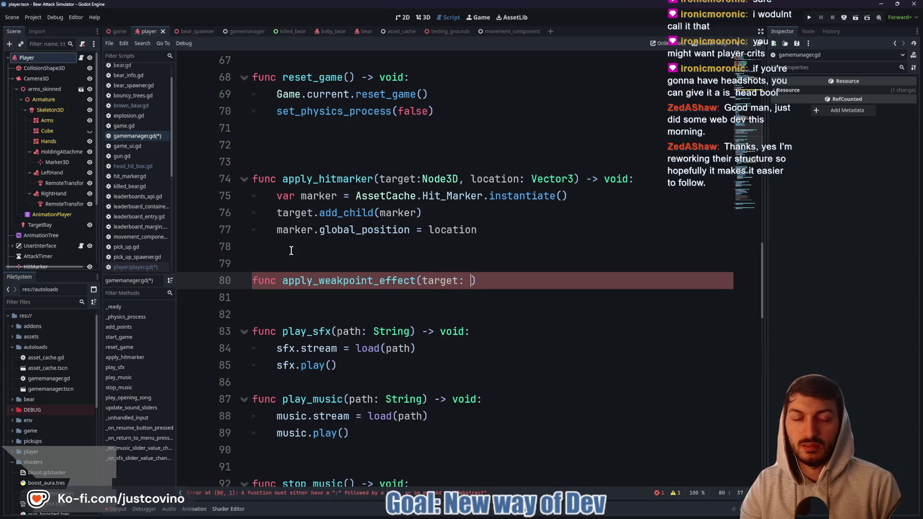
pyautogui.write('Node3D, ')
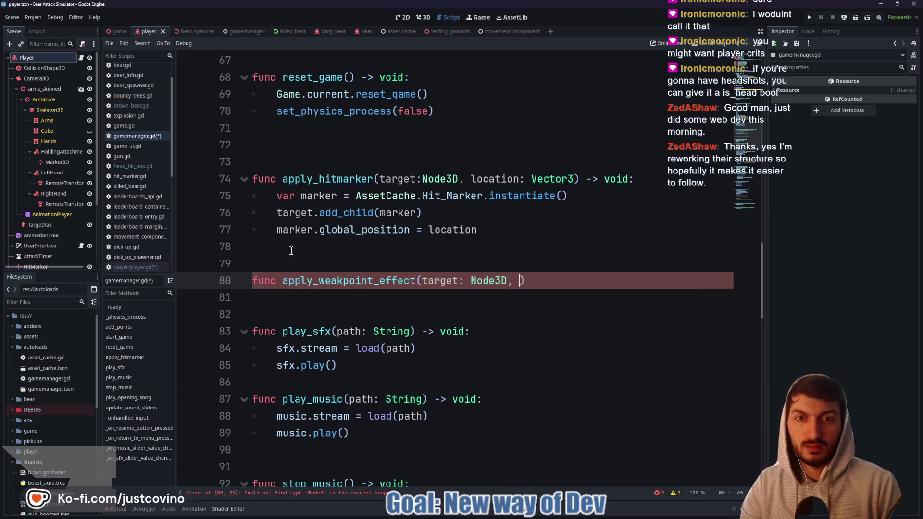
pyautogui.write('location:')
pyautogui.write(' Vecto')
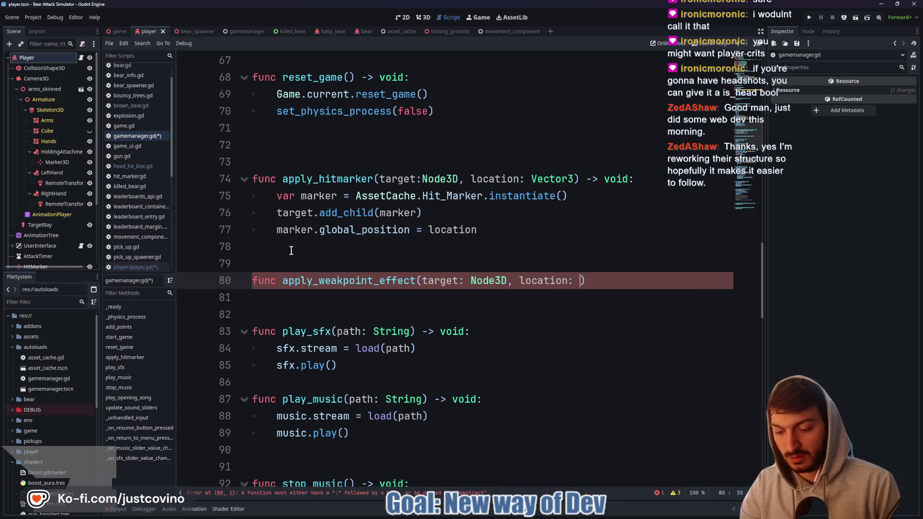
pyautogui.write('r3')
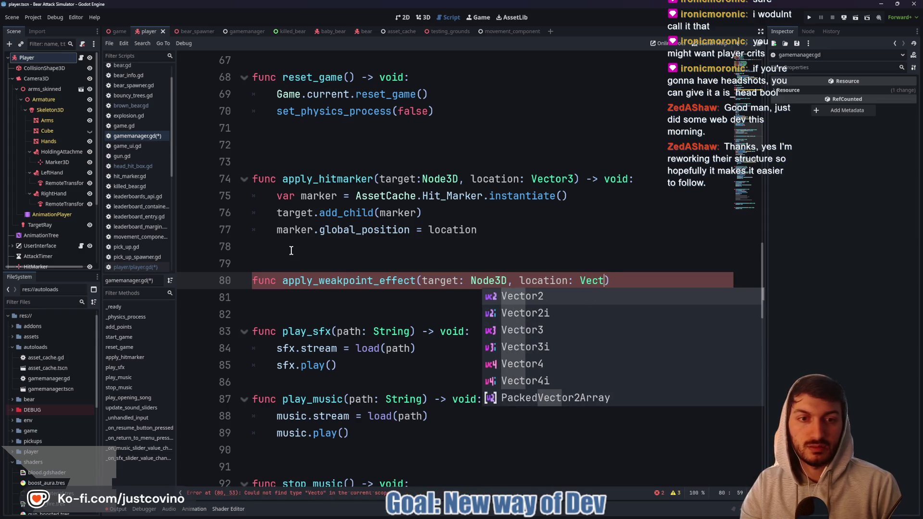
pyautogui.write(') -> void')
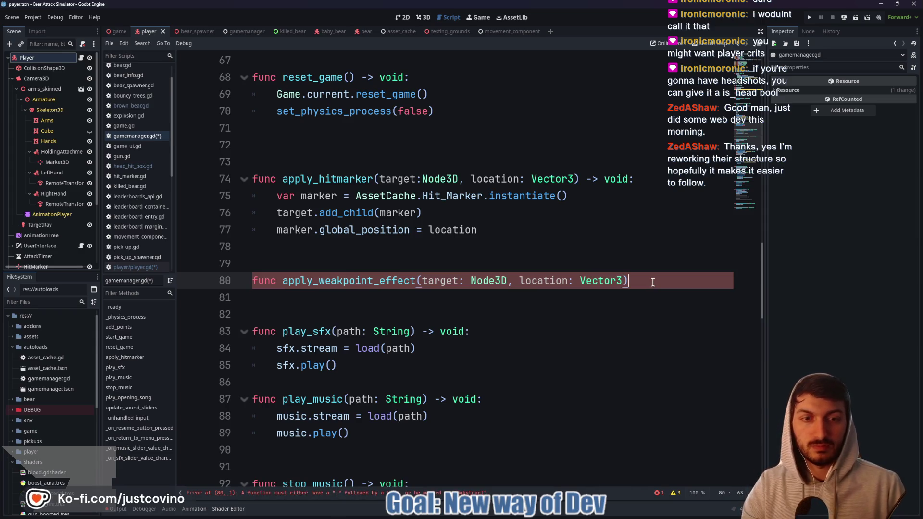
pyautogui.write(':')
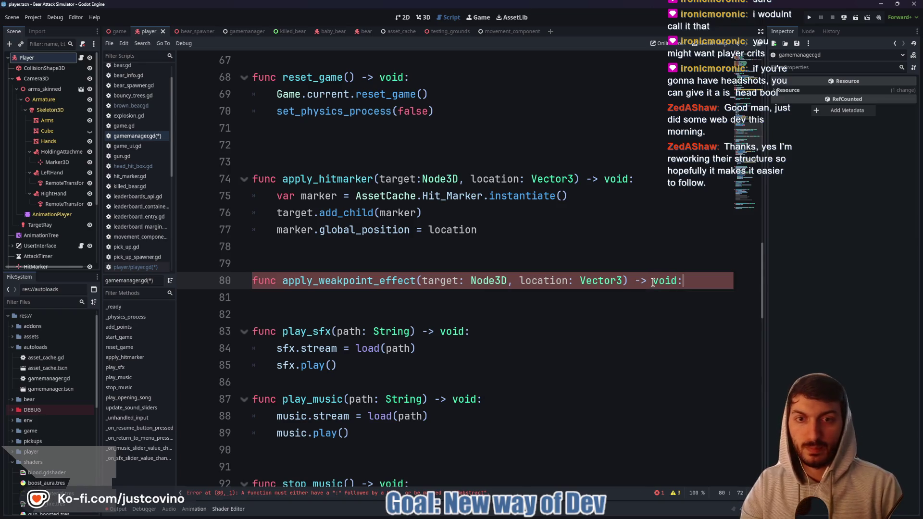
pyautogui.press('Return')
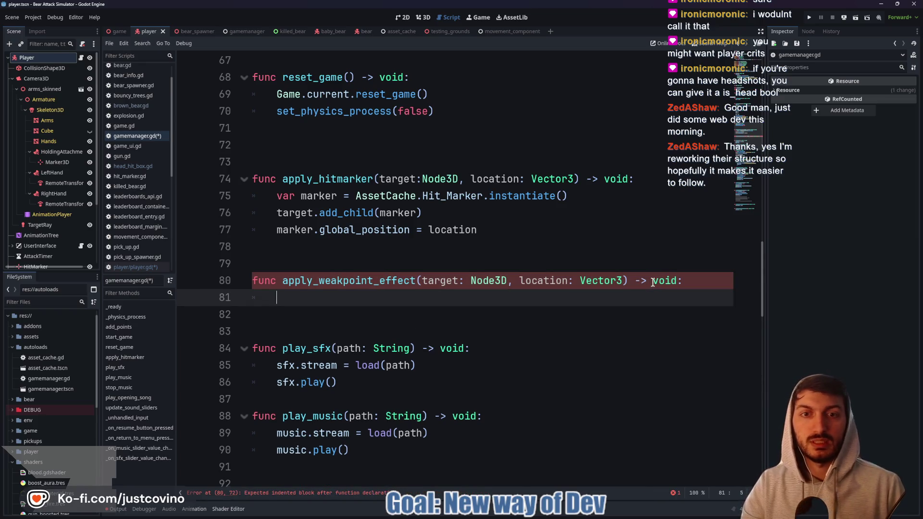
# Copy apply_hitmarker's hit marker spawning lines into the new function body and fix their indentation.
pyautogui.moveTo(481, 230); pyautogui.dragTo(332, 230)
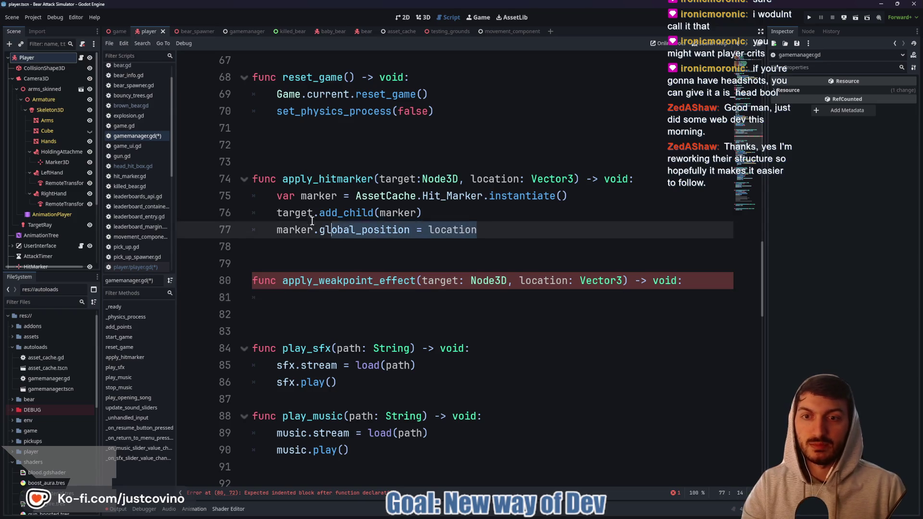
pyautogui.keyDown('shift'); pyautogui.click(263, 196); pyautogui.keyUp('shift')
pyautogui.click(302, 299)
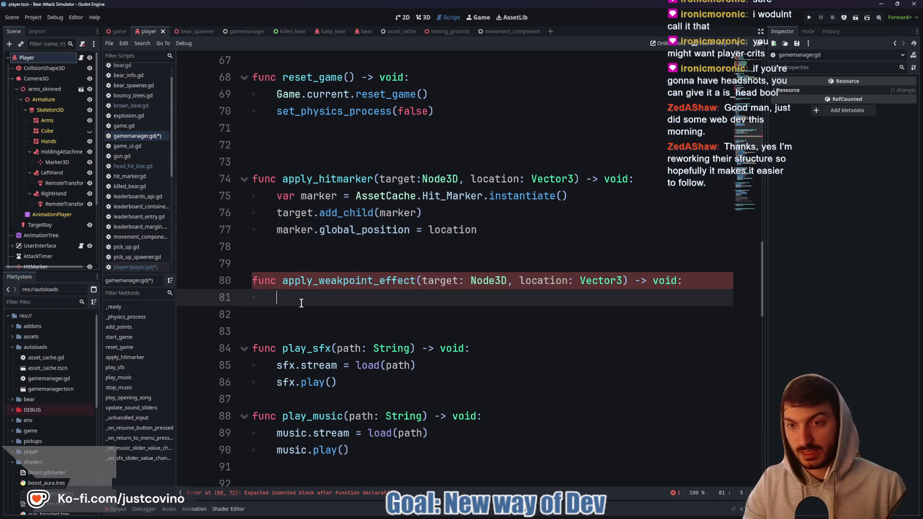
pyautogui.write('var marker = AssetCache.Hit_Marker.instantiate() \ttarget.add_child(marker) \tmarker.global_position = location')
pyautogui.keyDown('shift'); pyautogui.click(302, 299); pyautogui.keyUp('shift')
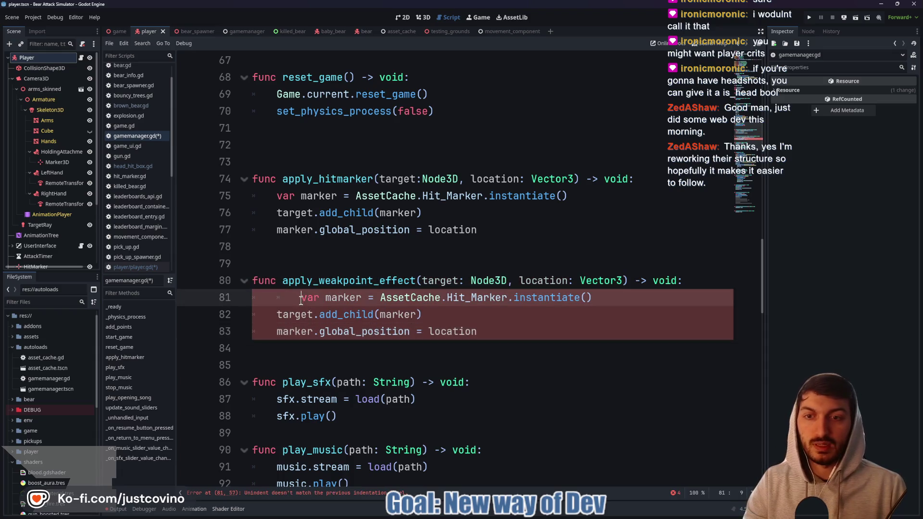
pyautogui.click(301, 299)
pyautogui.press('BackSpace')
# Start a 'marker.scale = Vector3(' line after the add_child line.
pyautogui.click(460, 313)
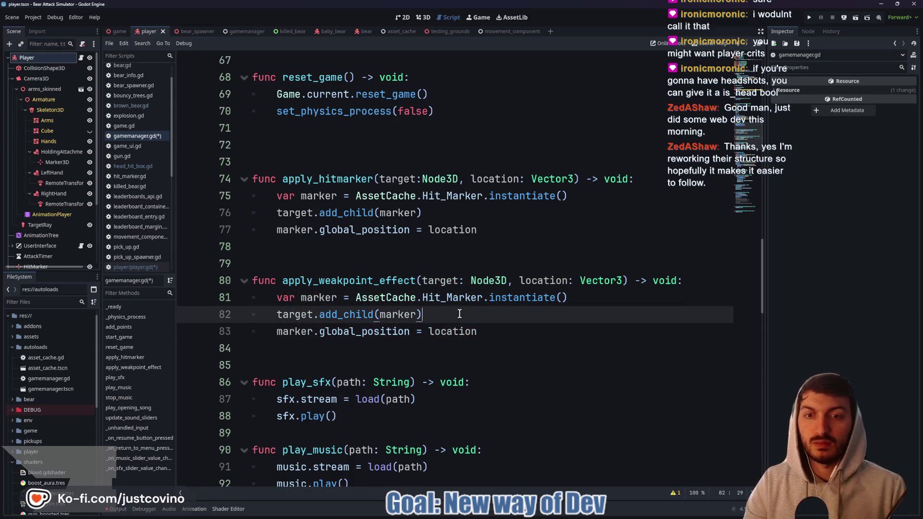
pyautogui.press('Return')
pyautogui.write('marker.scale')
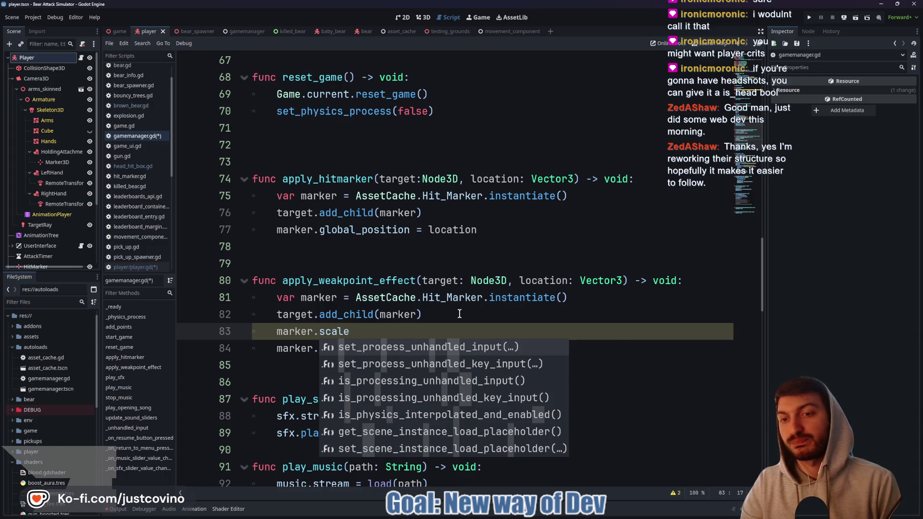
pyautogui.write('= Vector3')
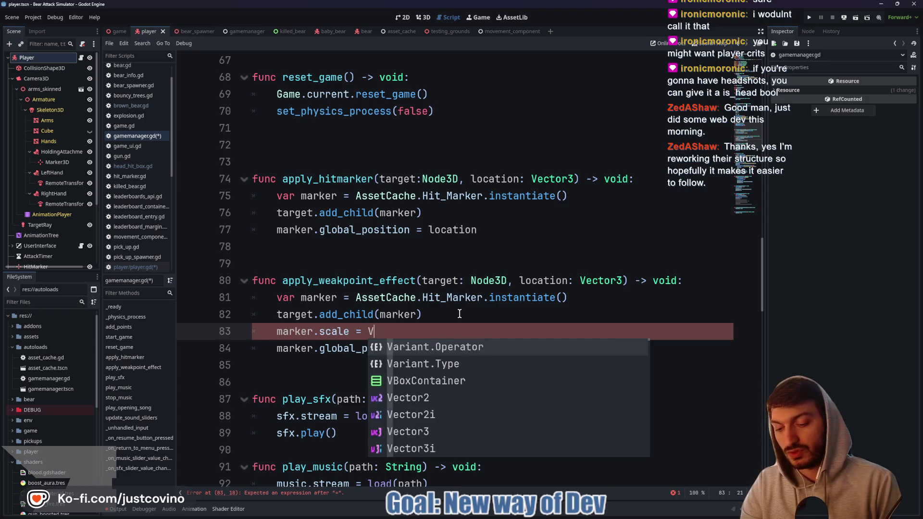
pyautogui.write('(')
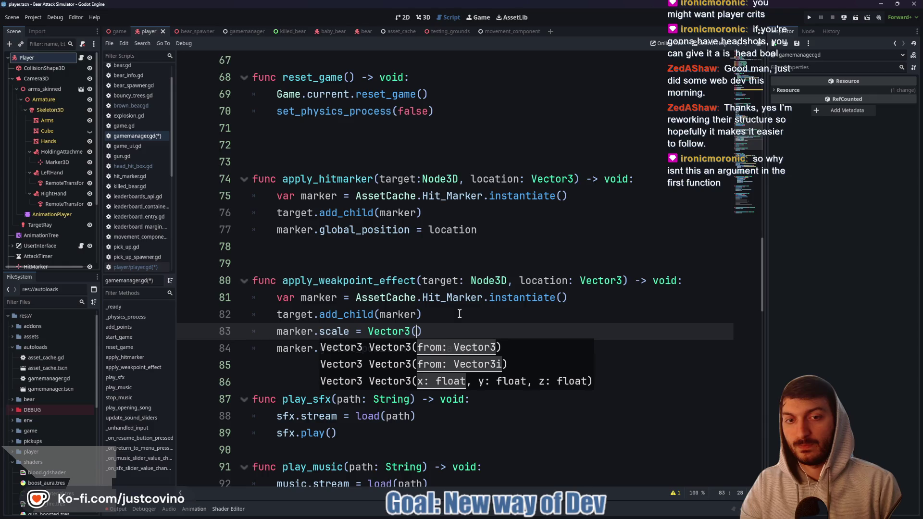
pyautogui.click(460, 313)
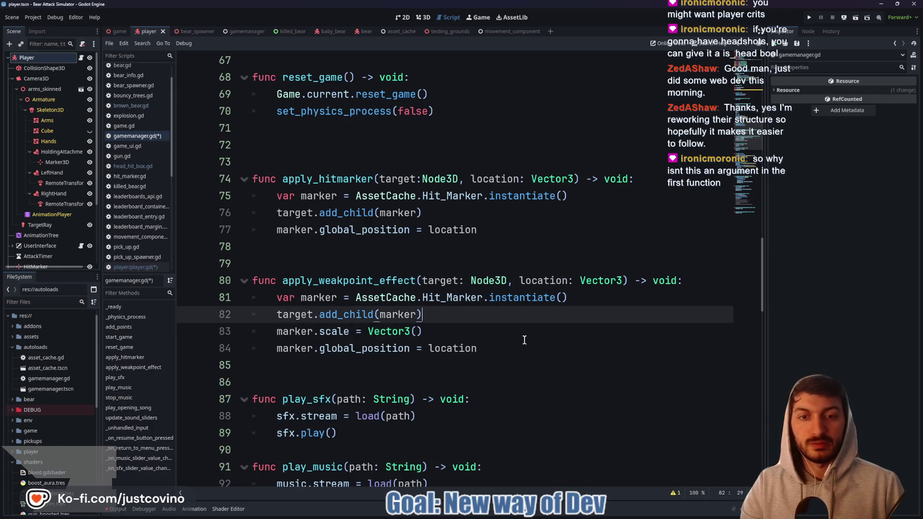
pyautogui.moveTo(478, 348); pyautogui.dragTo(237, 271)
# Delete apply_weakpoint_effect and append 'is_weakpoint: bool = false' to apply_hitmarker's parameters.
pyautogui.press('BackSpace')
pyautogui.press('Up')
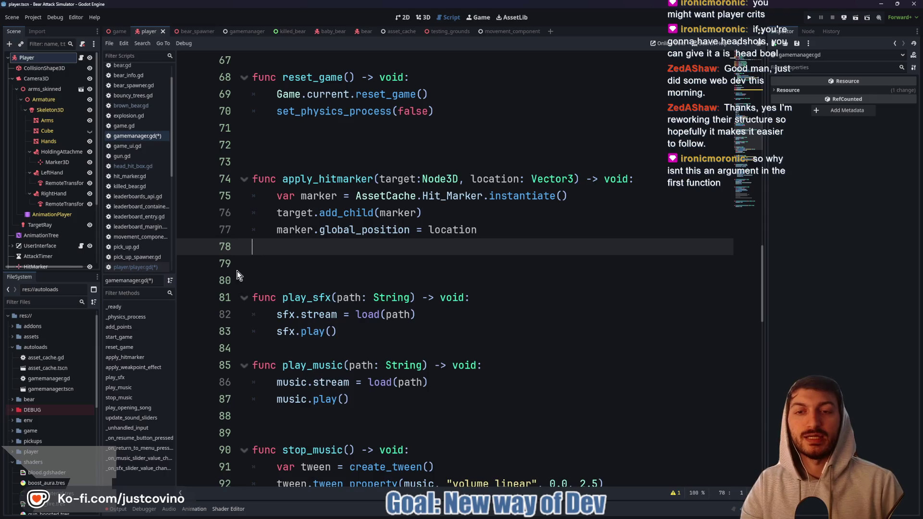
pyautogui.click(576, 180)
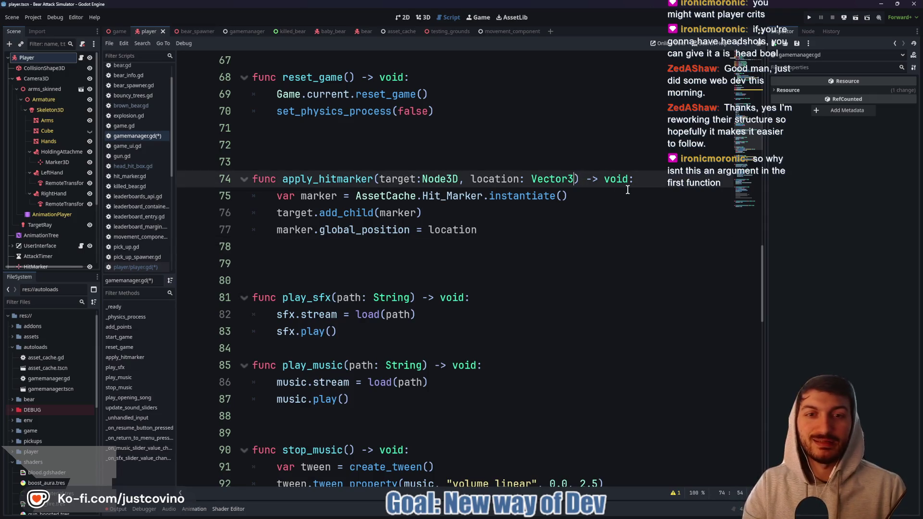
pyautogui.write(', is_ew')
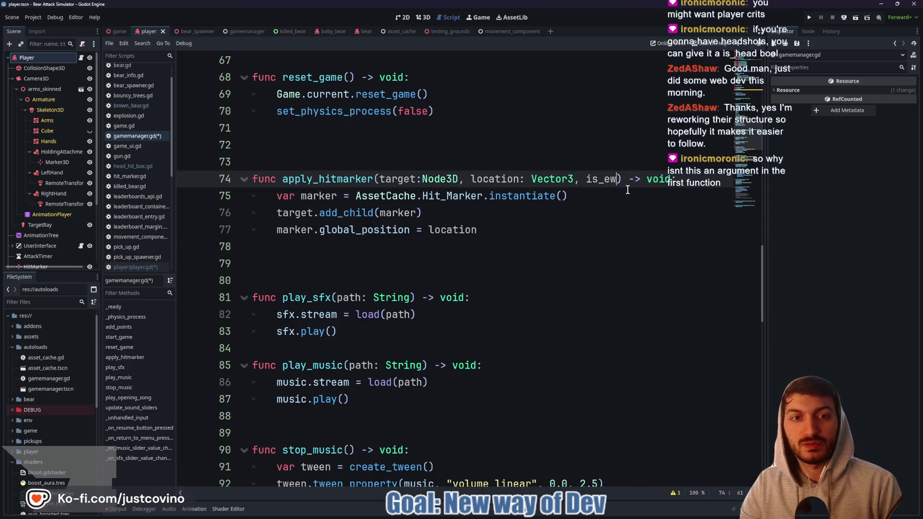
pyautogui.press('BackSpace')
pyautogui.press('BackSpace')
pyautogui.write('weakpoint: b')
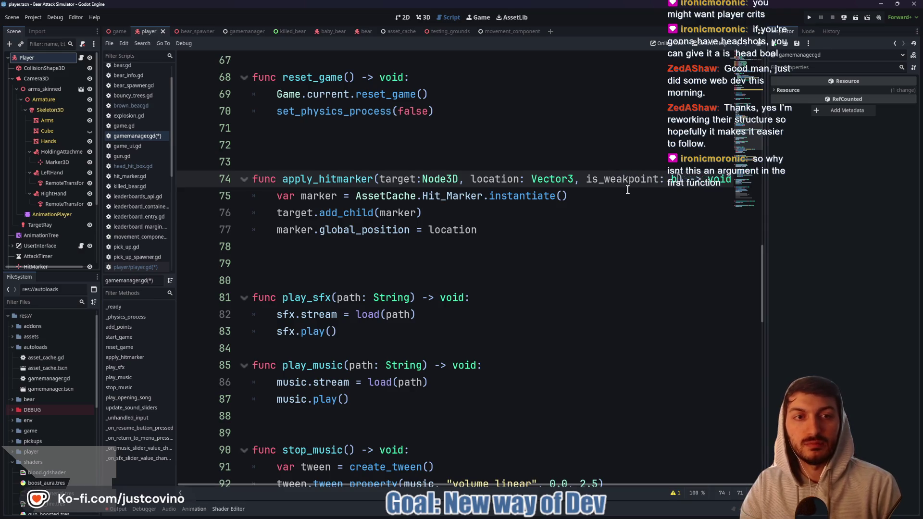
pyautogui.write('ool = false')
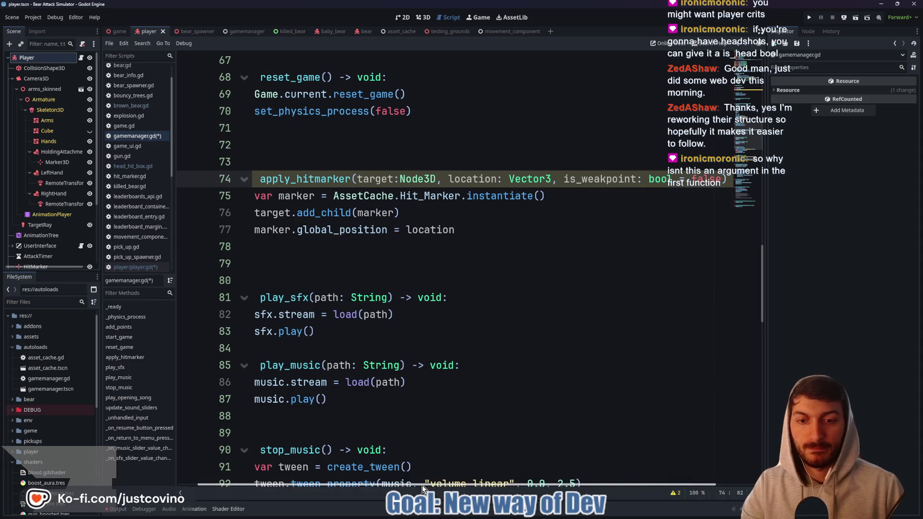
pyautogui.hscroll(-2, 416, 484)
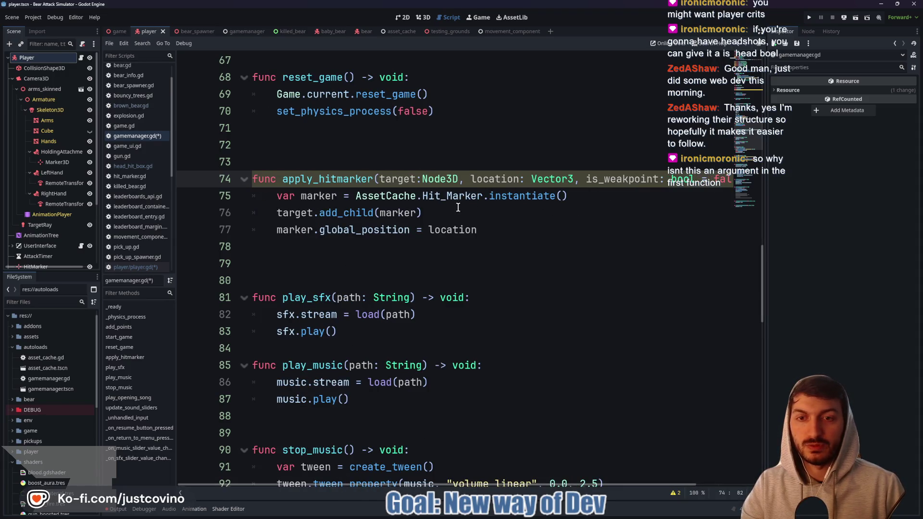
pyautogui.click(510, 231)
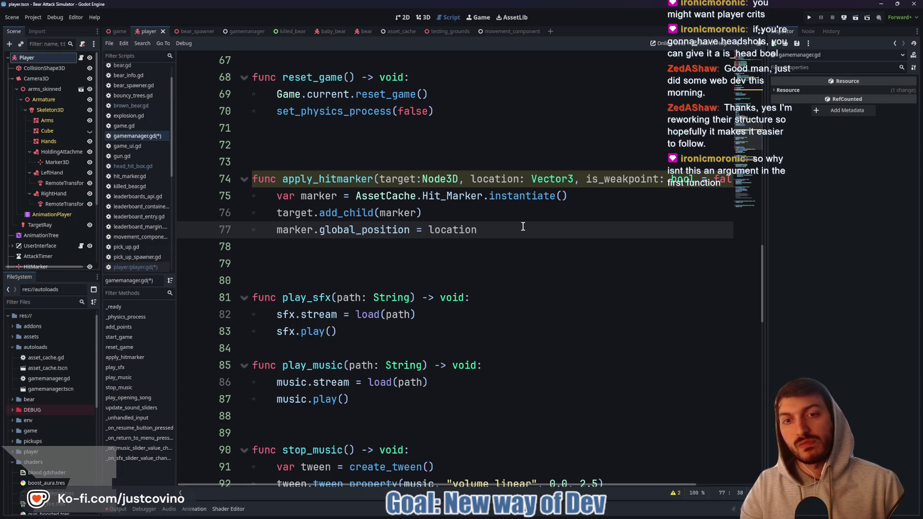
# Add 'if is_weakpoint:' with marker.scale = Vector3(1.5) after the instantiate line, then filter files by 'hit'.
pyautogui.click(596, 197)
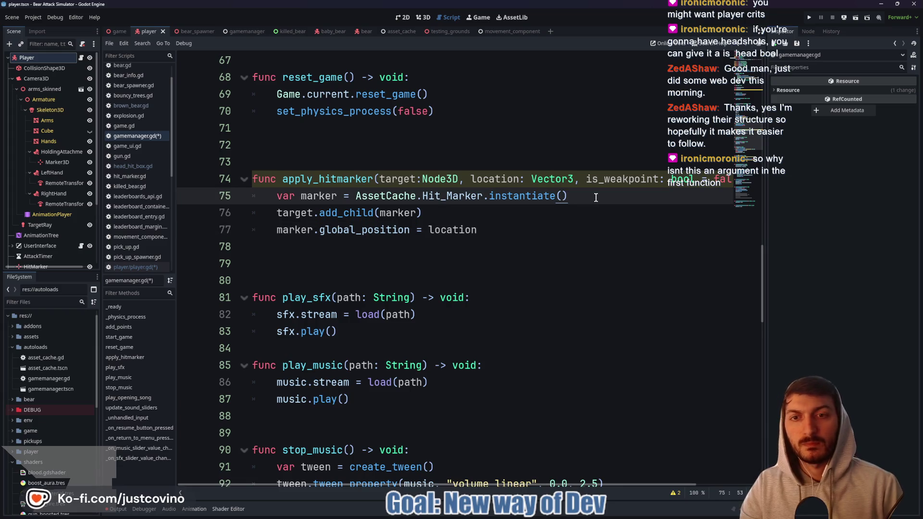
pyautogui.press('Return')
pyautogui.write('if is')
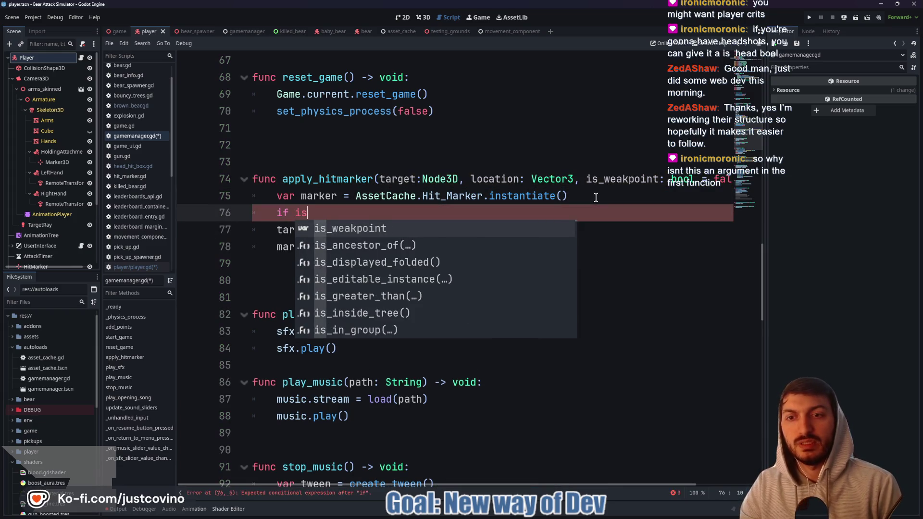
pyautogui.press('Return')
pyautogui.press('Return')
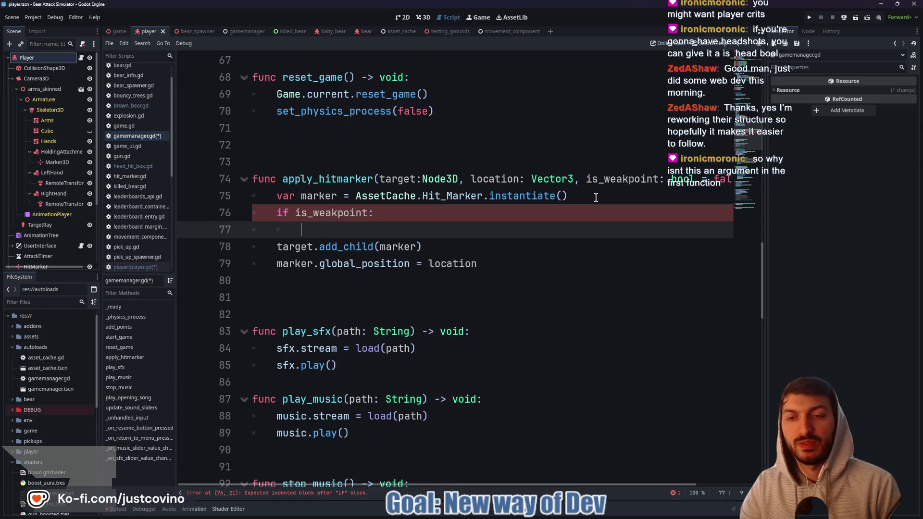
pyautogui.write('marker')
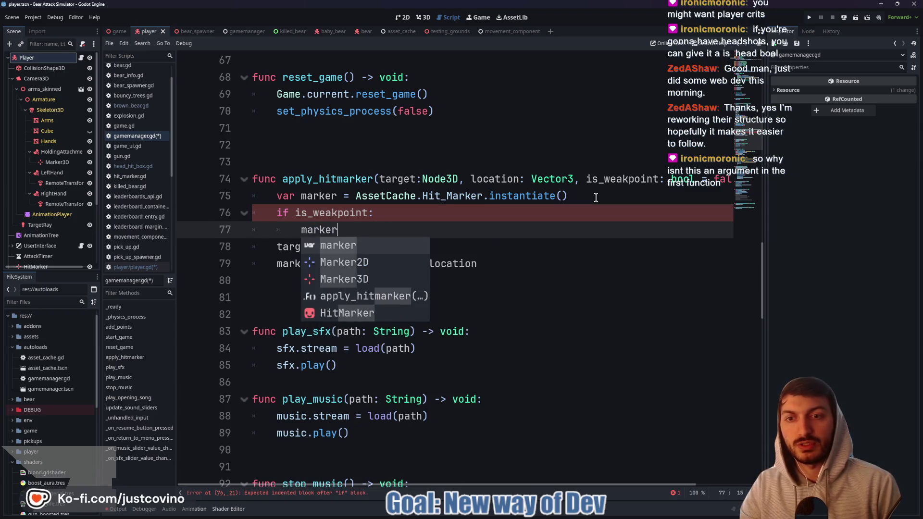
pyautogui.write('.scale')
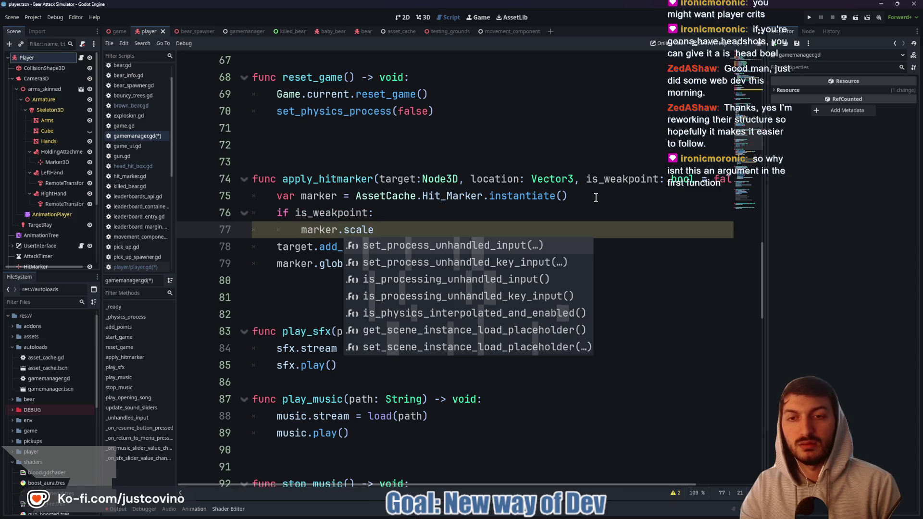
pyautogui.write(' = Vect')
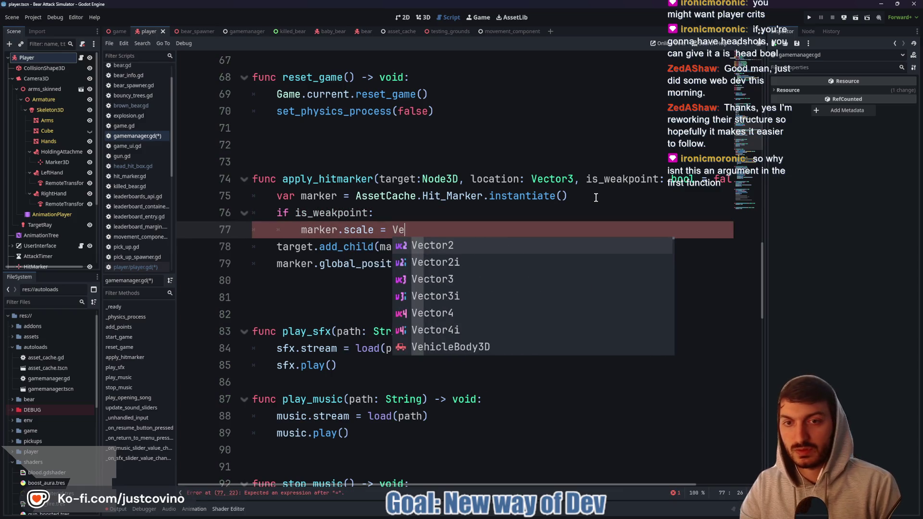
pyautogui.write('or3')
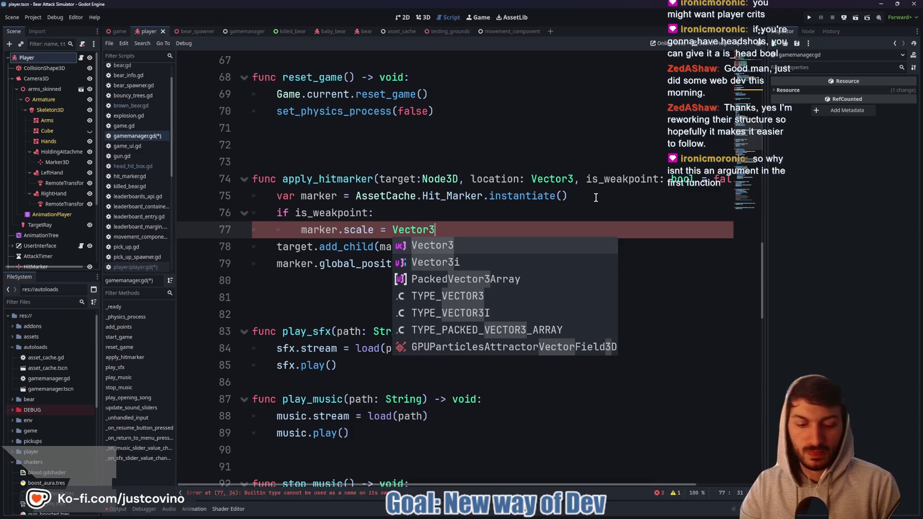
pyautogui.write('(')
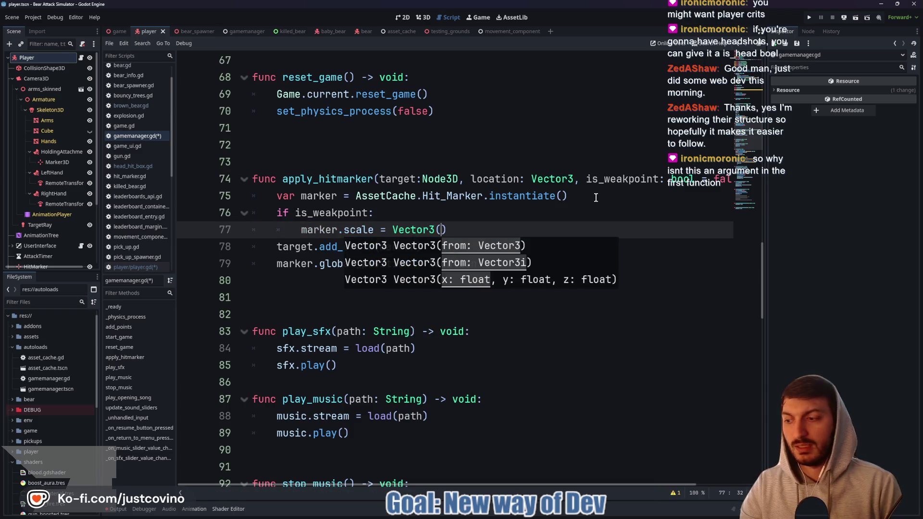
pyautogui.write('1.5')
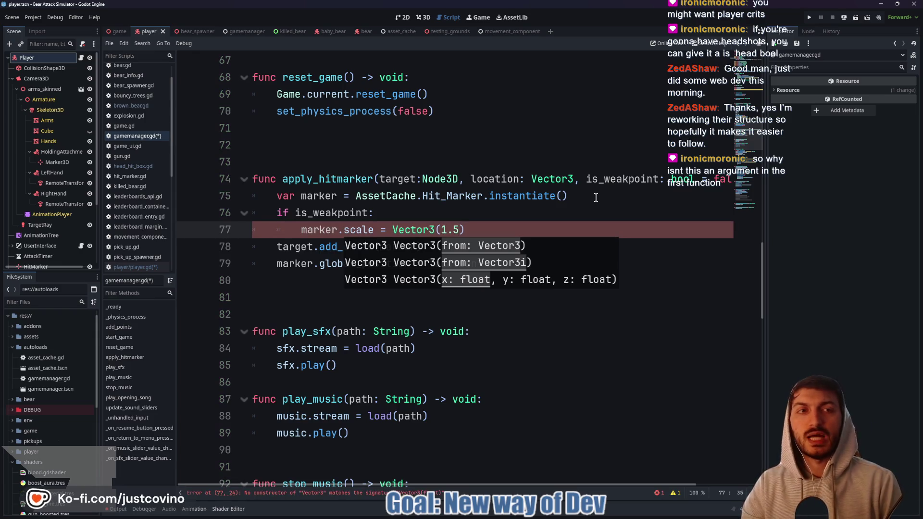
pyautogui.click(526, 196)
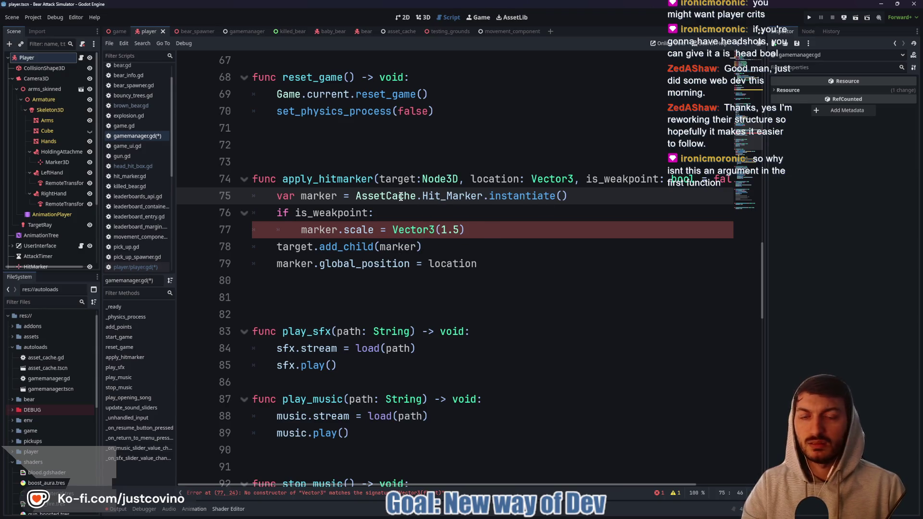
pyautogui.click(32, 302)
pyautogui.write('hit')
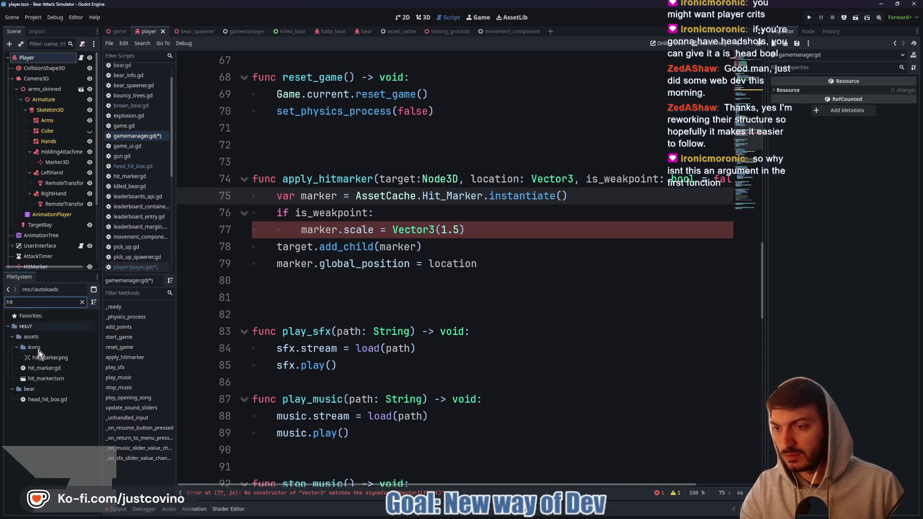
# Open hit_marker.tscn, view its sprite in 3D, then return to hit_marker.gd.
pyautogui.doubleClick(45, 378)
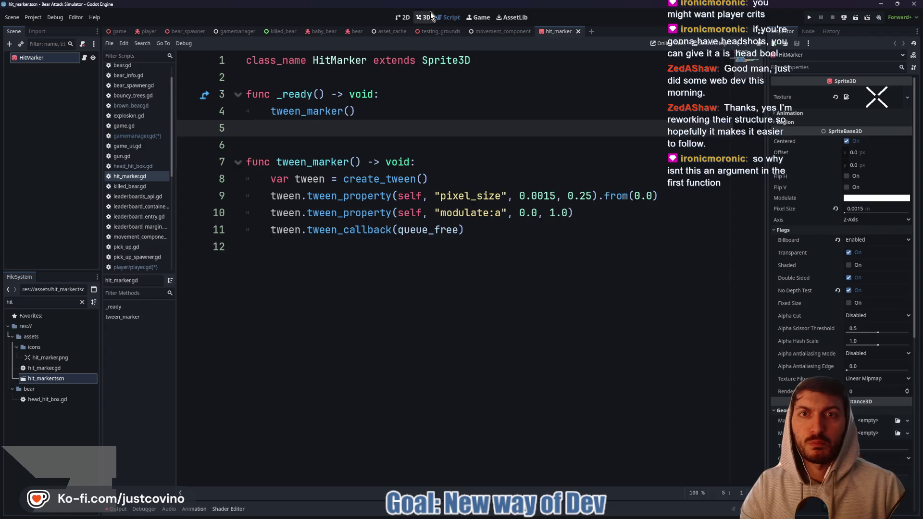
pyautogui.click(425, 16)
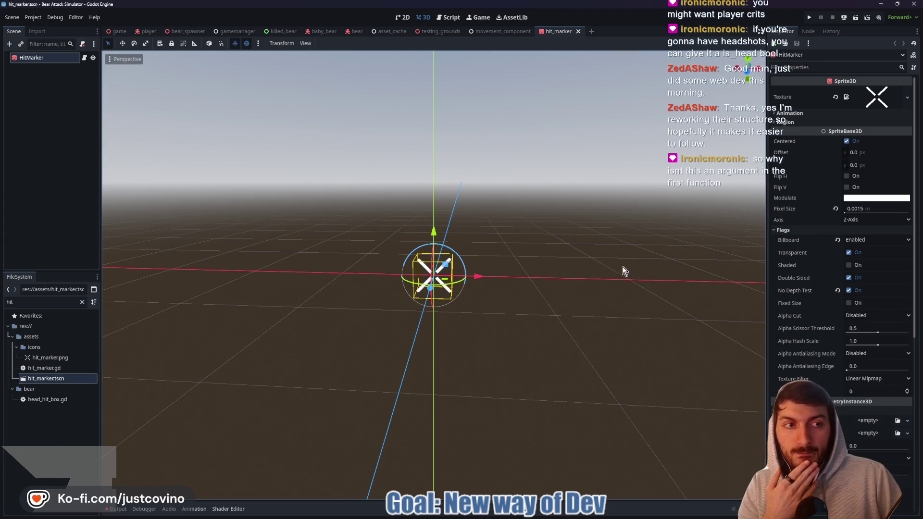
pyautogui.click(84, 58)
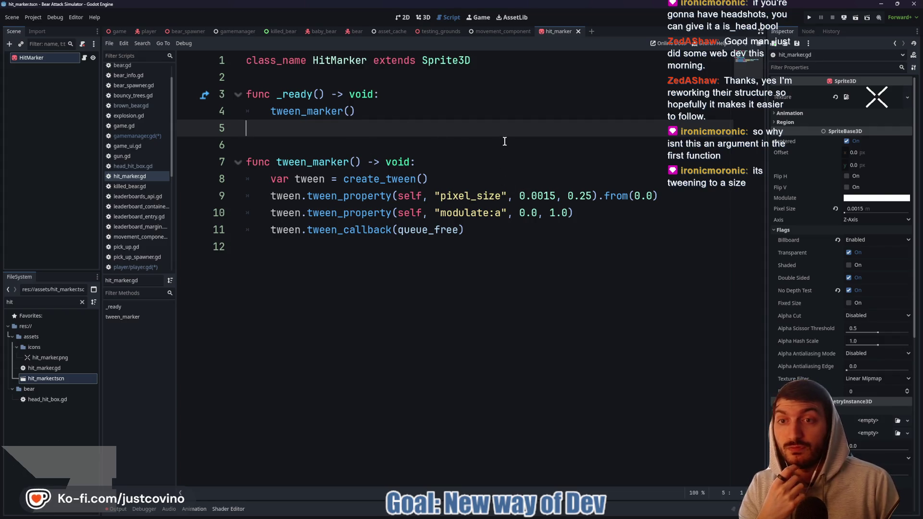
pyautogui.click(309, 77)
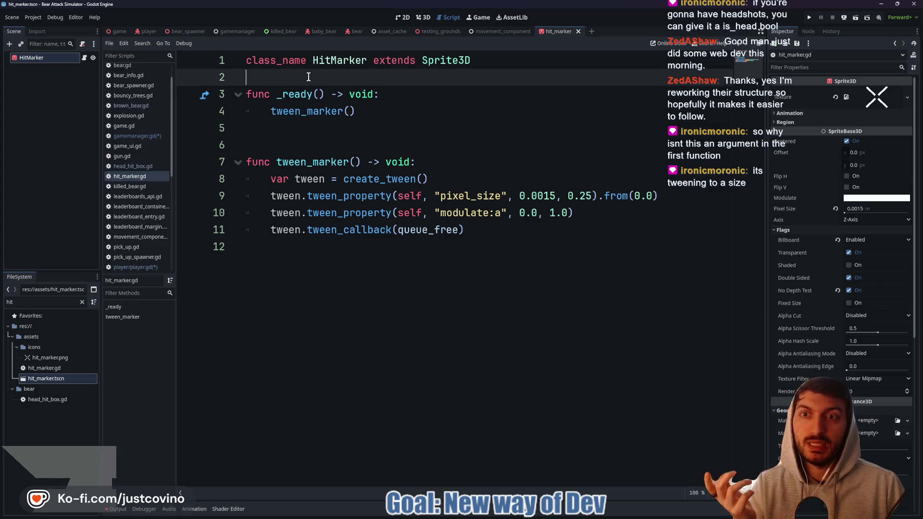
# Declare 'var marker_size: float = 0.0015' below the class declaration in hit_marker.gd.
pyautogui.press('Return')
pyautogui.press('Return')
pyautogui.press('Return')
pyautogui.press('Up')
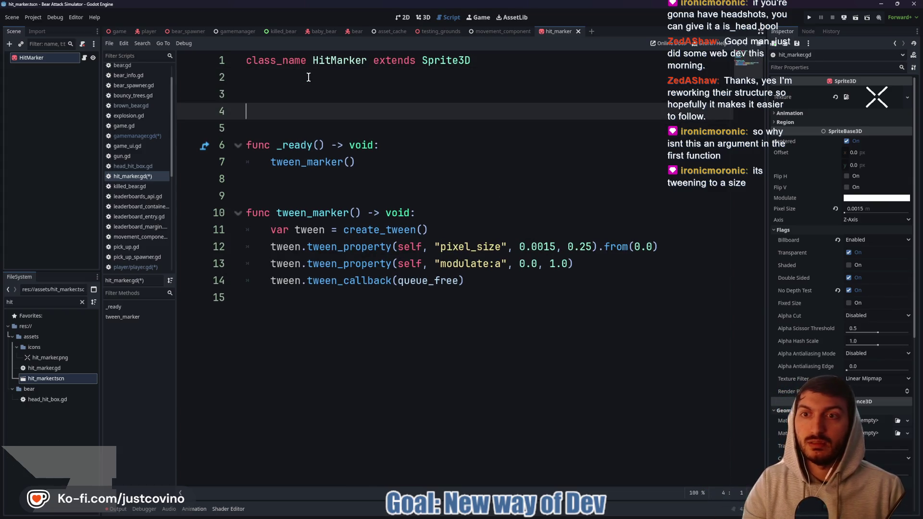
pyautogui.press('Up')
pyautogui.write('var')
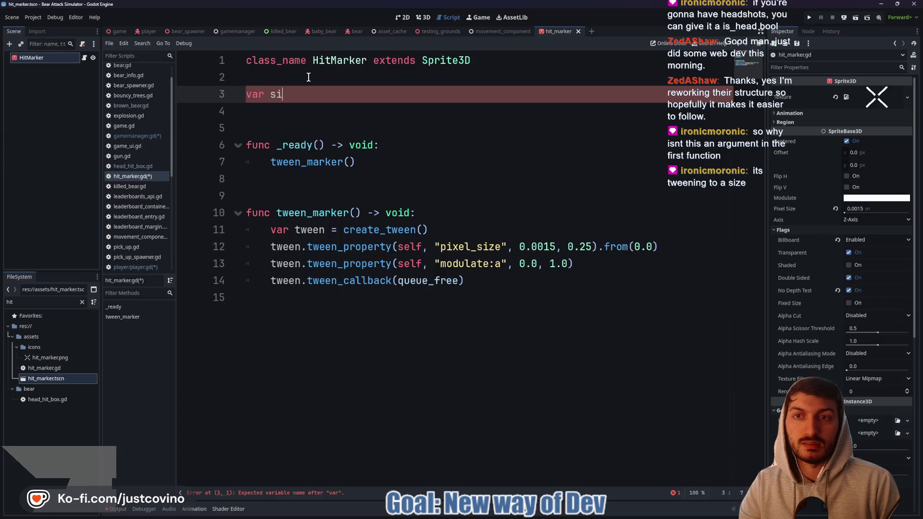
pyautogui.press('BackSpace')
pyautogui.press('BackSpace')
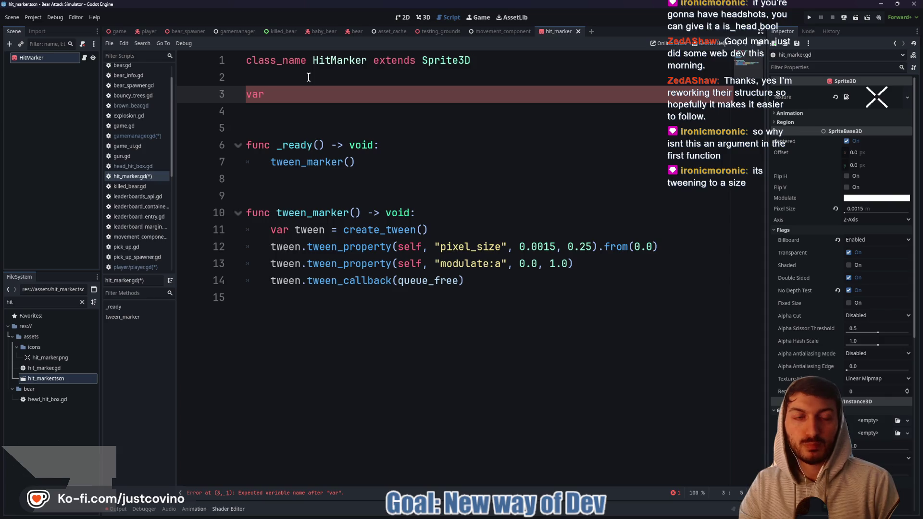
pyautogui.write('rker_size')
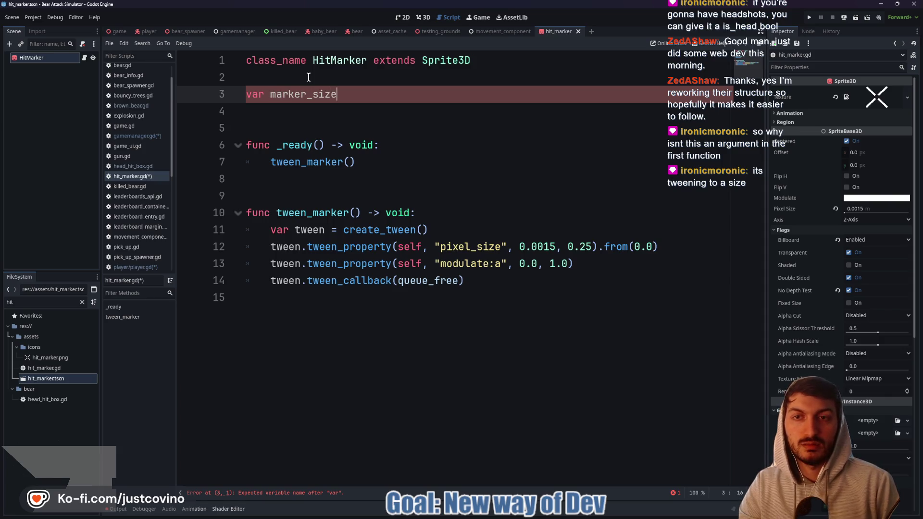
pyautogui.write(': float')
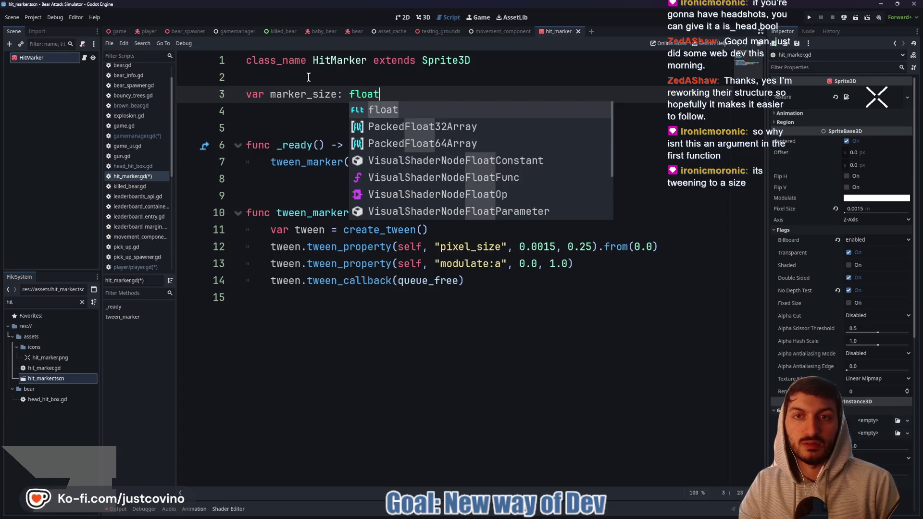
pyautogui.write(' = 0')
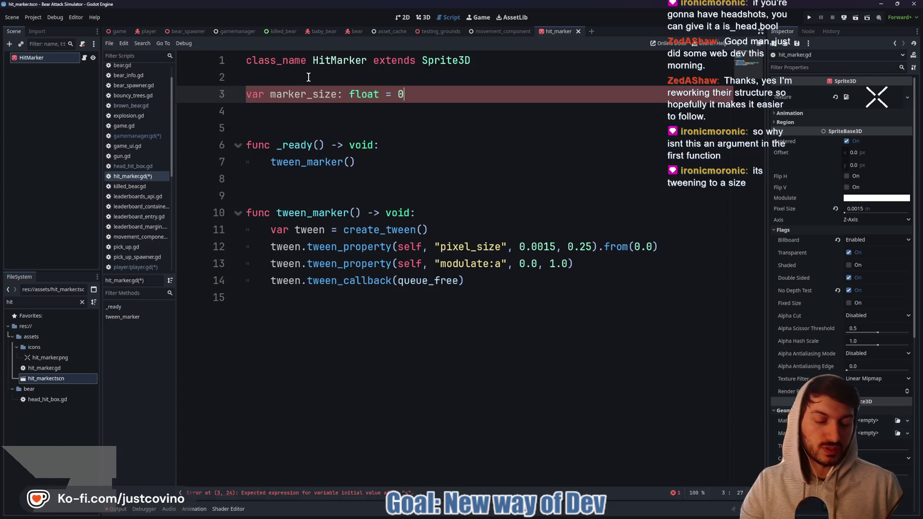
pyautogui.write('.0015')
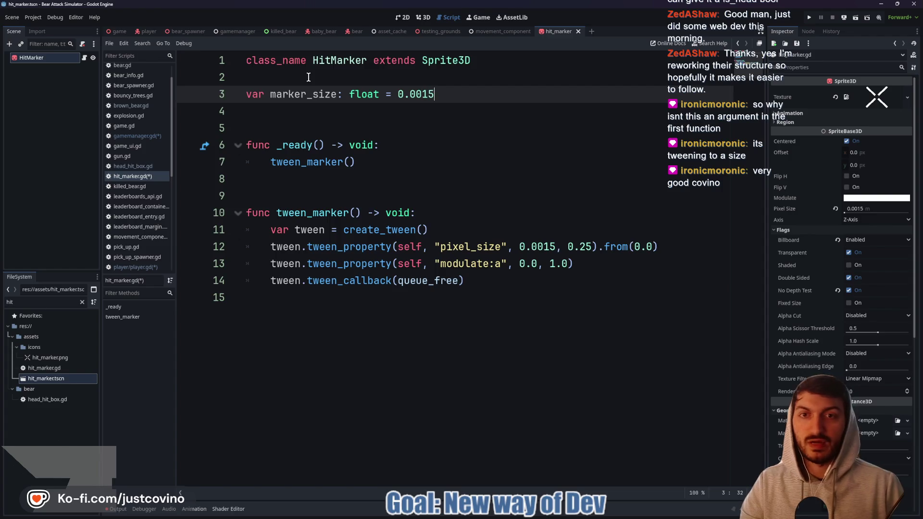
# Replace the hard-coded 0.0015 pixel_size tween target with marker_size and save.
pyautogui.moveTo(557, 248); pyautogui.dragTo(520, 240)
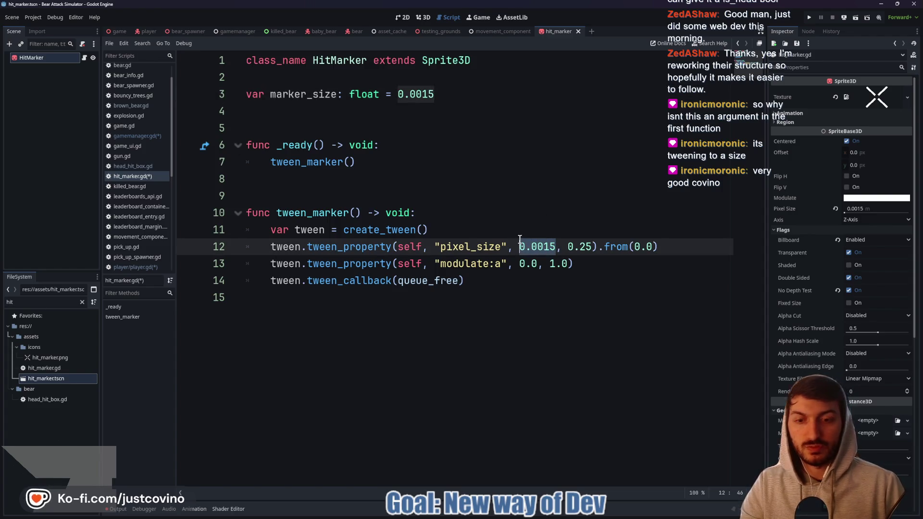
pyautogui.write('ma')
pyautogui.press('Return')
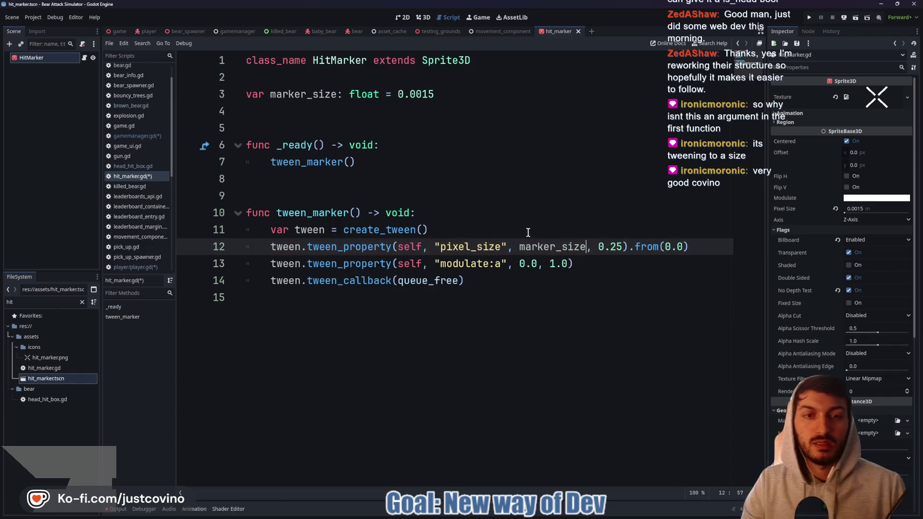
pyautogui.click(510, 224)
pyautogui.hotkey('ctrl', 's')
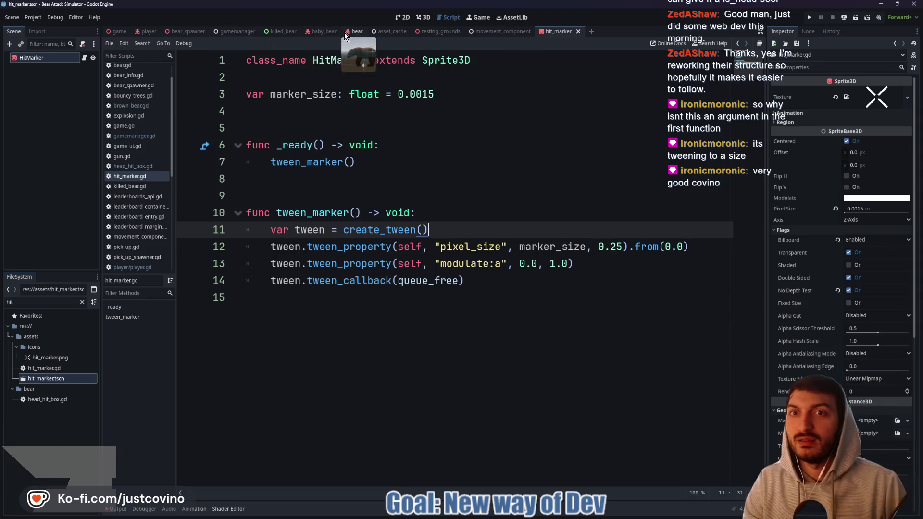
pyautogui.click(146, 31)
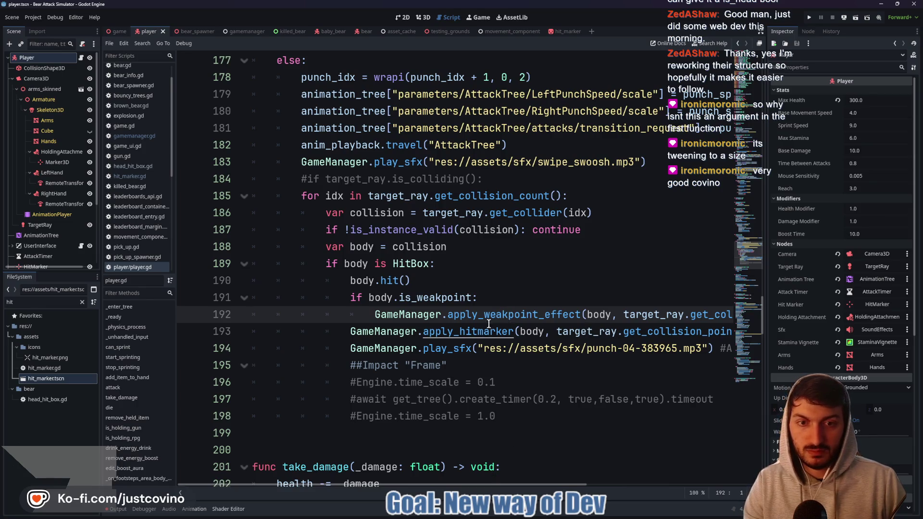
# In gamemanager.gd, change the weakpoint line from scale = Vector3(1.5) to marker_size = 0.003 and save.
pyautogui.keyDown('ctrl'); pyautogui.click(397, 315); pyautogui.keyUp('ctrl')
pyautogui.scroll(-20, 407, 247)
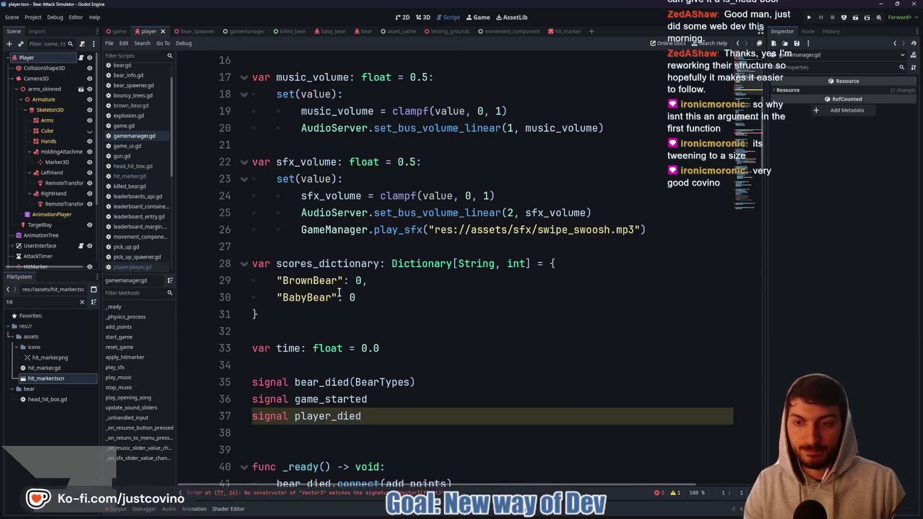
pyautogui.scroll(8, 379, 385)
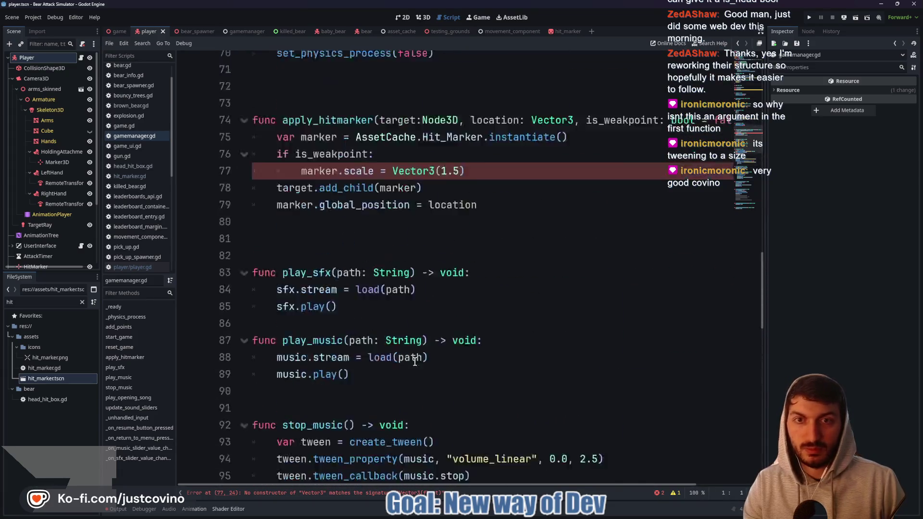
pyautogui.click(465, 312)
pyautogui.click(405, 312)
pyautogui.press('End')
pyautogui.hotkey('ctrl', 'shift', 'Left')
pyautogui.hotkey('ctrl', 'shift', 'Left')
pyautogui.hotkey('ctrl', 'shift', 'Left')
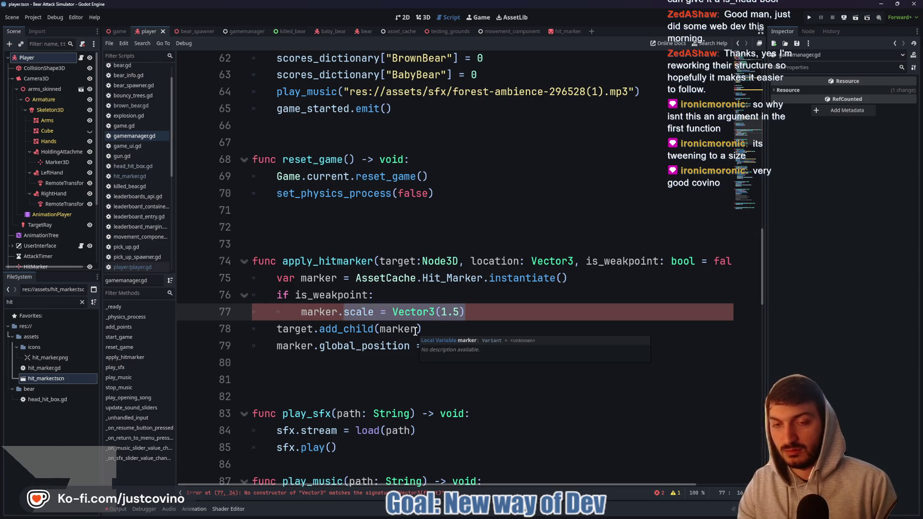
pyautogui.write('marker_size')
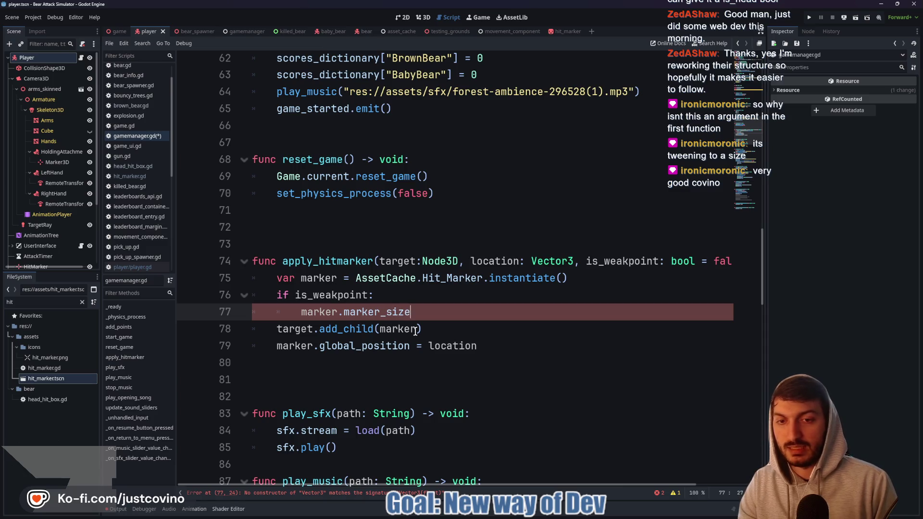
pyautogui.write(' = ')
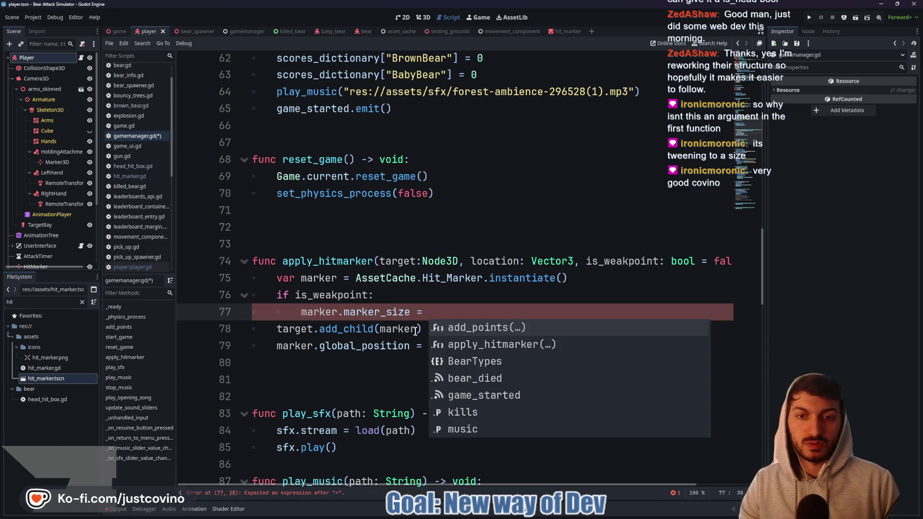
pyautogui.write('0.00')
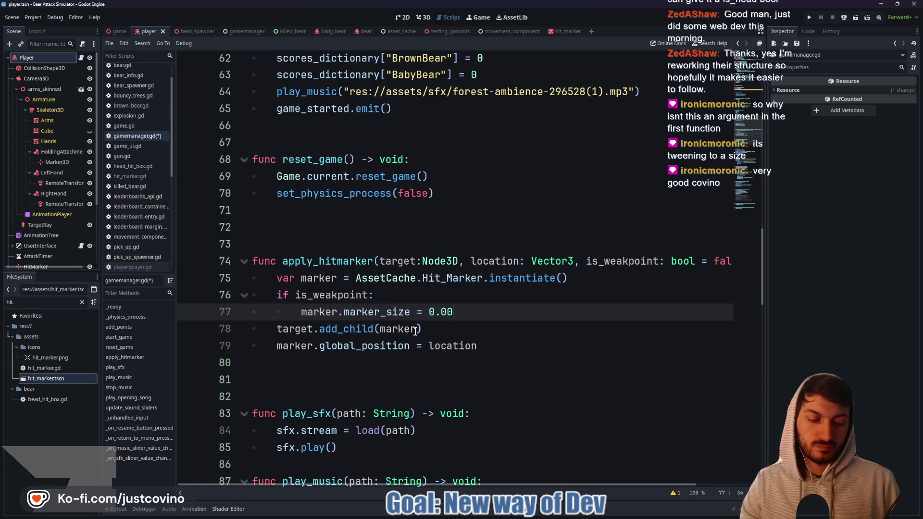
pyautogui.write('3')
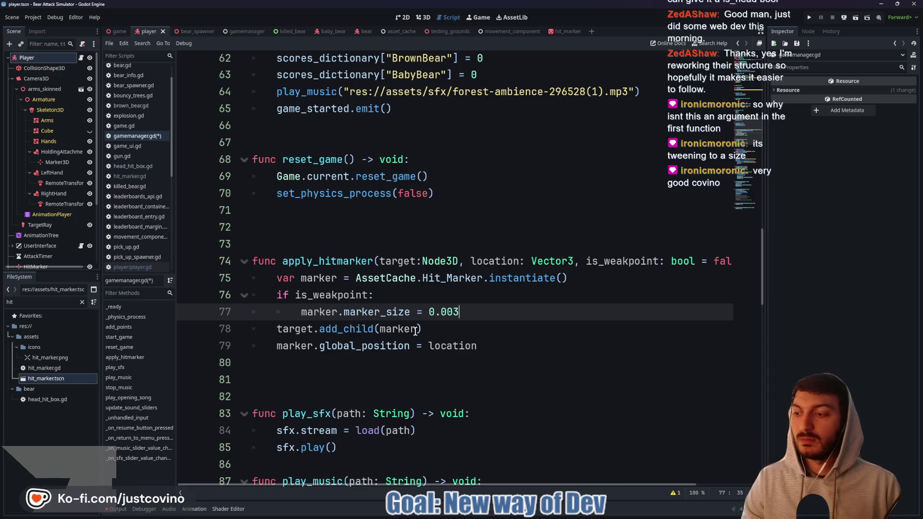
pyautogui.hotkey('ctrl', 's')
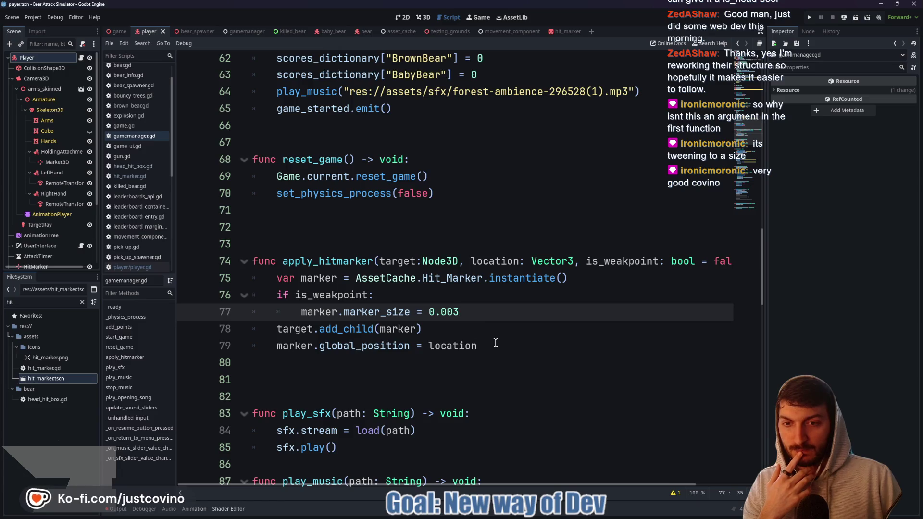
pyautogui.moveTo(495, 343); pyautogui.dragTo(275, 346)
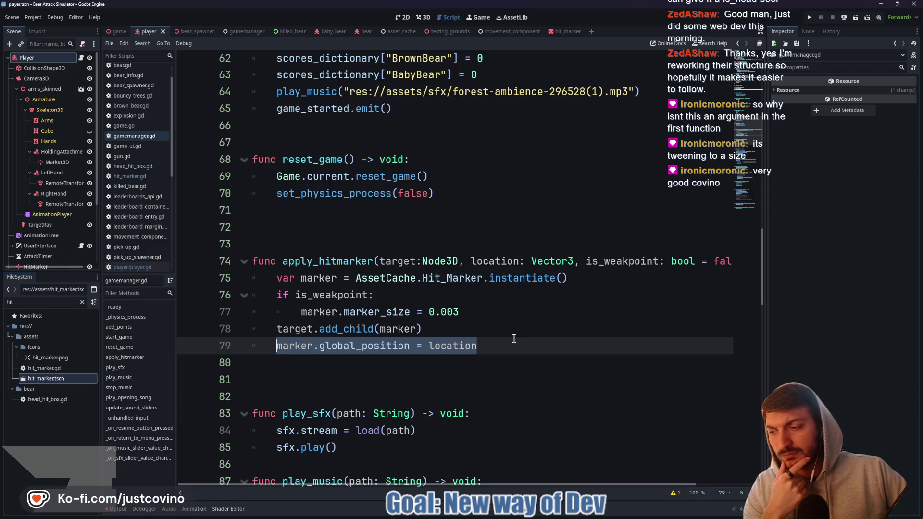
pyautogui.click(508, 328)
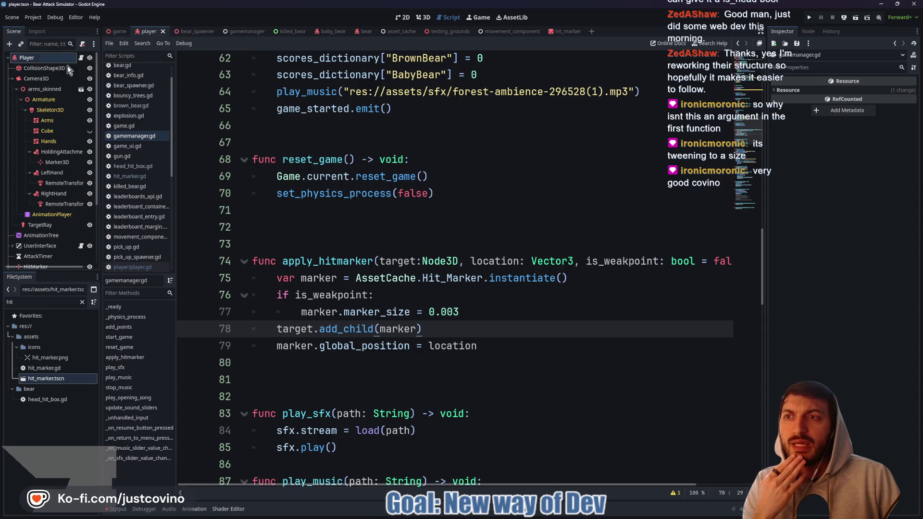
# Delete the 'if body.is_weakpoint' apply_weakpoint_effect block from player.gd.
pyautogui.click(81, 59)
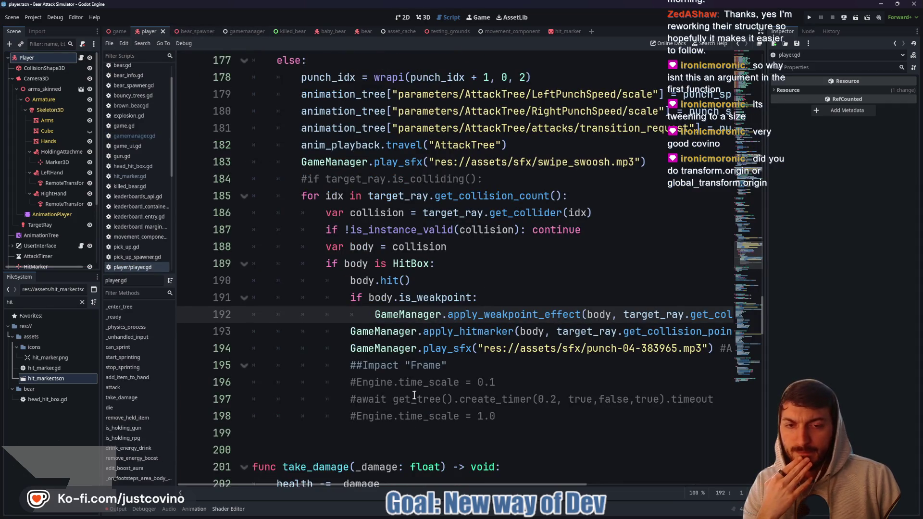
pyautogui.moveTo(402, 485)
pyautogui.mouseDown()
pyautogui.moveTo(548, 486)
pyautogui.moveTo(441, 485)
pyautogui.moveTo(508, 481)
pyautogui.mouseUp()
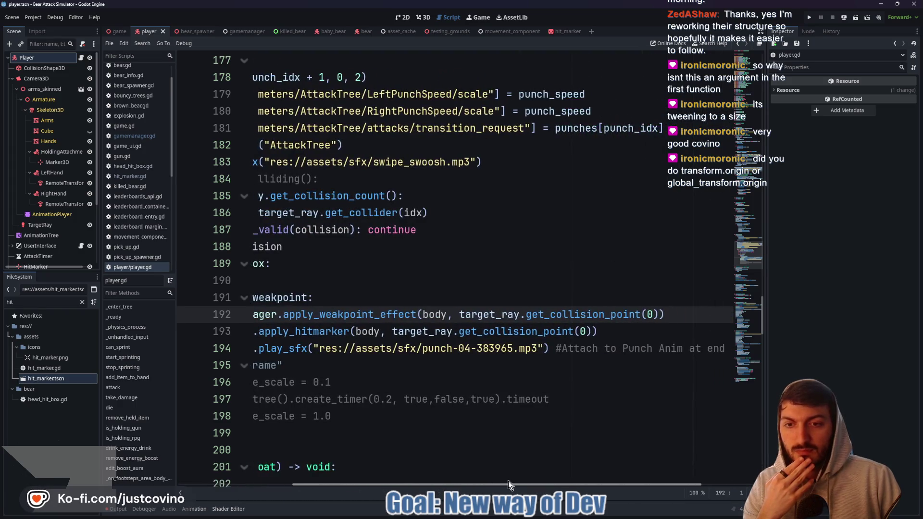
pyautogui.click(667, 314)
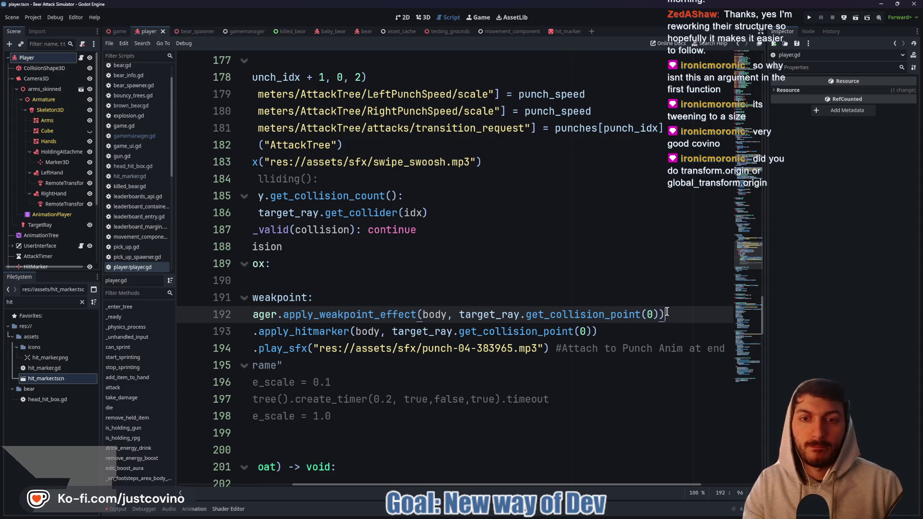
pyautogui.moveTo(531, 486); pyautogui.dragTo(427, 489)
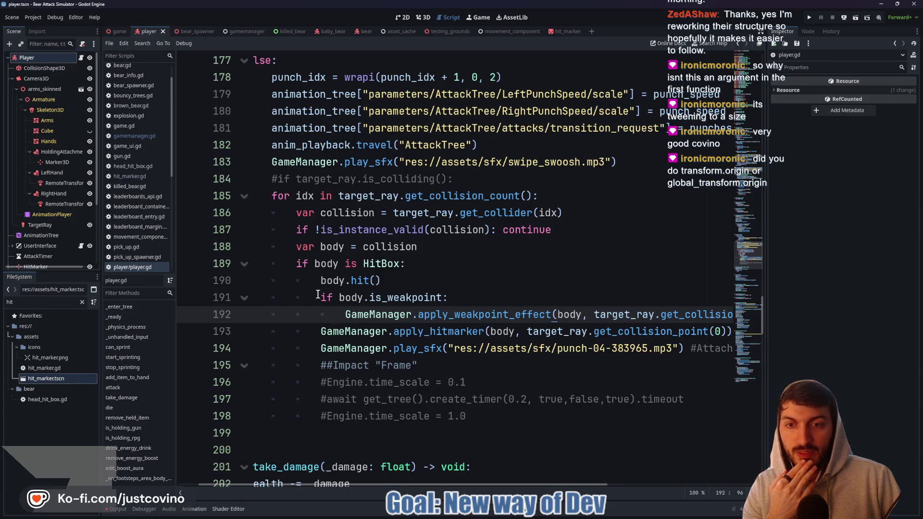
pyautogui.moveTo(318, 295)
pyautogui.mouseDown()
pyautogui.moveTo(461, 332)
pyautogui.moveTo(623, 320)
pyautogui.mouseUp()
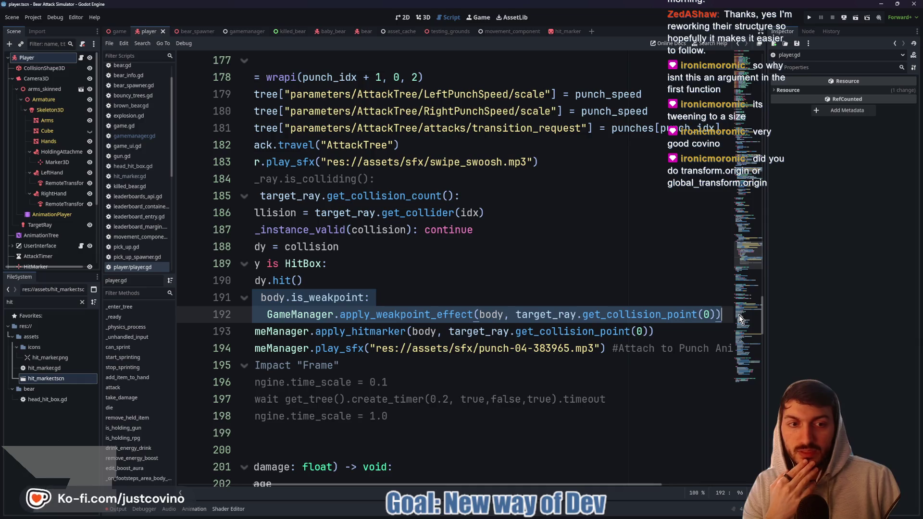
pyautogui.press('BackSpace')
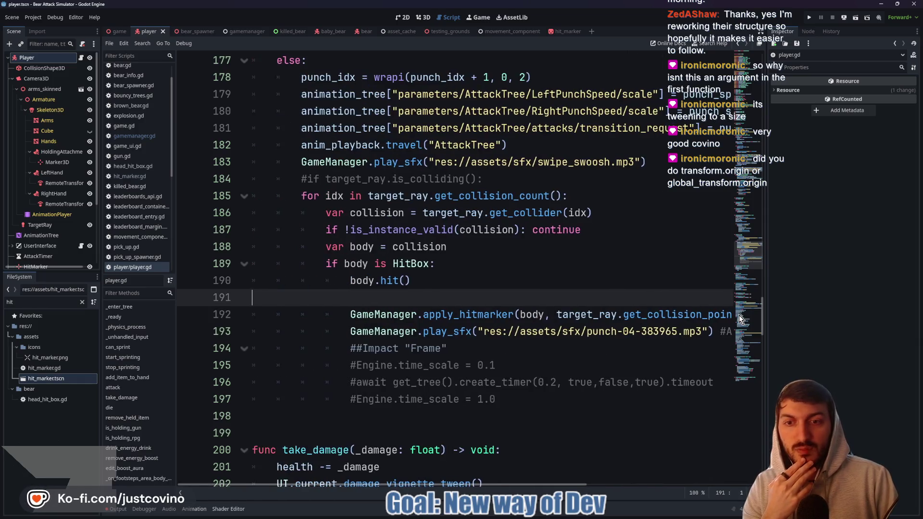
pyautogui.press('BackSpace')
# Pass body.is_weakpoint as the third argument to GameManager.apply_hitmarker.
pyautogui.click(689, 297)
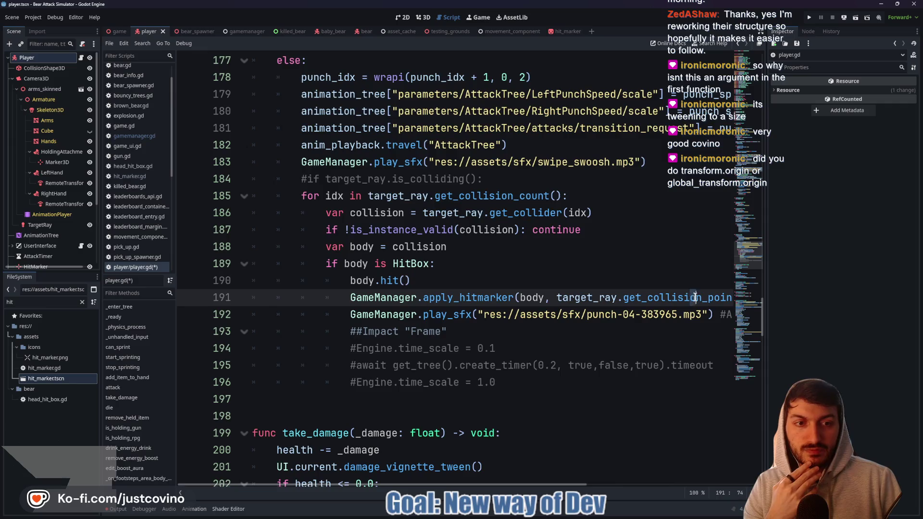
pyautogui.press('End')
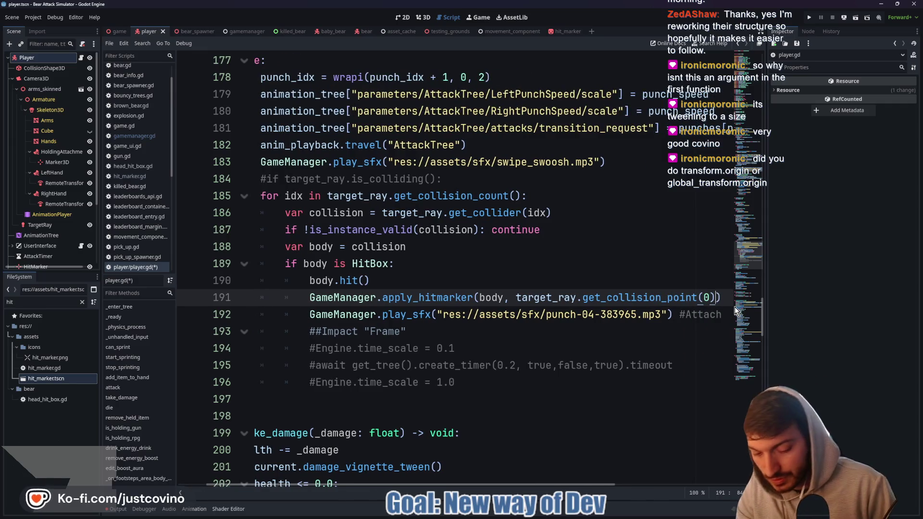
pyautogui.write(', body.is')
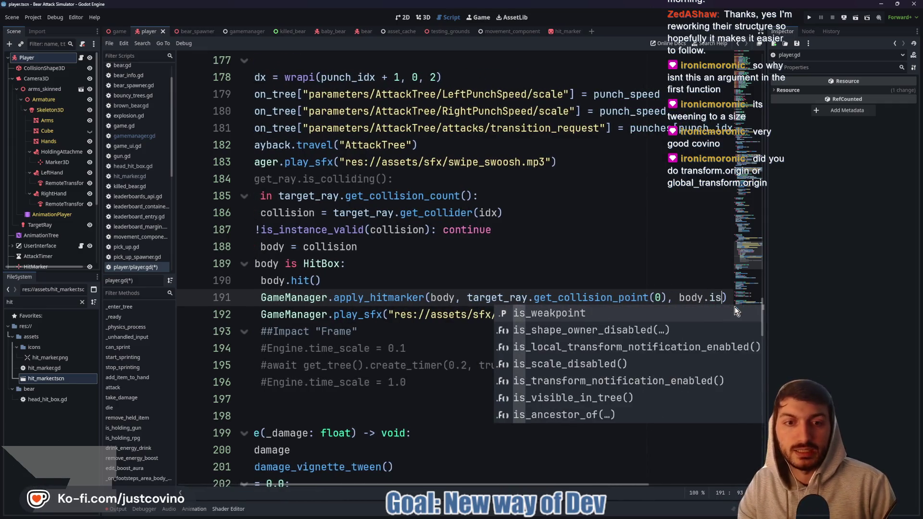
pyautogui.press('Return')
pyautogui.click(572, 275)
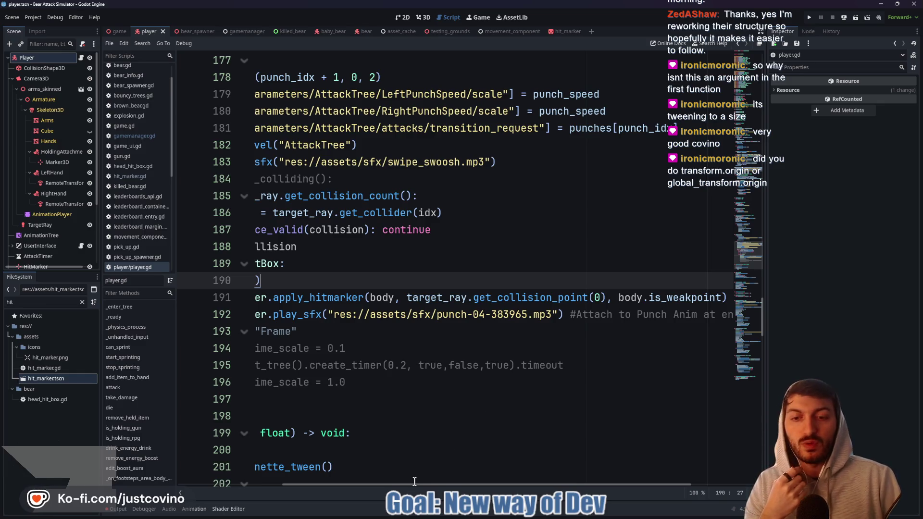
pyautogui.hscroll(-3, 413, 485)
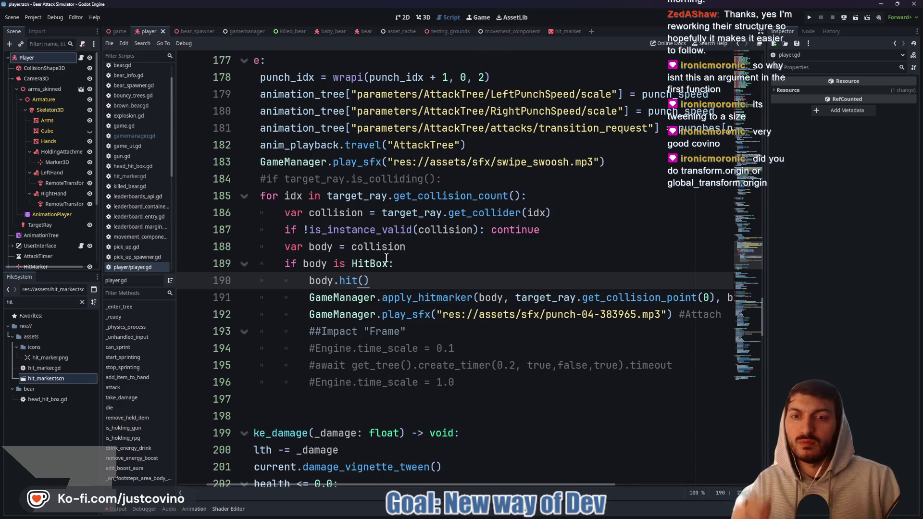
pyautogui.doubleClick(65, 379)
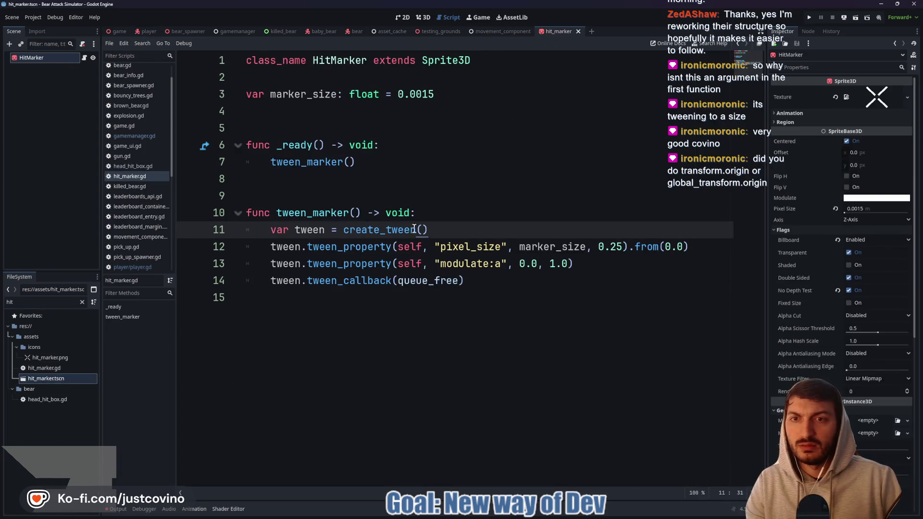
# In gamemanager.gd, comment out the old marker global_position assignment line.
pyautogui.click(231, 32)
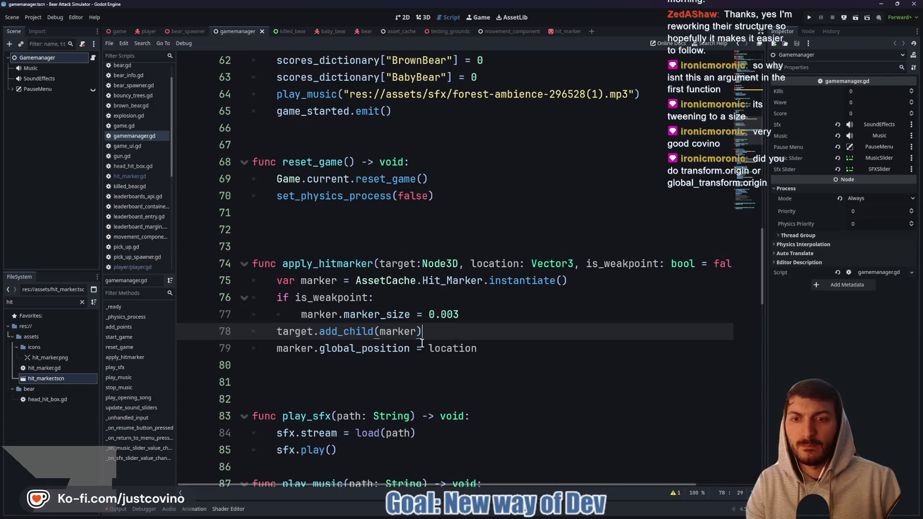
pyautogui.click(501, 347)
pyautogui.hotkey('shift', 'Home')
pyautogui.hotkey('shift', 'Home')
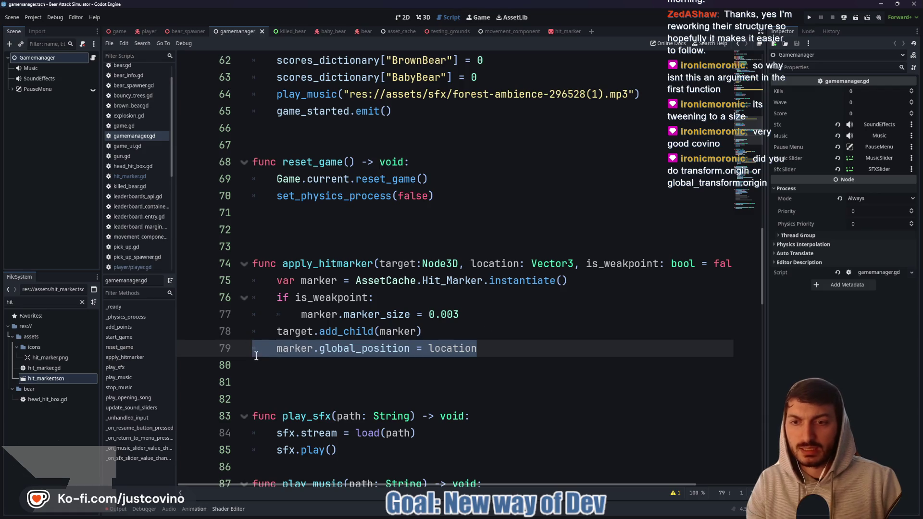
pyautogui.click(256, 356)
pyautogui.hotkey('ctrl', 'k')
# Add marker.global_transform.origin = location above add_child and save gamemanager.gd.
pyautogui.click(487, 314)
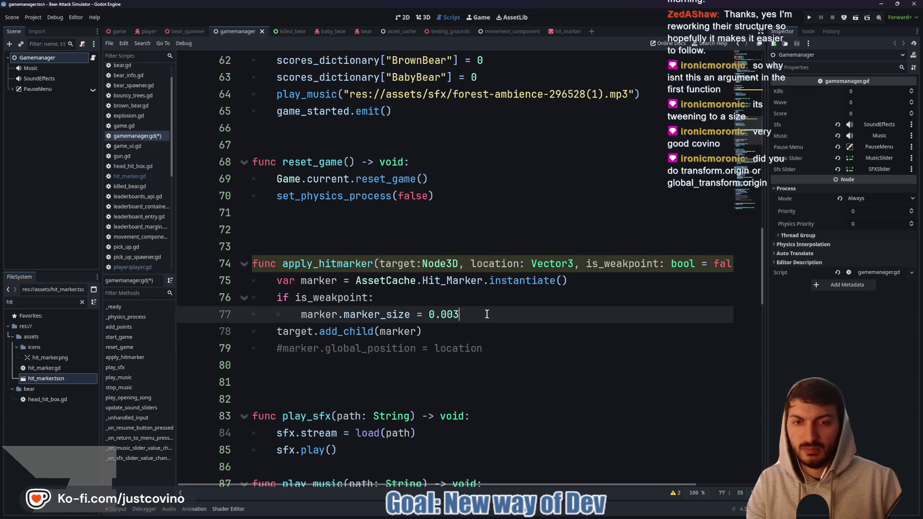
pyautogui.press('Return')
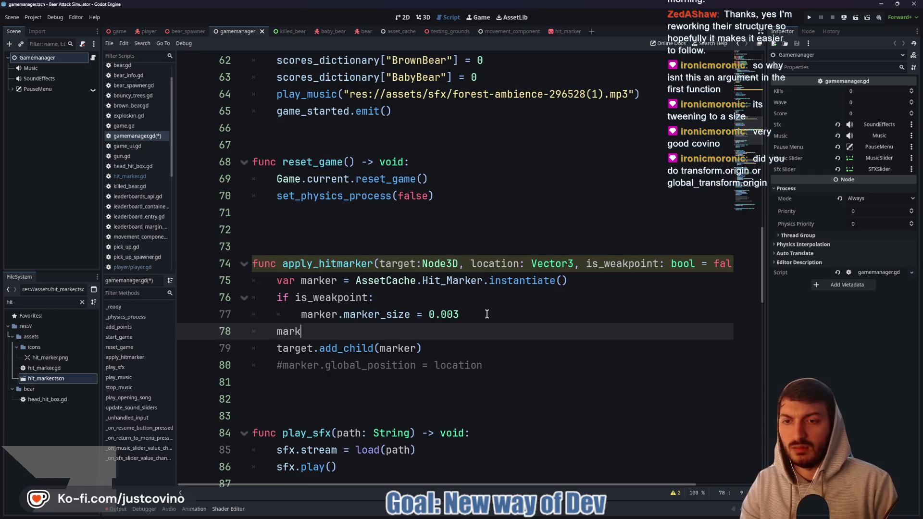
pyautogui.write('er.global')
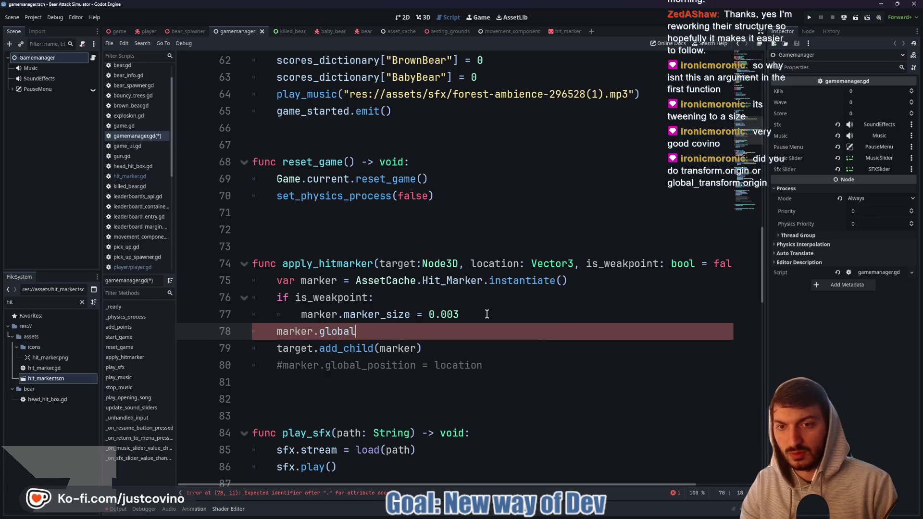
pyautogui.write('_transform.')
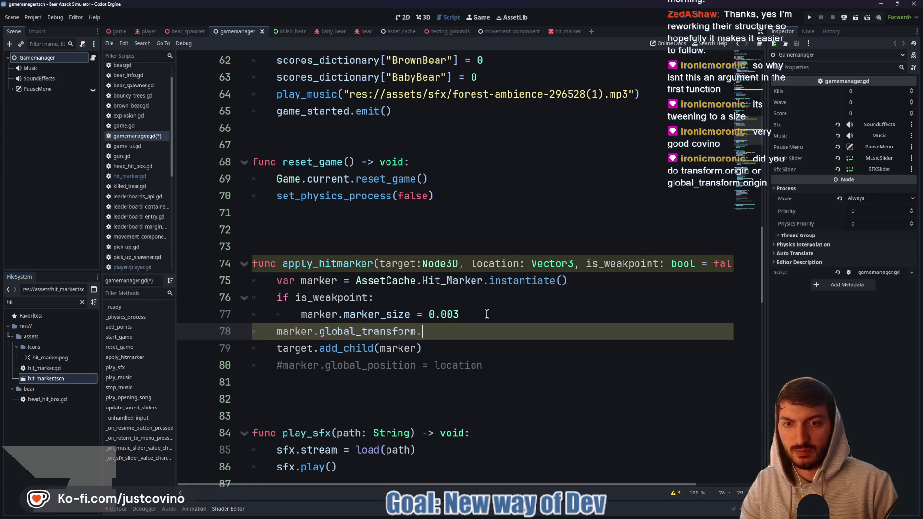
pyautogui.write('origin = location')
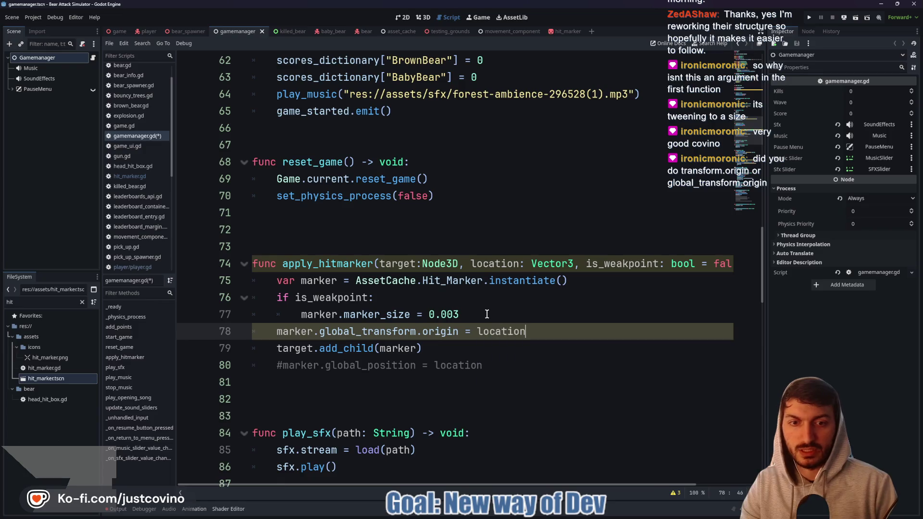
pyautogui.hotkey('ctrl', 's')
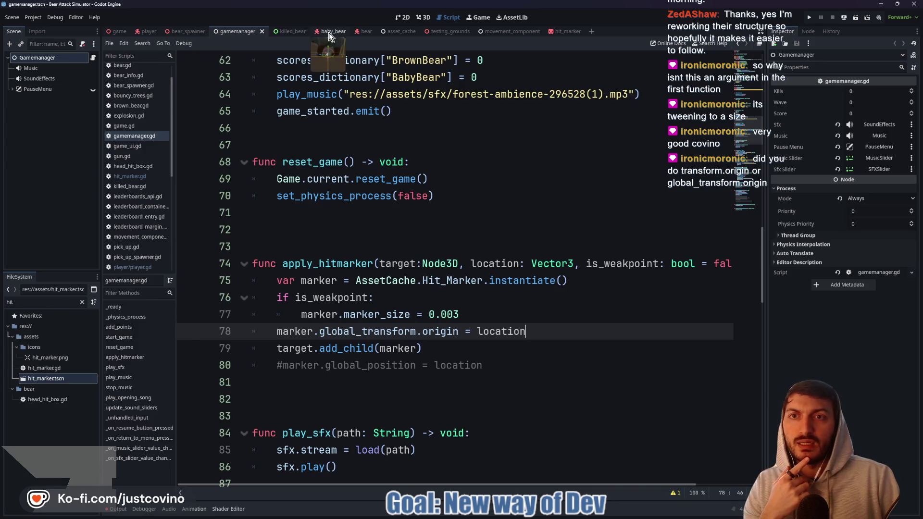
pyautogui.click(357, 34)
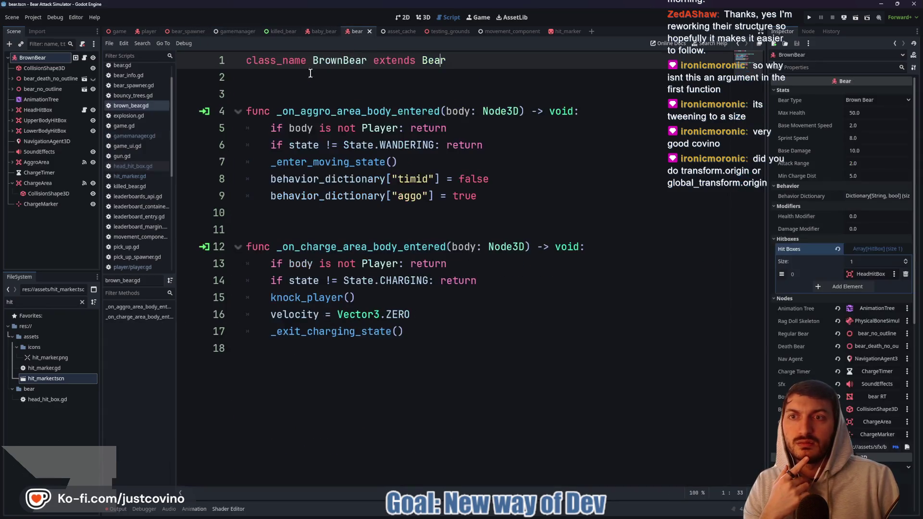
# Select UpperBodyHitBox and start attaching a script, then cancel without attaching.
pyautogui.click(47, 121)
pyautogui.click(82, 44)
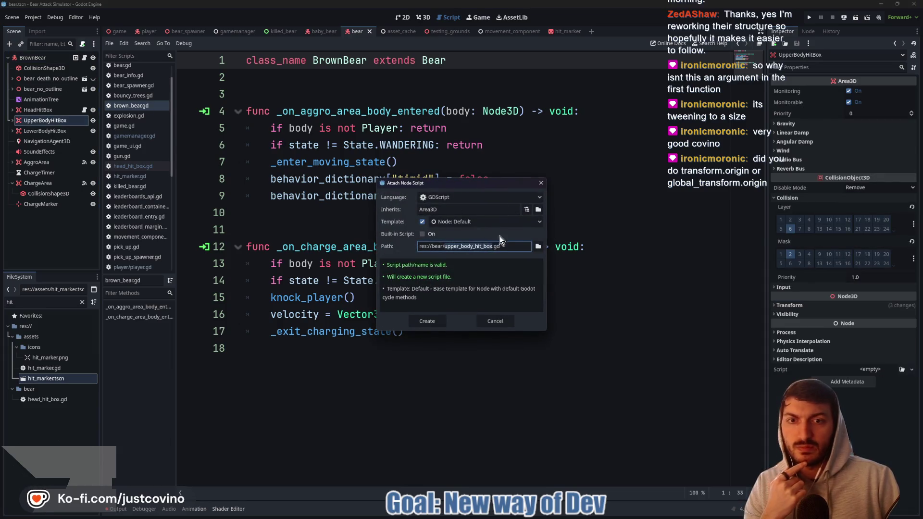
pyautogui.click(538, 247)
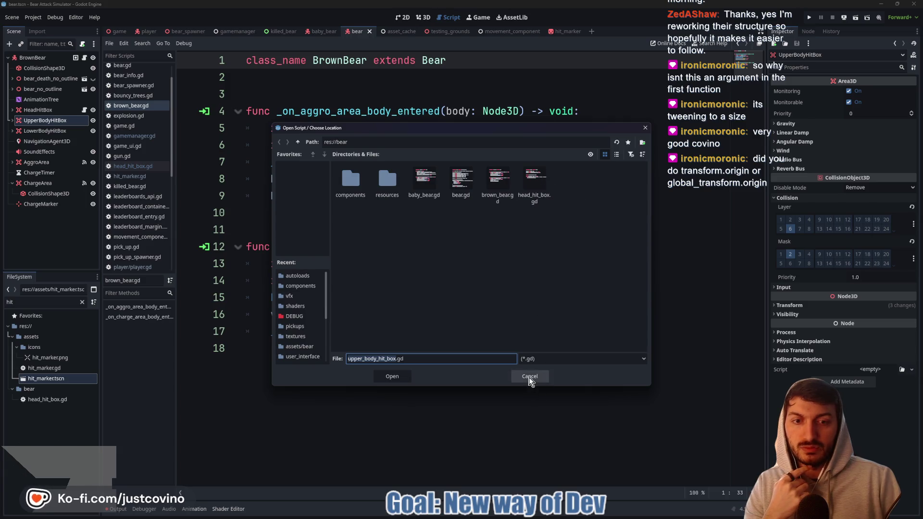
pyautogui.click(529, 376)
pyautogui.click(496, 325)
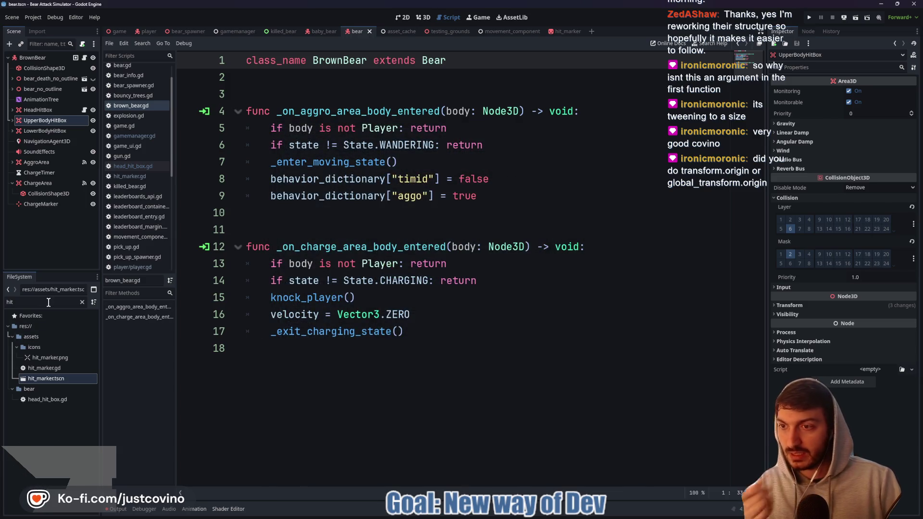
# Rename head_hit_box.gd to hit_box.gd in the FileSystem panel.
pyautogui.click(42, 401)
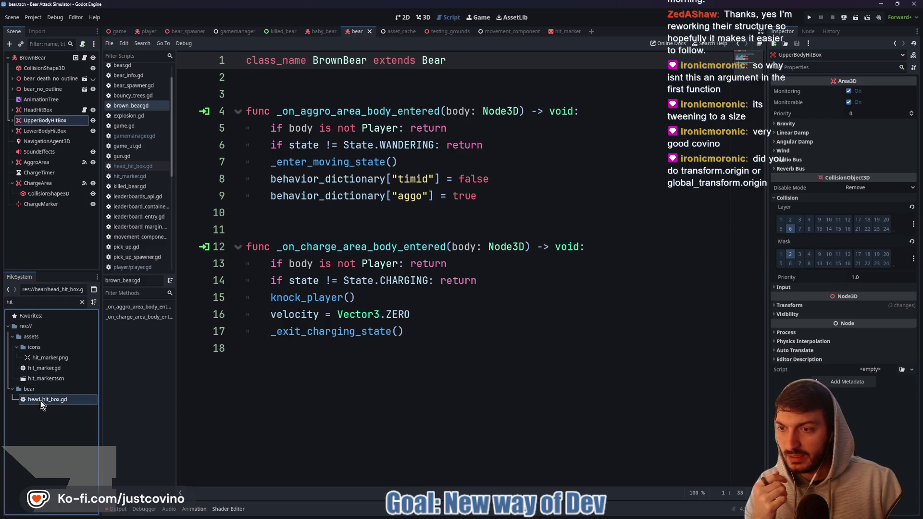
pyautogui.rightClick(42, 403)
pyautogui.moveTo(68, 391)
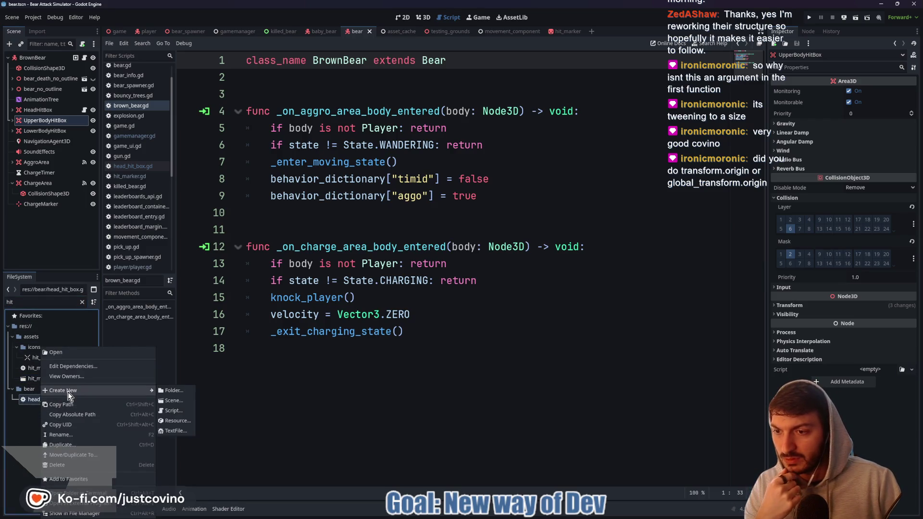
pyautogui.click(69, 435)
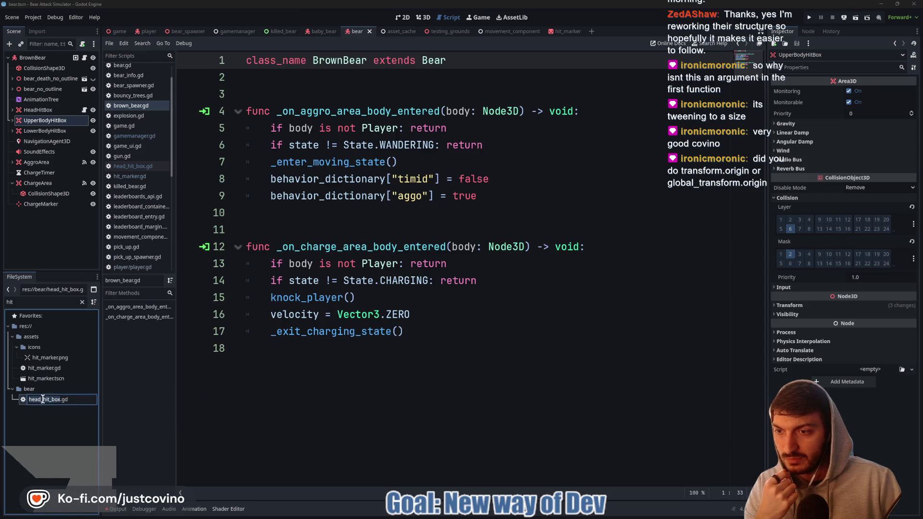
pyautogui.click(43, 400)
pyautogui.press('BackSpace')
pyautogui.press('BackSpace')
pyautogui.press('BackSpace')
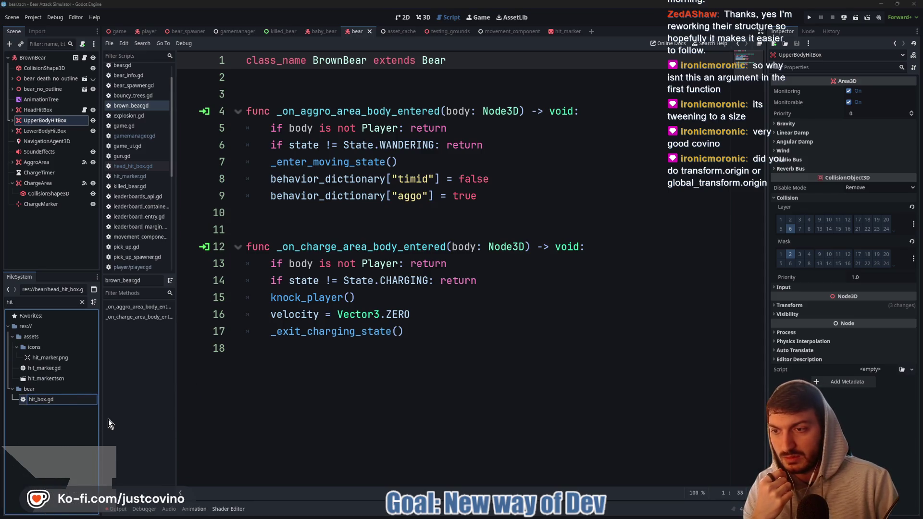
pyautogui.press('Escape')
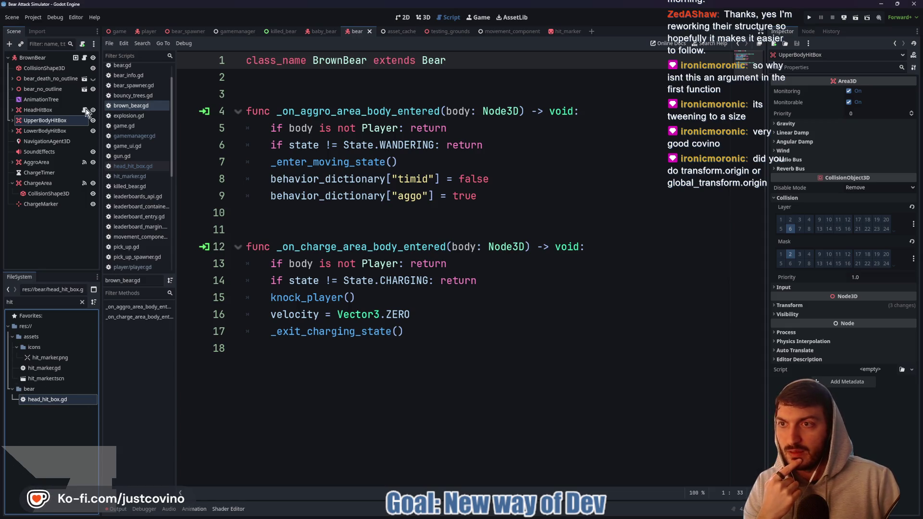
# Load the existing hit_box.gd as UpperBodyHitBox's script.
pyautogui.click(82, 44)
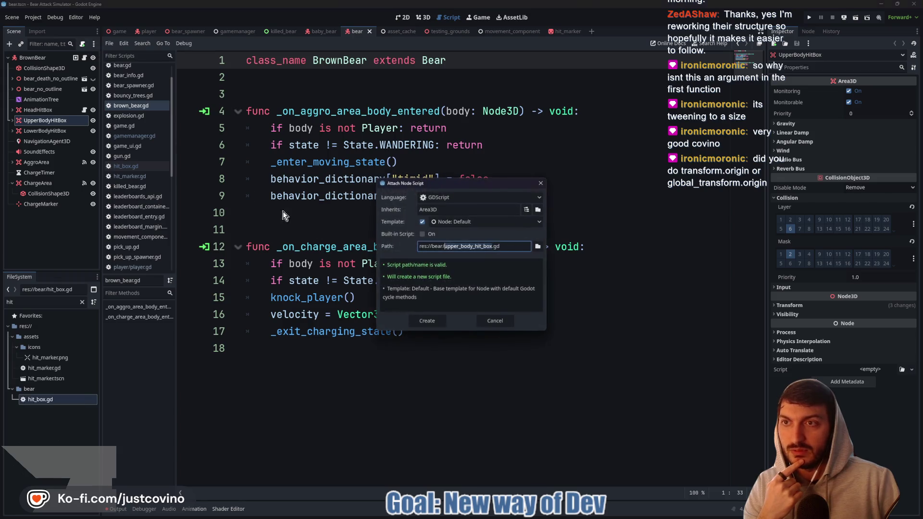
pyautogui.click(537, 247)
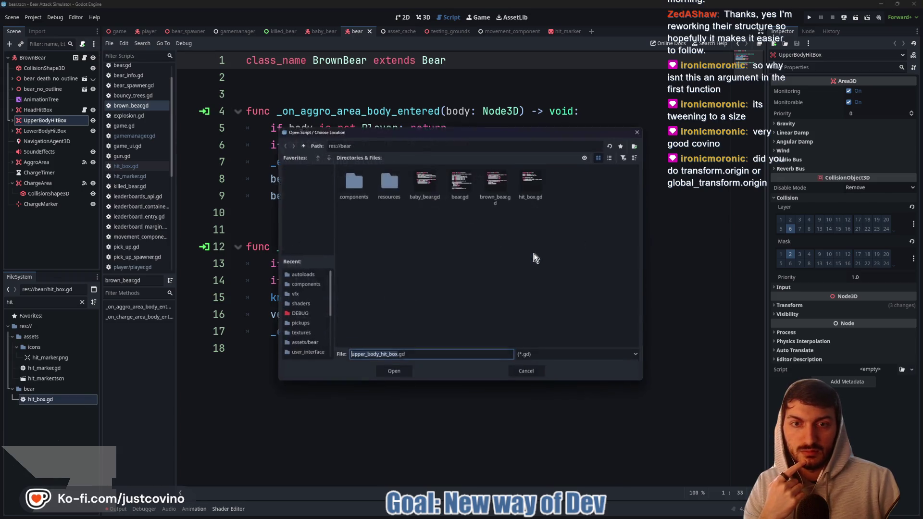
pyautogui.click(538, 182)
pyautogui.click(399, 376)
pyautogui.click(431, 319)
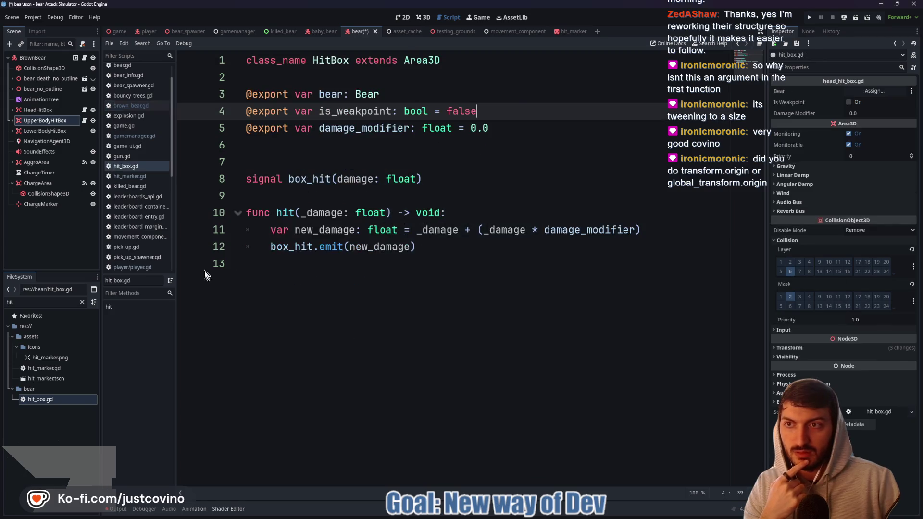
# Attach the existing hit_box.gd script to LowerBodyHitBox.
pyautogui.click(62, 130)
pyautogui.click(84, 44)
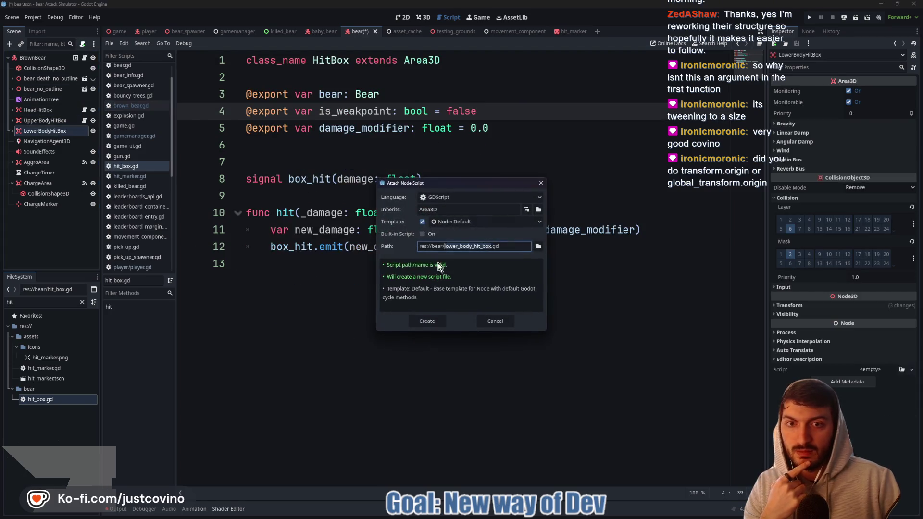
pyautogui.click(537, 246)
pyautogui.click(546, 183)
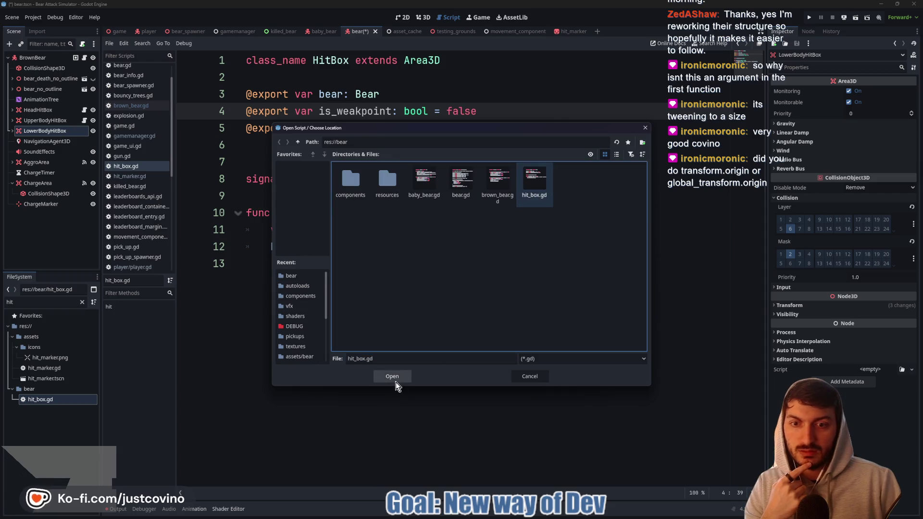
pyautogui.click(395, 379)
pyautogui.click(431, 320)
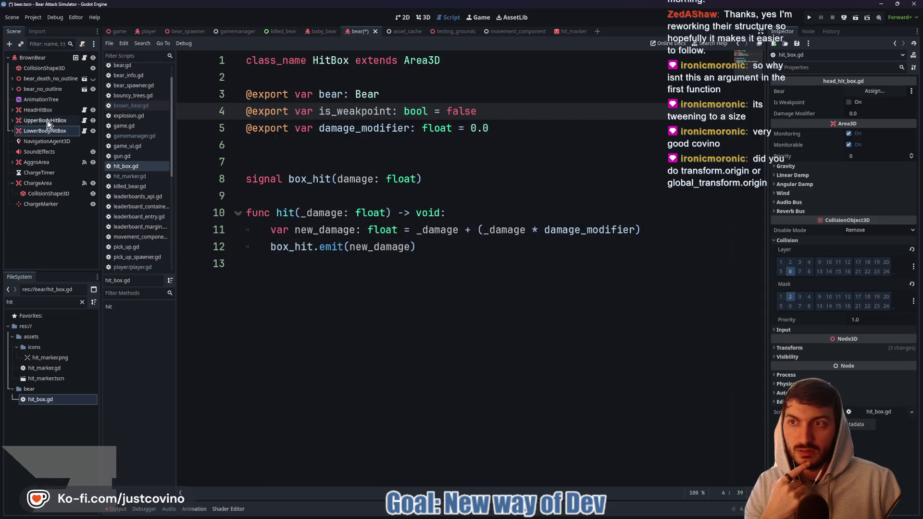
# Mark HeadHitBox as a weakpoint and set its Bear to BrownBear.
pyautogui.click(38, 109)
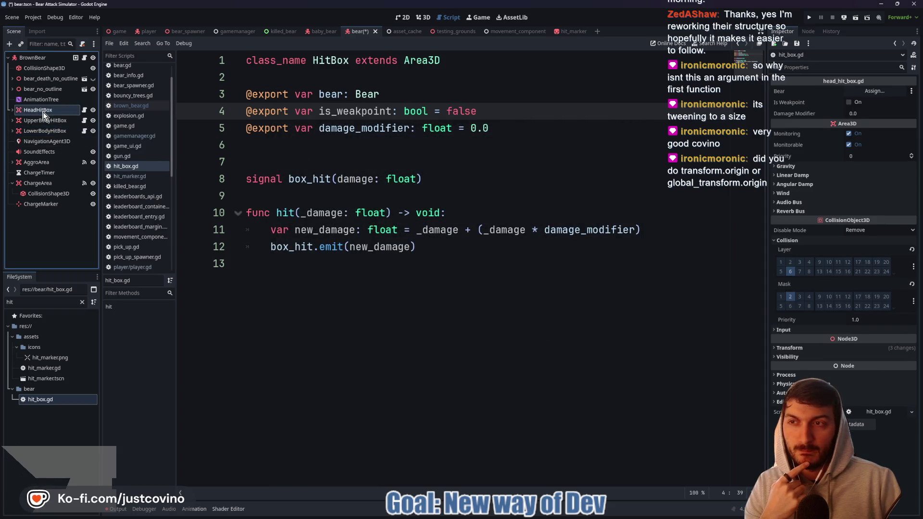
pyautogui.click(846, 102)
pyautogui.click(871, 91)
pyautogui.click(461, 168)
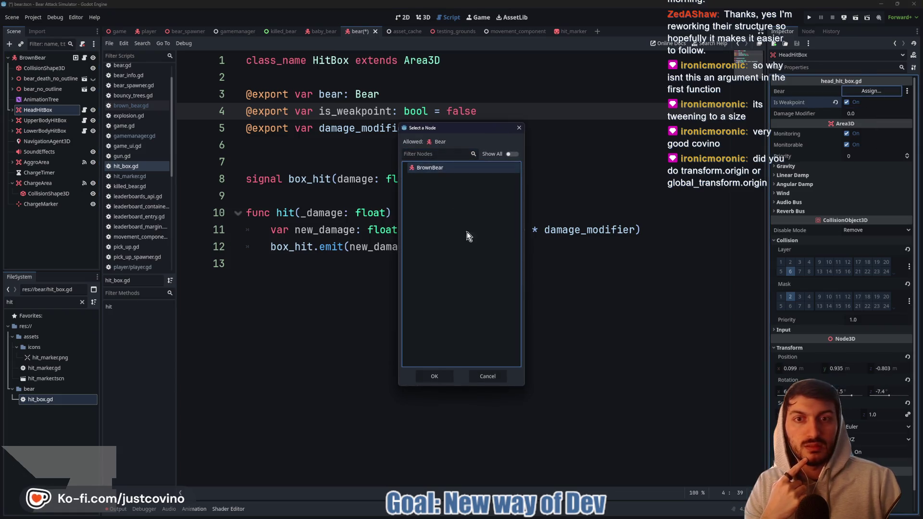
pyautogui.click(431, 377)
# Set Bear to BrownBear on UpperBodyHitBox and LowerBodyHitBox.
pyautogui.click(45, 121)
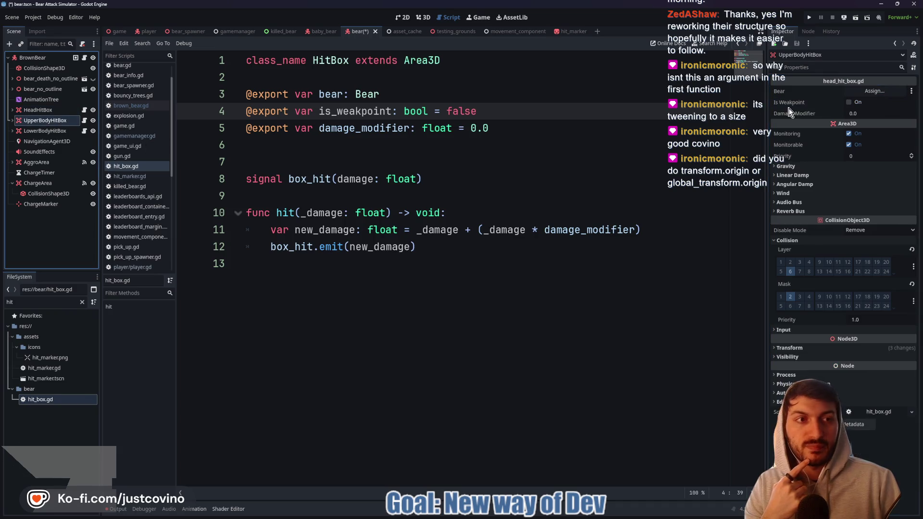
pyautogui.click(863, 92)
pyautogui.click(449, 168)
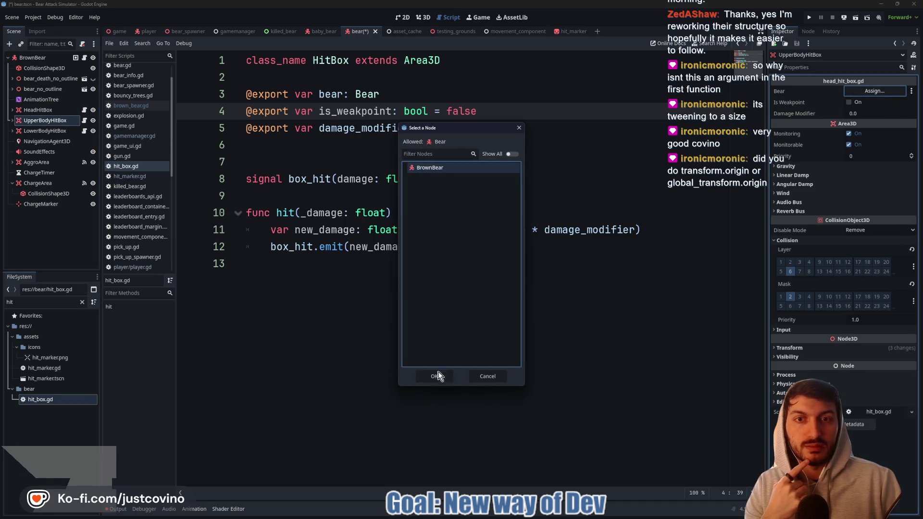
pyautogui.click(434, 377)
pyautogui.click(45, 131)
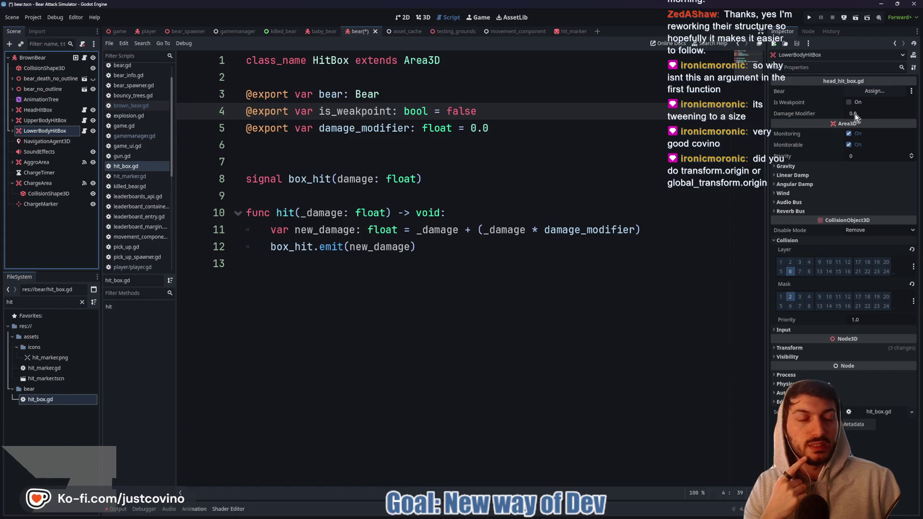
pyautogui.click(875, 92)
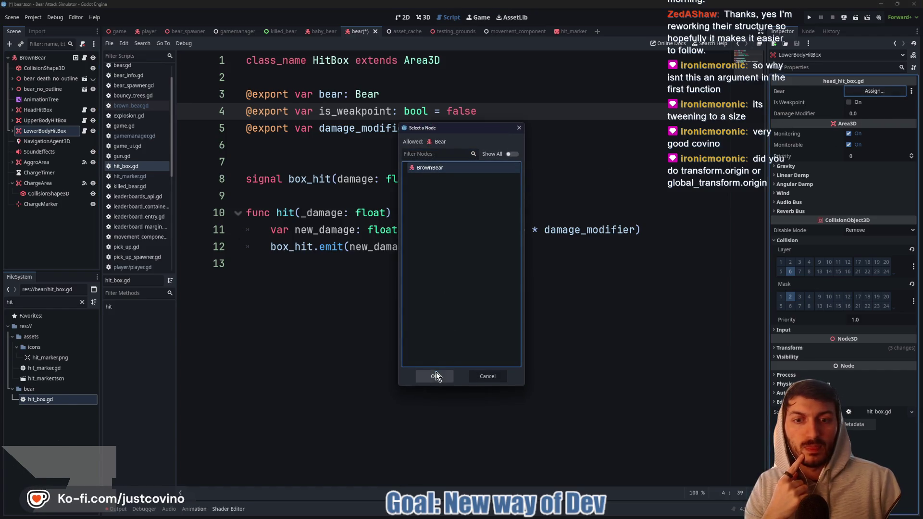
pyautogui.click(435, 376)
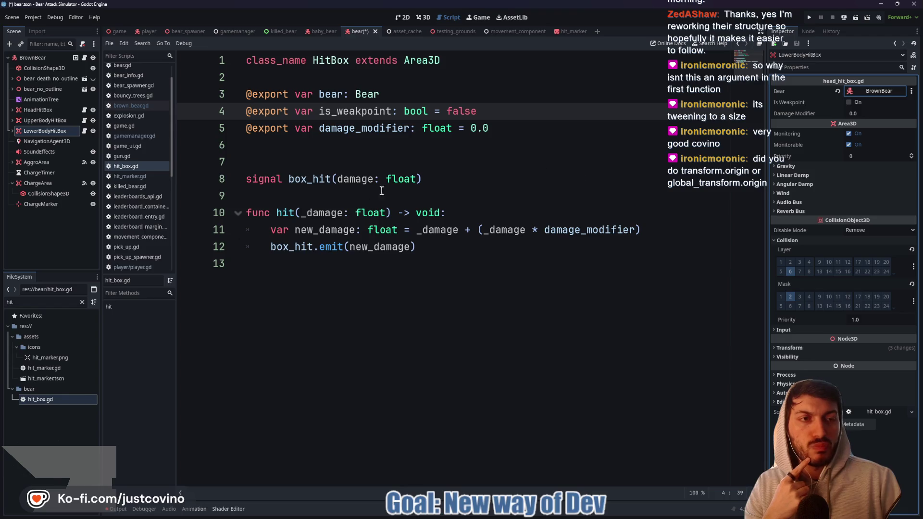
# Set HeadHitBox's Damage Modifier to 1 and save the bear scene.
pyautogui.click(45, 120)
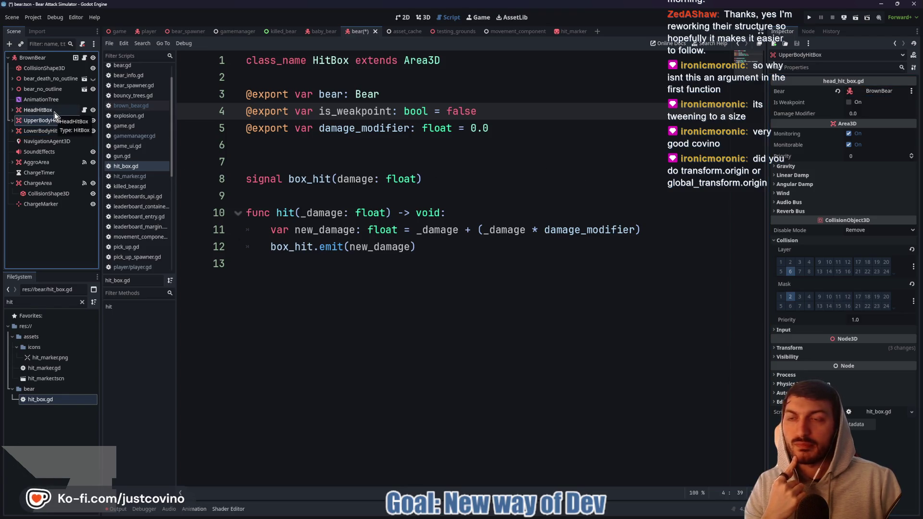
pyautogui.click(54, 112)
pyautogui.click(862, 117)
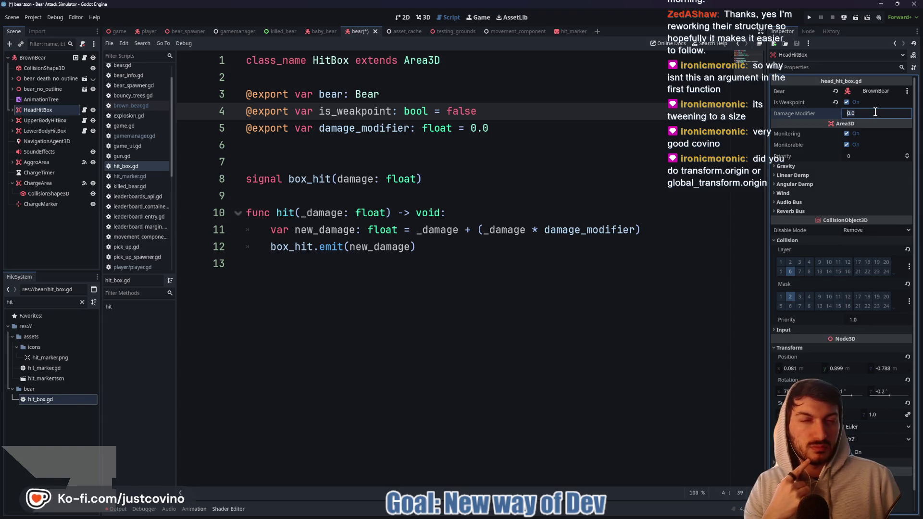
pyautogui.write('1')
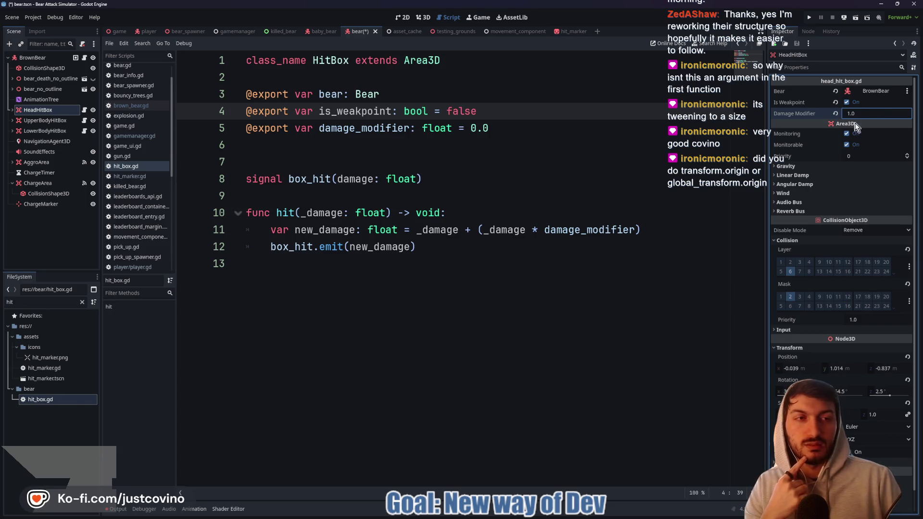
pyautogui.click(569, 201)
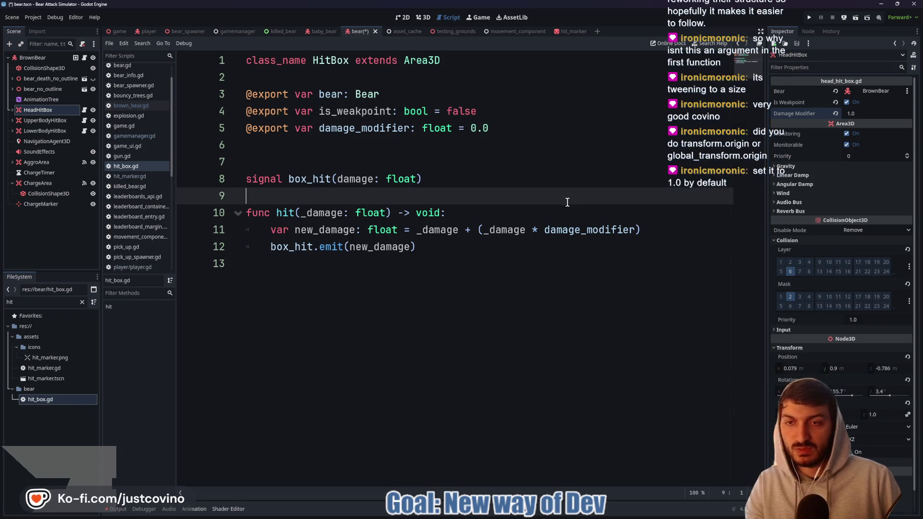
pyautogui.hotkey('ctrl', 's')
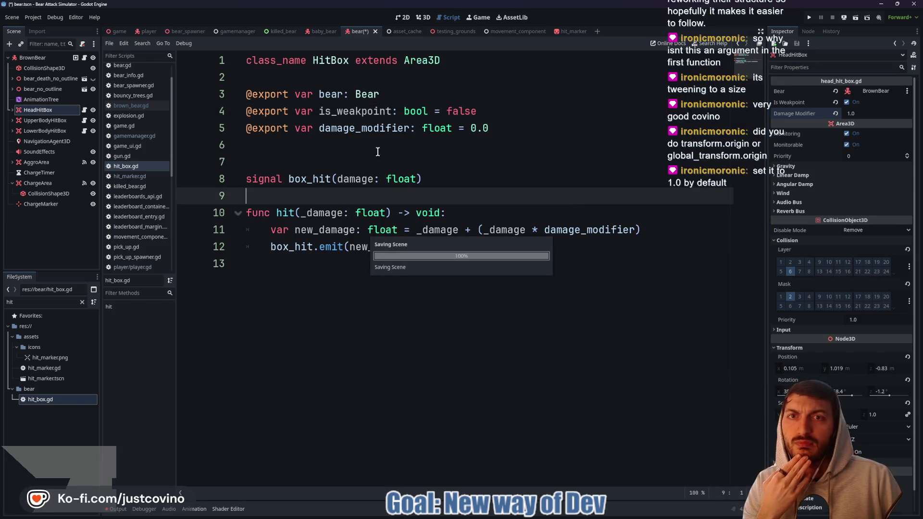
pyautogui.click(319, 31)
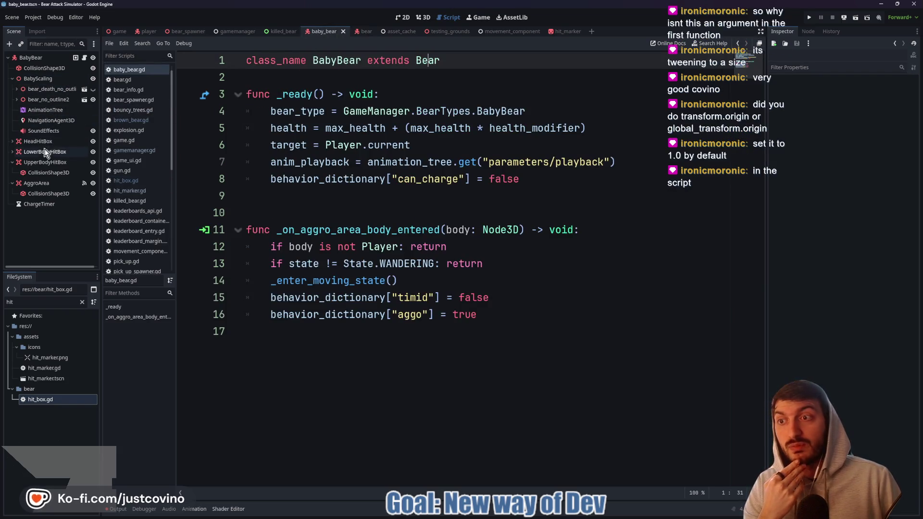
# Load res://bear/hit_box.gd as the baby bear HeadHitBox's script.
pyautogui.click(38, 141)
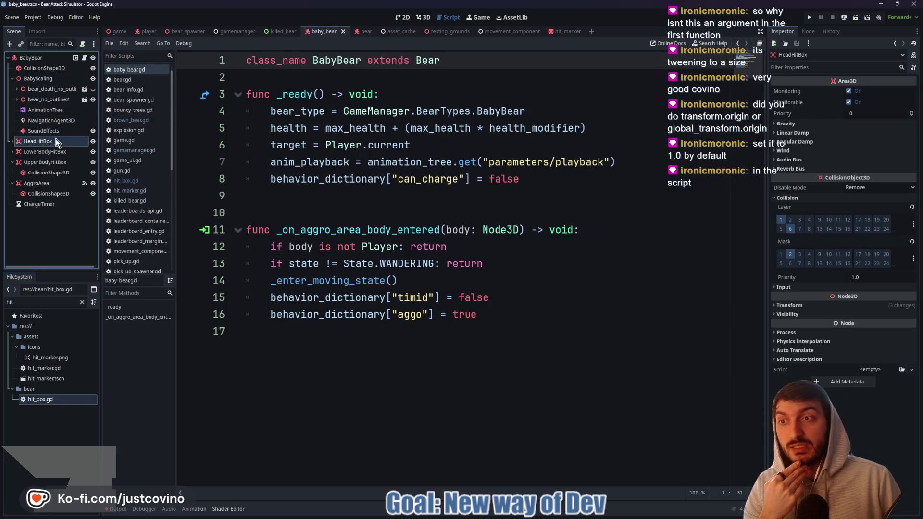
pyautogui.click(82, 44)
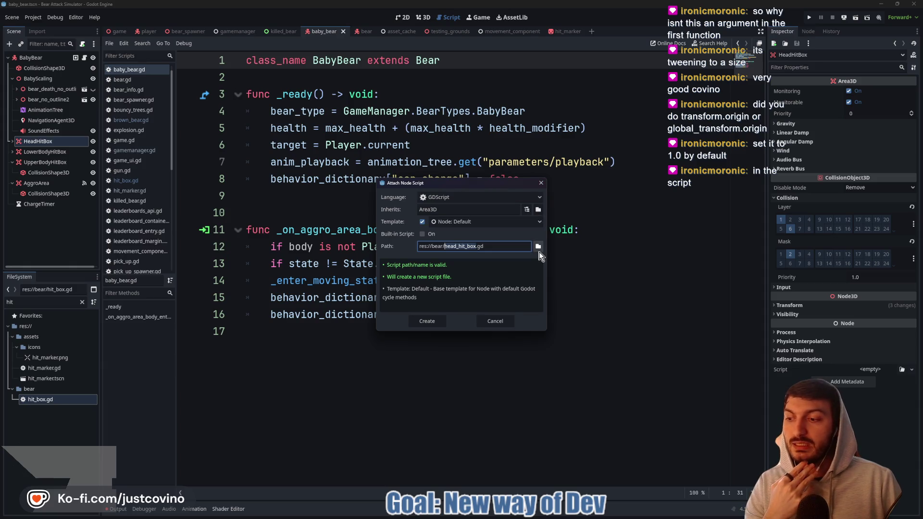
pyautogui.click(540, 182)
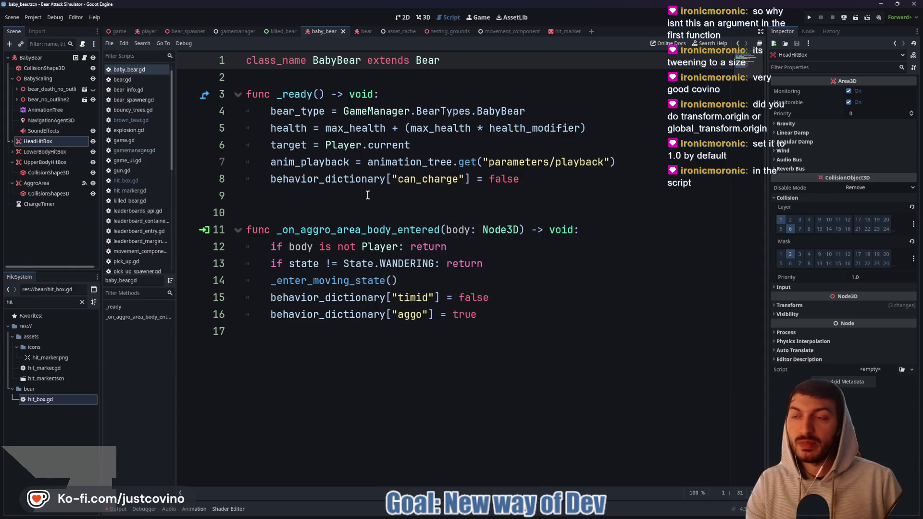
pyautogui.click(83, 48)
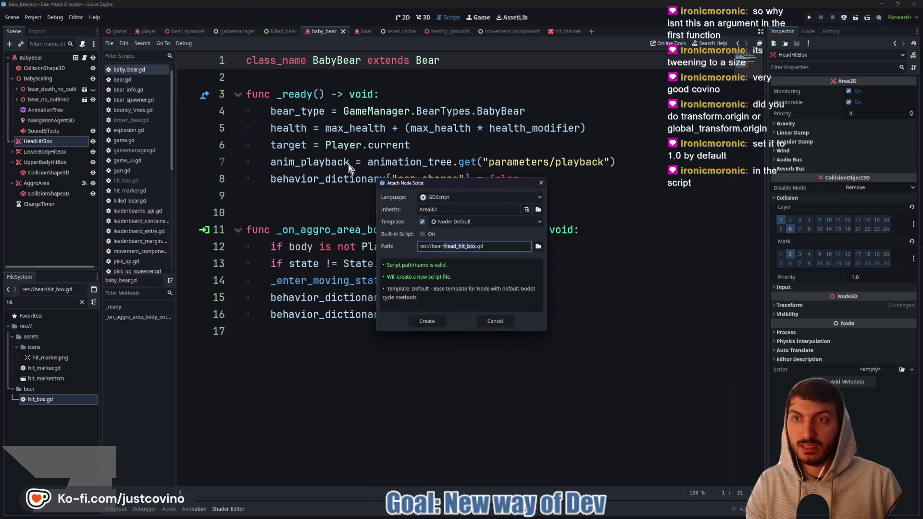
pyautogui.click(535, 248)
pyautogui.click(534, 183)
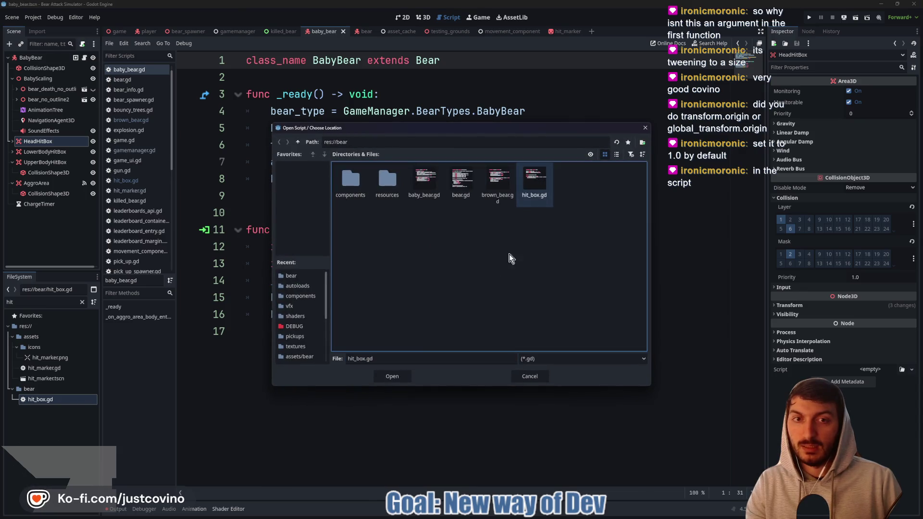
pyautogui.click(392, 376)
pyautogui.click(428, 321)
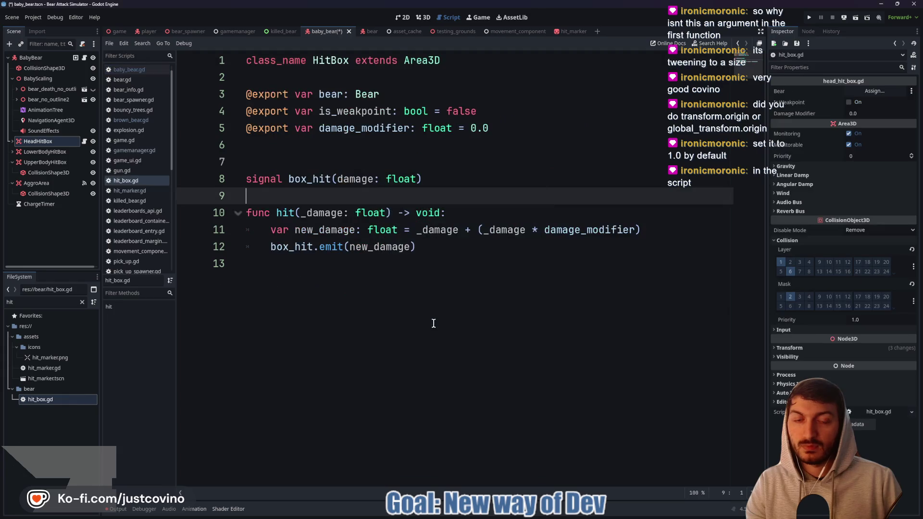
pyautogui.moveTo(647, 230)
pyautogui.mouseDown()
pyautogui.moveTo(391, 230)
pyautogui.moveTo(417, 231)
pyautogui.mouseUp()
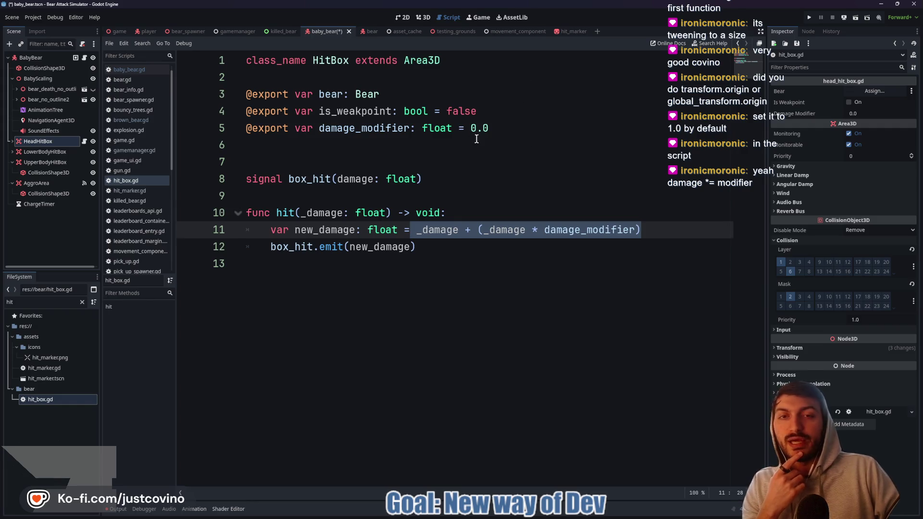
# Try 0.2 as the damage_modifier default, revert it to 0.0, and save the scene.
pyautogui.moveTo(488, 128)
pyautogui.mouseDown()
pyautogui.moveTo(438, 128)
pyautogui.moveTo(478, 128)
pyautogui.mouseUp()
pyautogui.click(493, 128)
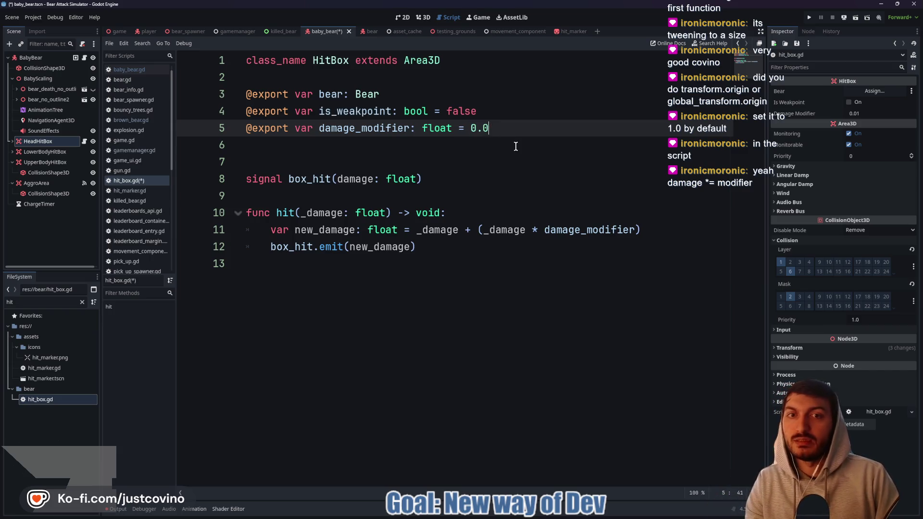
pyautogui.write('2')
pyautogui.press('BackSpace')
pyautogui.press('BackSpace')
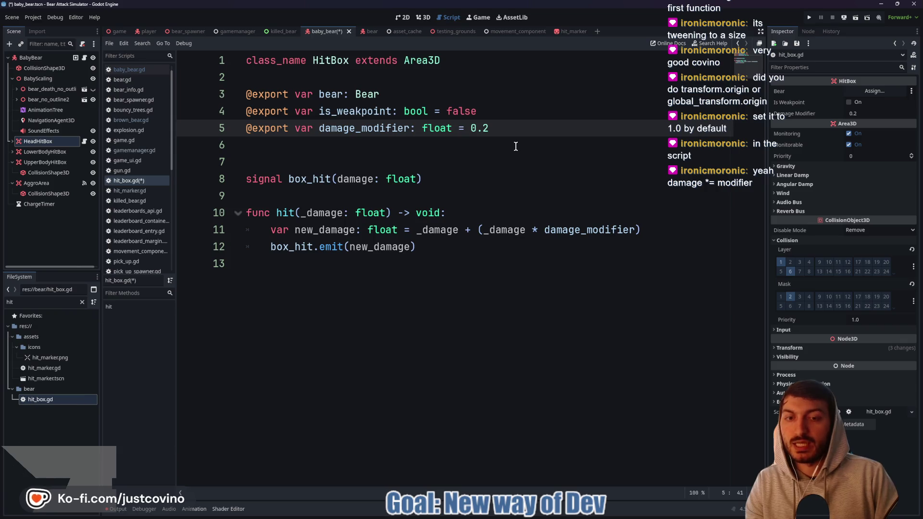
pyautogui.press('BackSpace')
pyautogui.write('0')
pyautogui.click(502, 146)
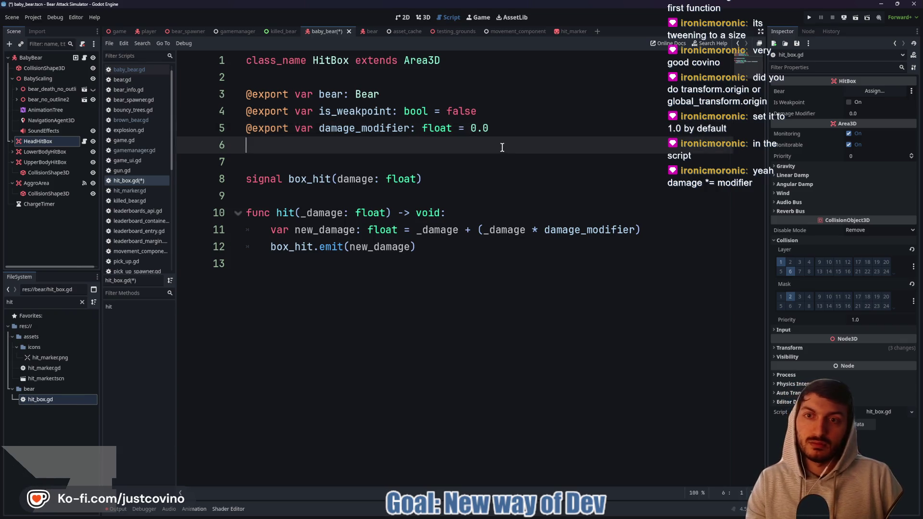
pyautogui.hotkey('ctrl', 's')
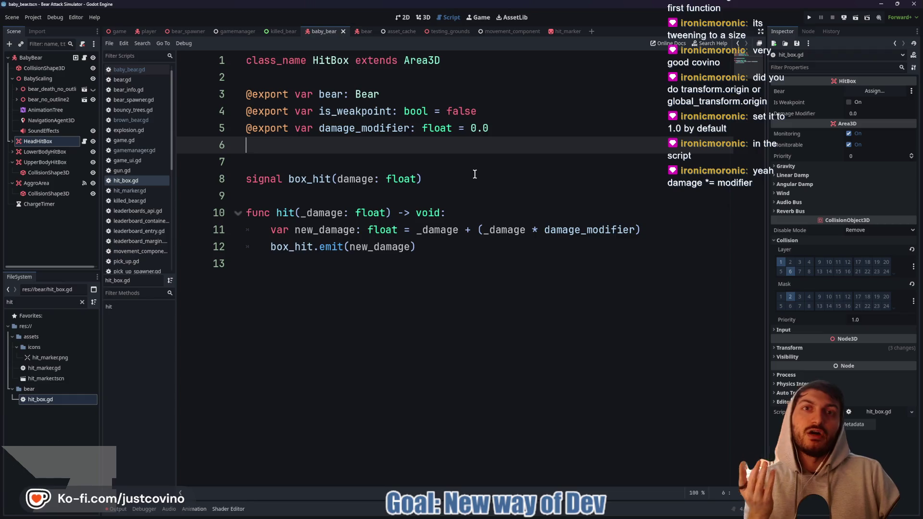
# Load hit_box.gd onto the baby bear's lower and upper body hit boxes.
pyautogui.click(78, 151)
pyautogui.click(83, 44)
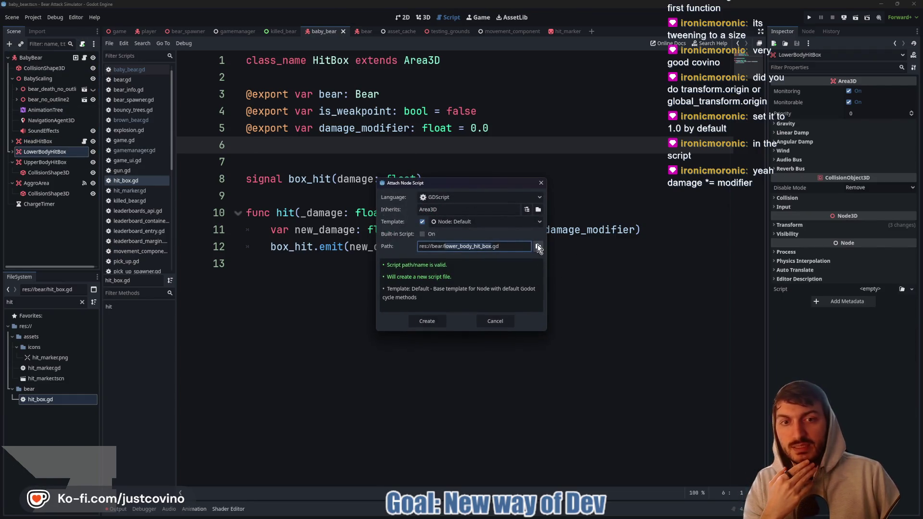
pyautogui.click(538, 247)
pyautogui.click(504, 190)
pyautogui.click(392, 378)
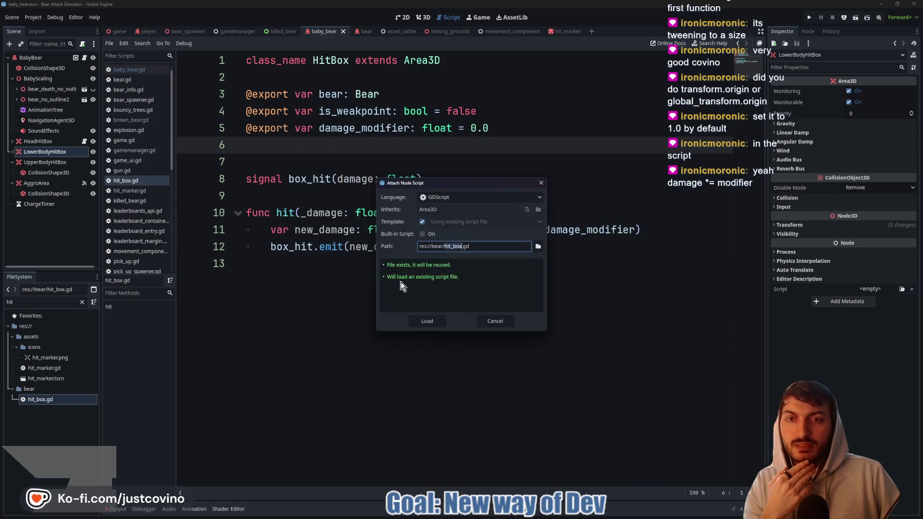
pyautogui.click(427, 322)
pyautogui.click(45, 162)
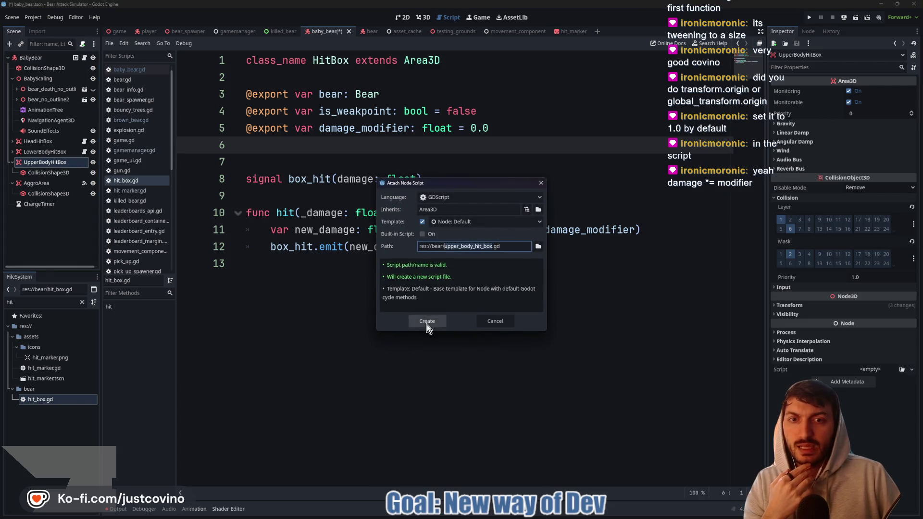
pyautogui.click(539, 246)
pyautogui.click(533, 192)
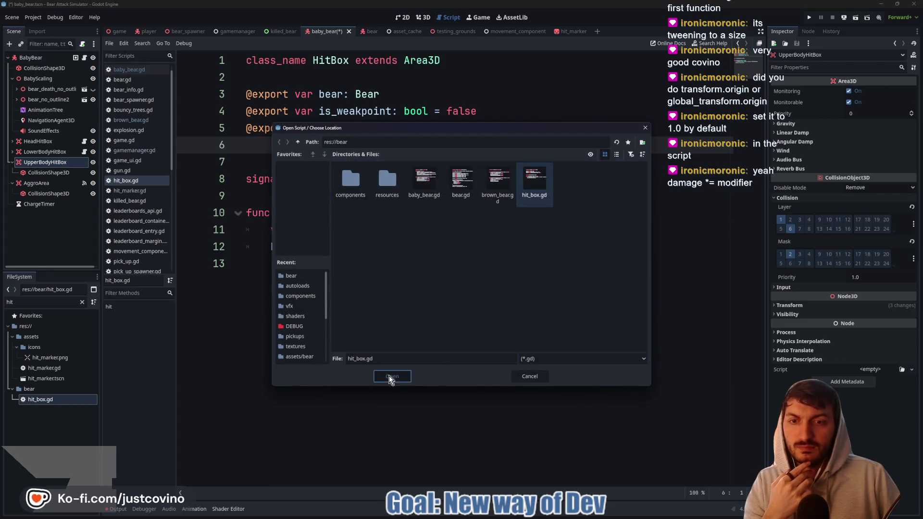
pyautogui.click(389, 377)
pyautogui.click(433, 322)
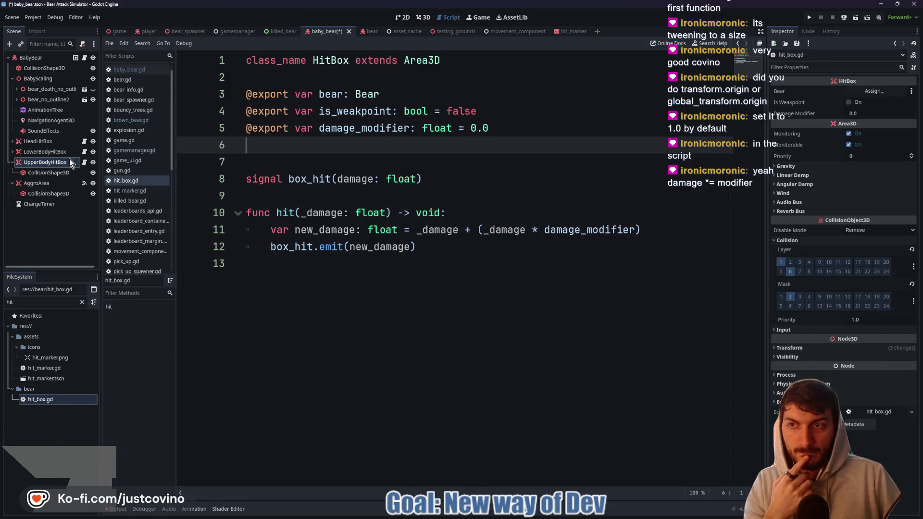
# Set Bear to BabyBear on the upper and lower body hit boxes.
pyautogui.click(875, 91)
pyautogui.click(427, 167)
pyautogui.click(445, 374)
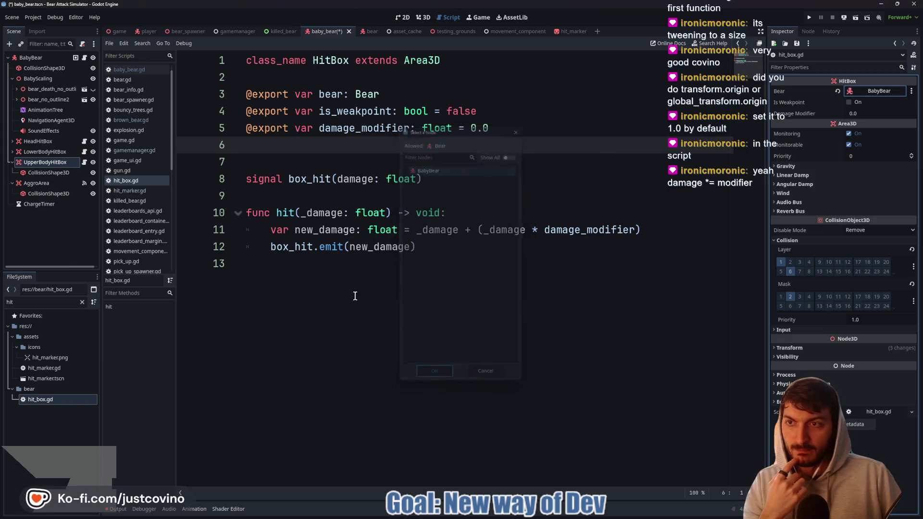
pyautogui.click(44, 151)
pyautogui.click(885, 91)
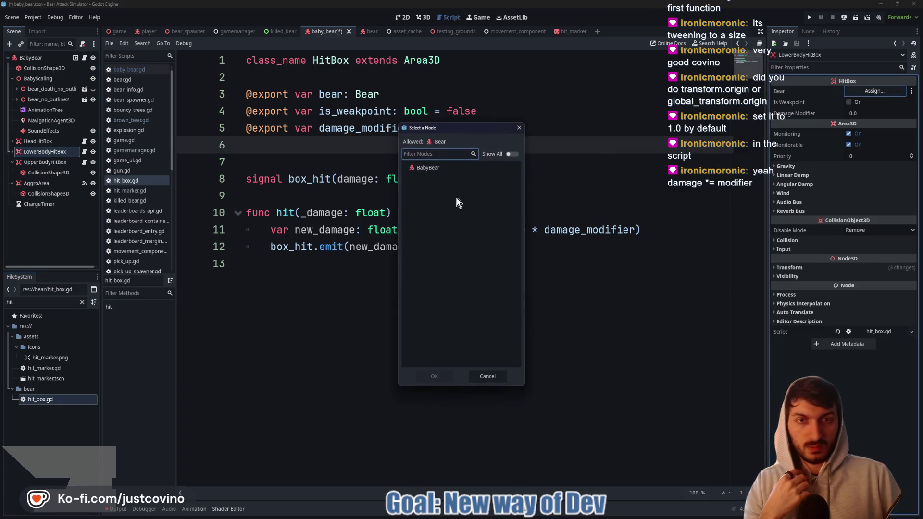
pyautogui.click(440, 374)
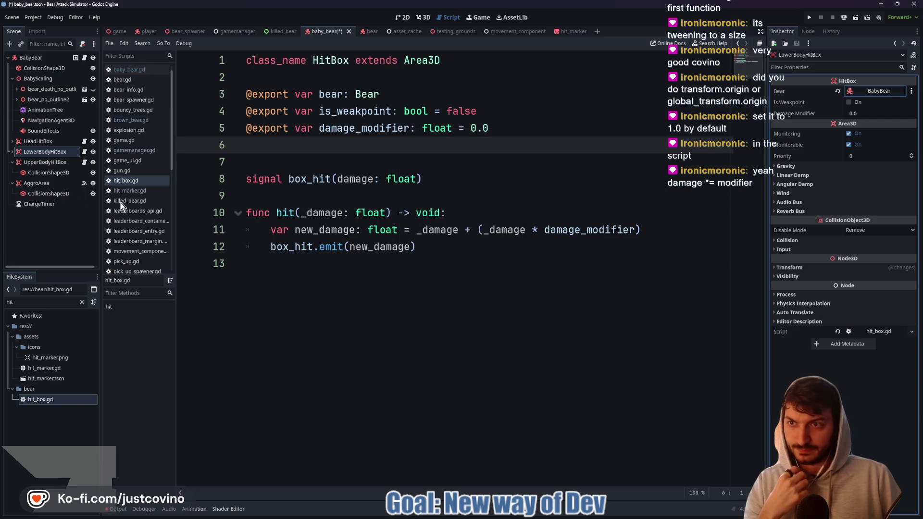
# Make HeadHitBox a BabyBear weak point with Damage Modifier 1.0, and save.
pyautogui.click(37, 141)
pyautogui.click(874, 91)
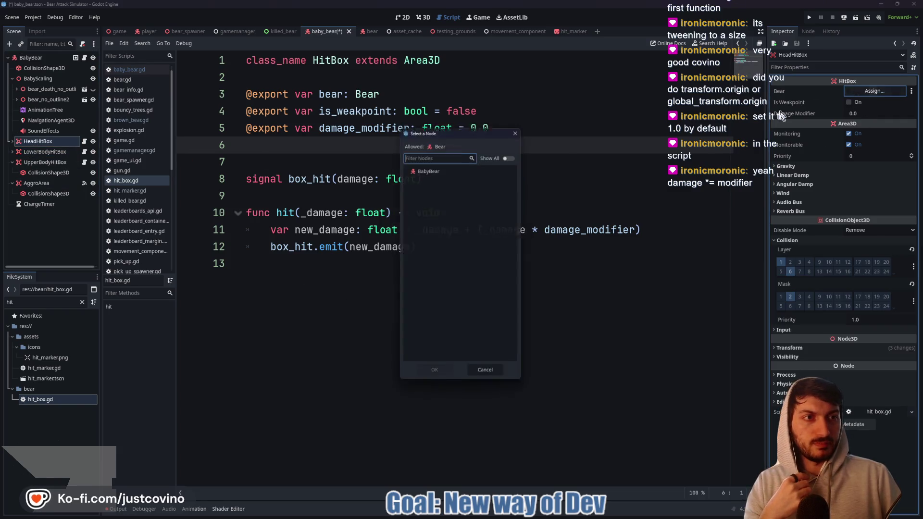
pyautogui.click(443, 170)
pyautogui.click(438, 374)
pyautogui.click(850, 102)
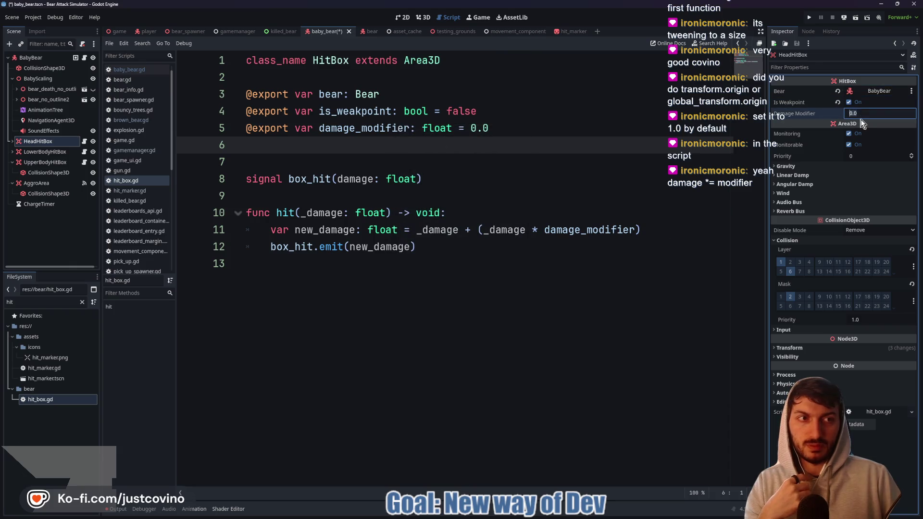
pyautogui.click(861, 114)
pyautogui.write('1.0')
pyautogui.click(547, 184)
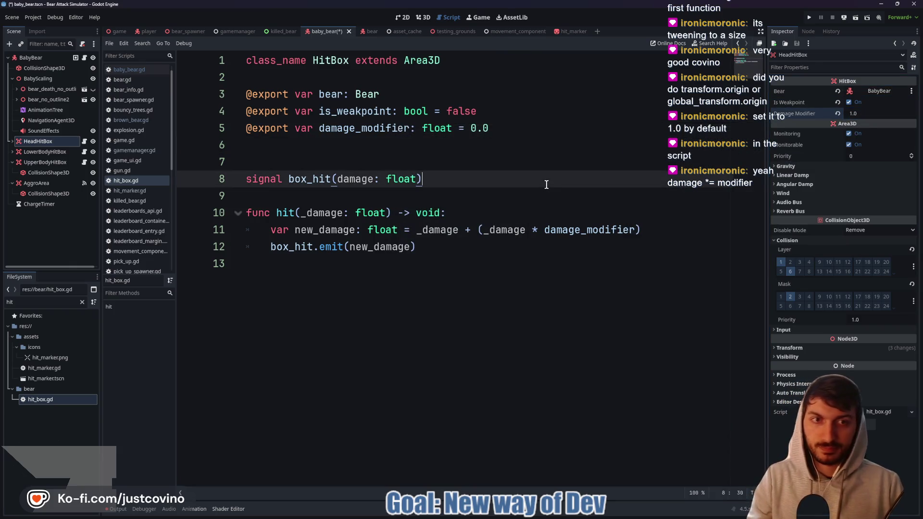
pyautogui.hotkey('ctrl', 's')
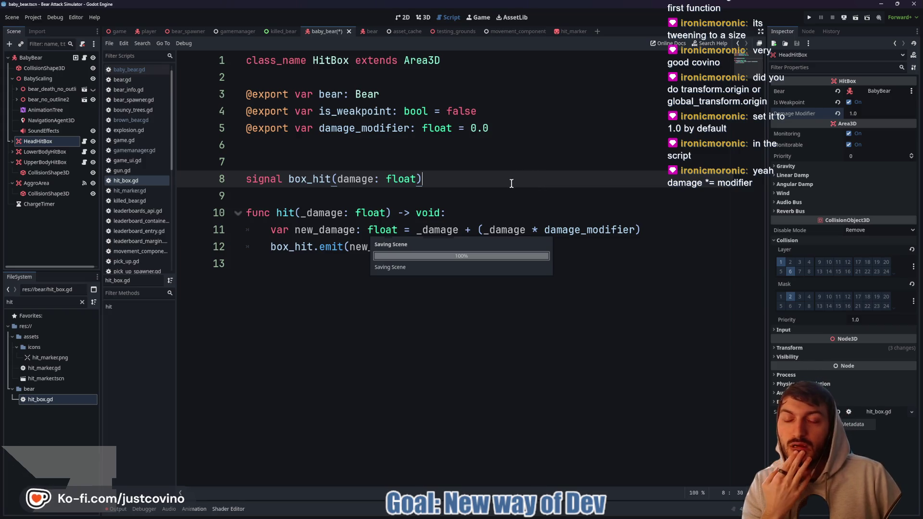
pyautogui.click(120, 32)
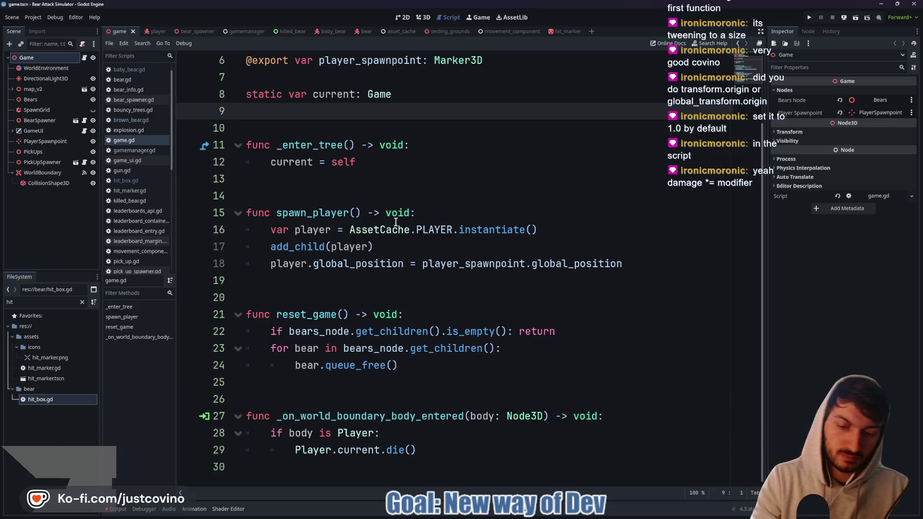
# Run the game and enter a player name.
pyautogui.press('F6')
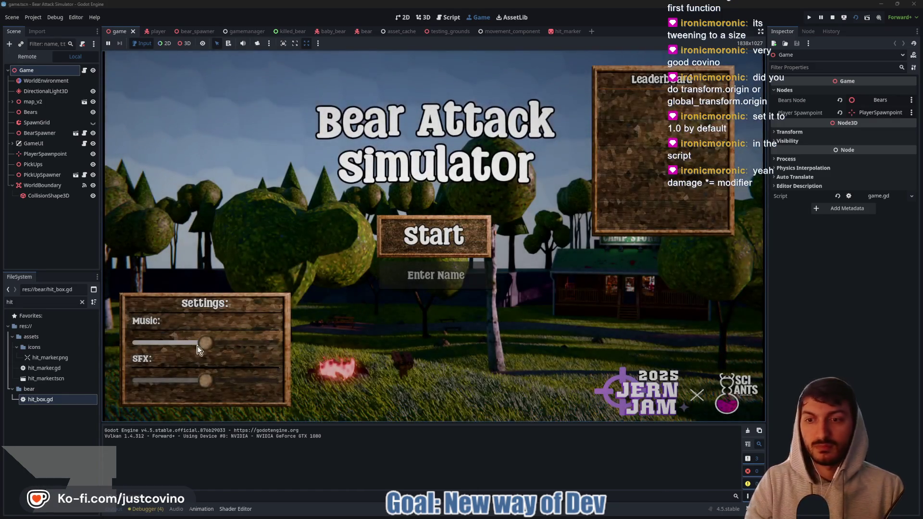
pyautogui.click(451, 285)
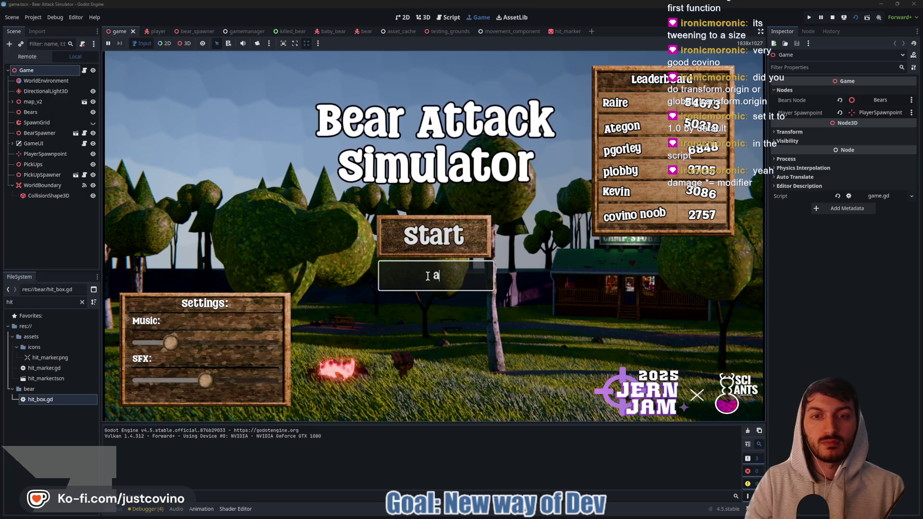
pyautogui.write('a')
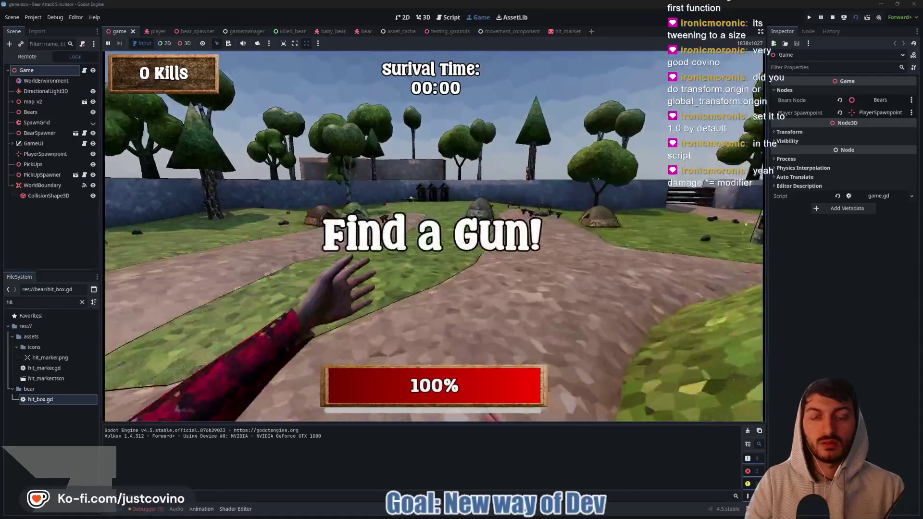
pyautogui.write('w')
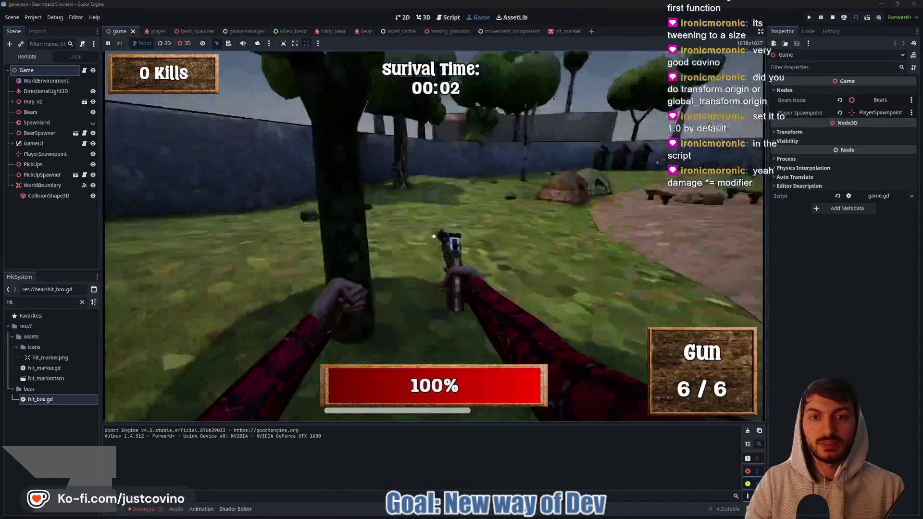
pyautogui.write('w')
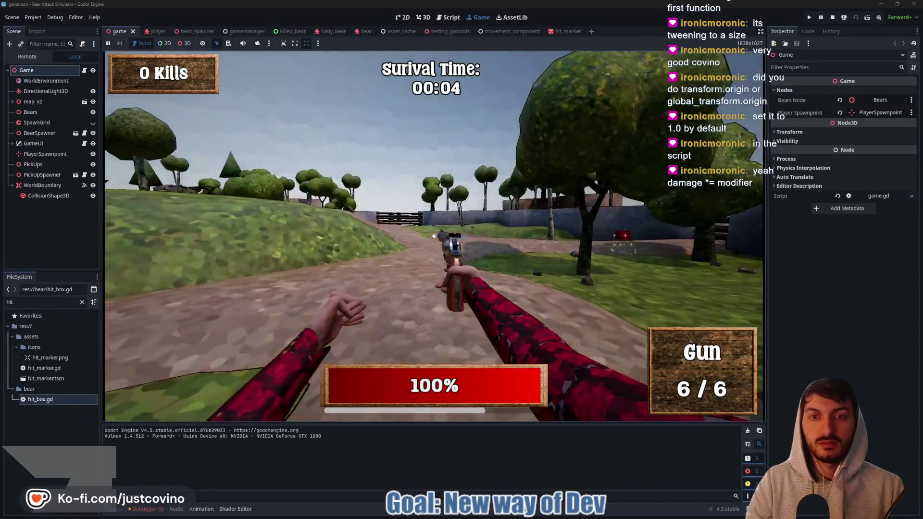
pyautogui.write('w')
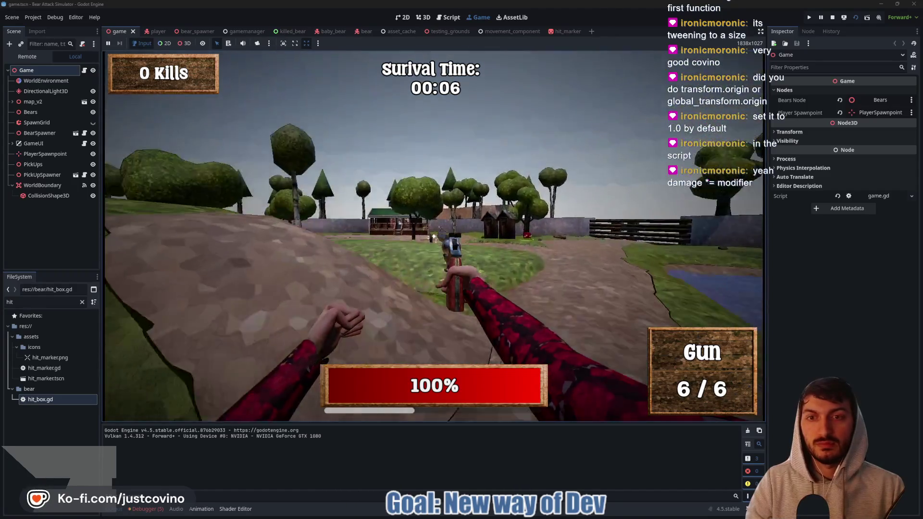
pyautogui.write('w')
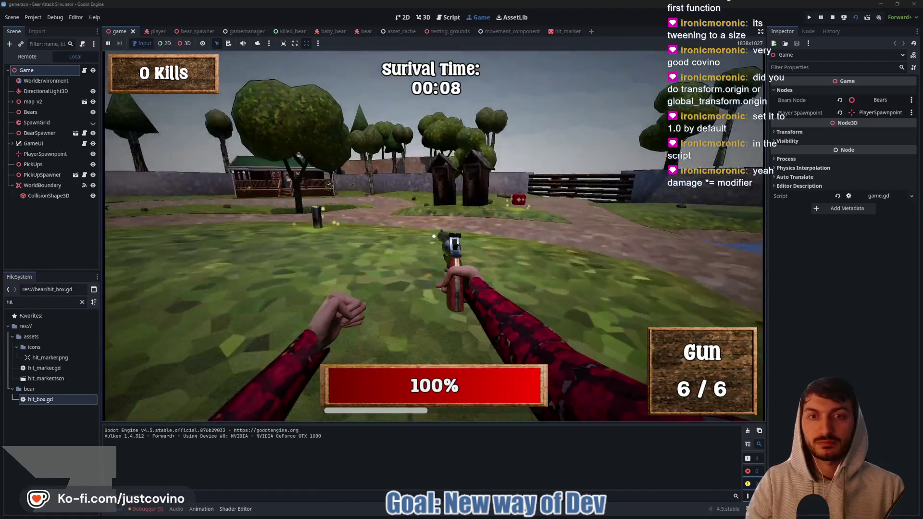
pyautogui.write('w')
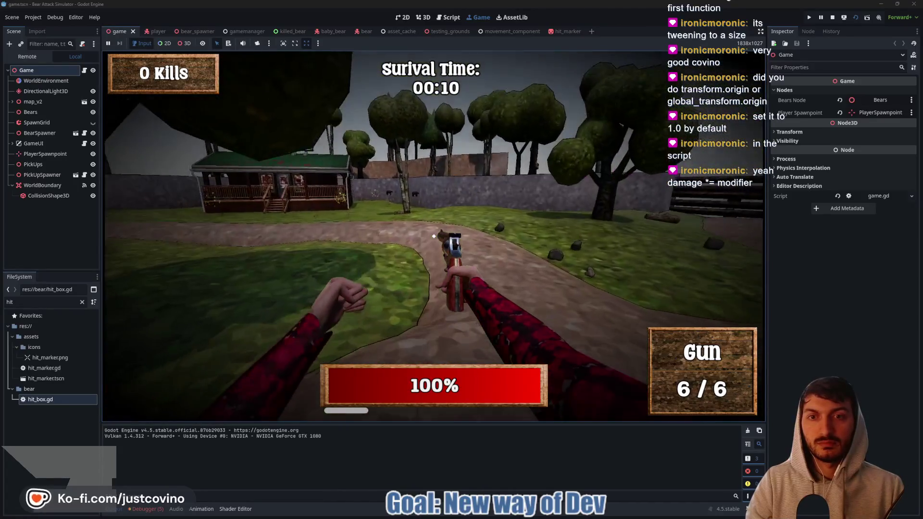
pyautogui.write('w')
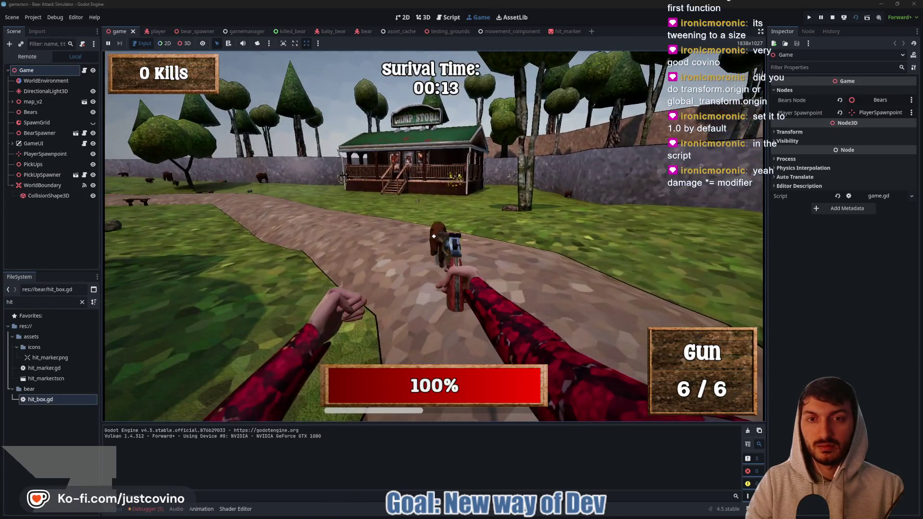
# Shoot the approaching bears, killing one.
pyautogui.click(434, 236)
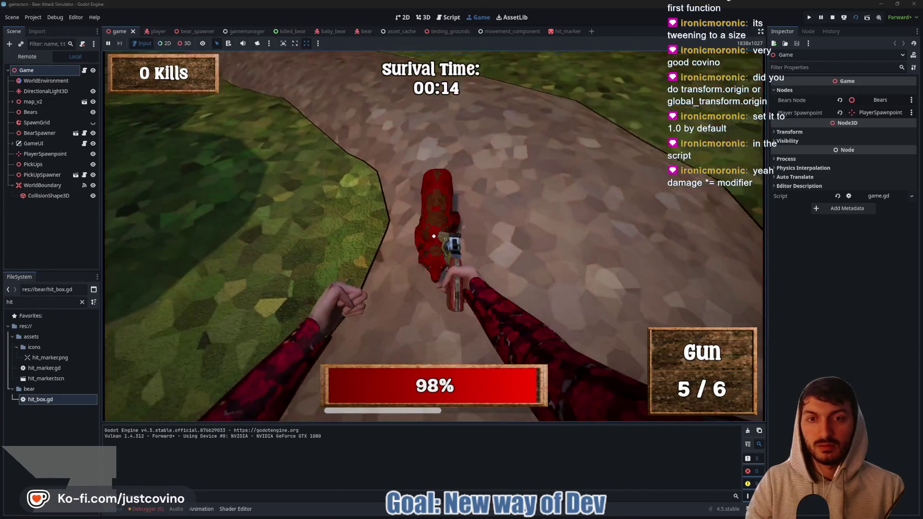
pyautogui.click(433, 236)
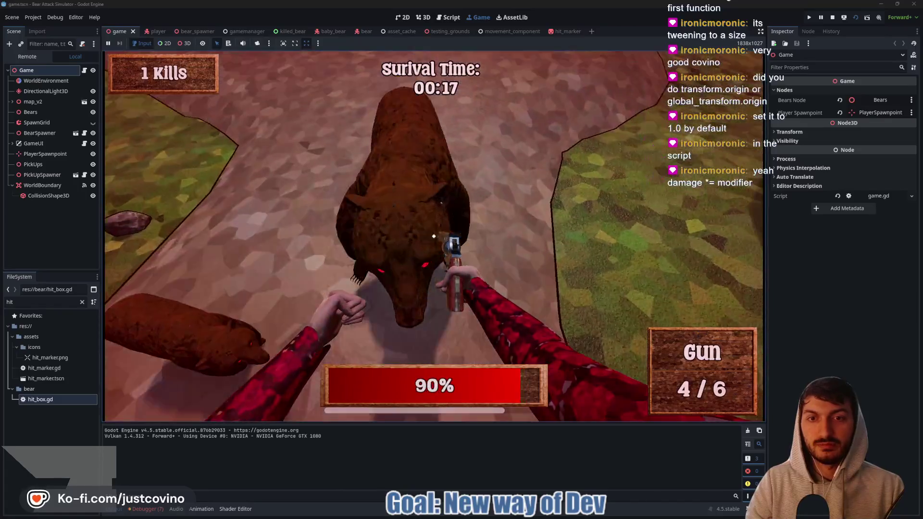
pyautogui.click(433, 236)
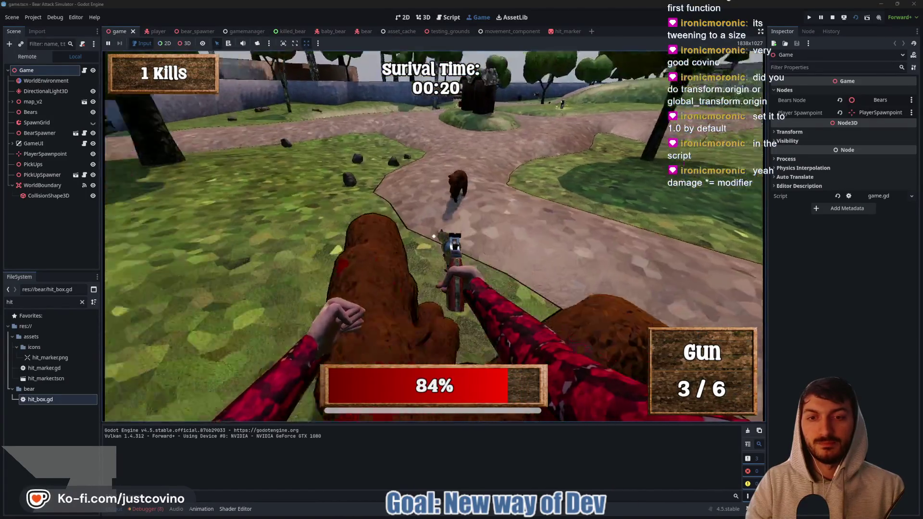
pyautogui.click(434, 236)
pyautogui.click(433, 236)
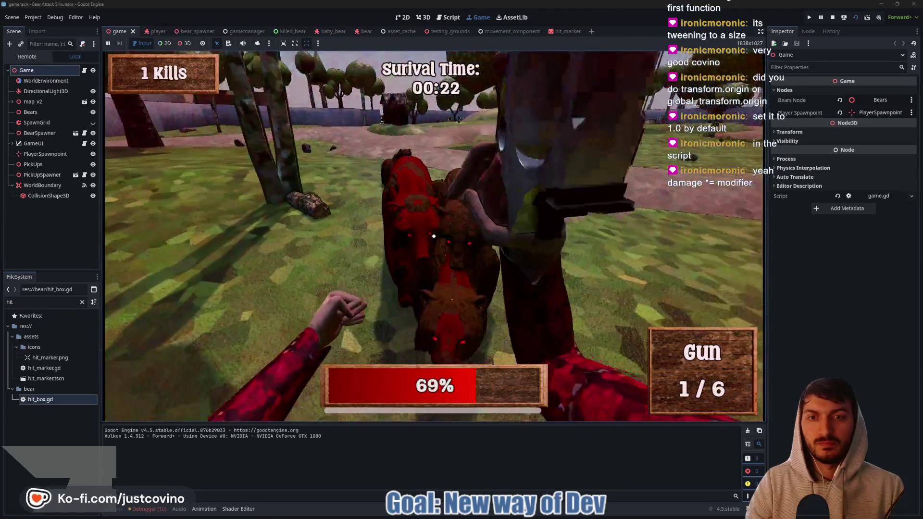
pyautogui.click(434, 236)
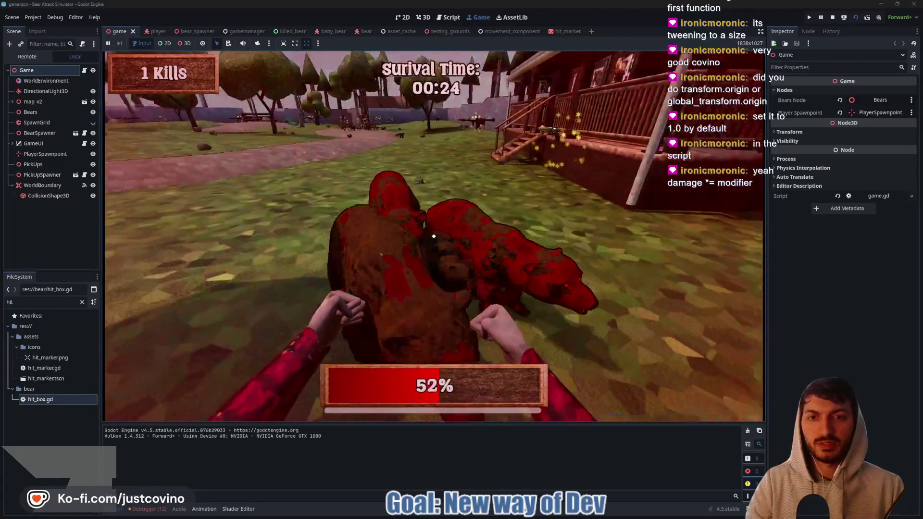
pyautogui.click(434, 236)
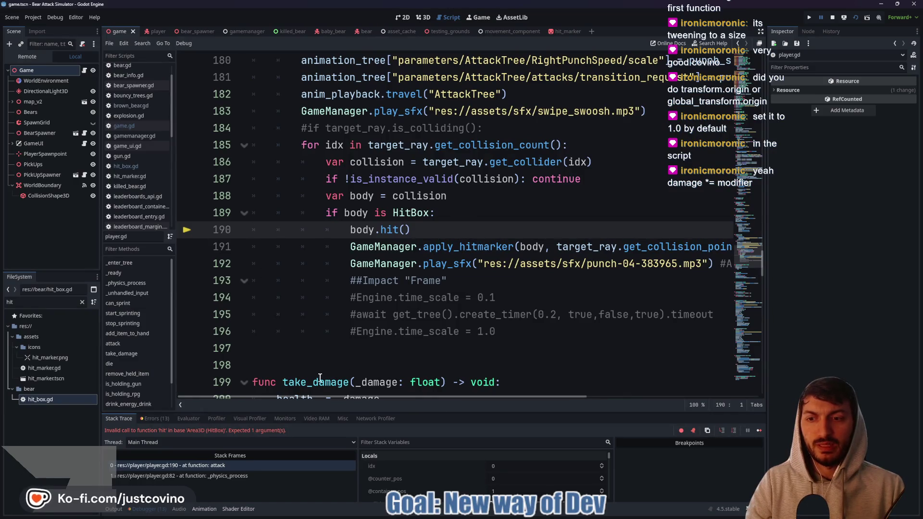
# Stop the crashed debug session and check hit()'s definition in hit_box.gd before returning to player.gd.
pyautogui.click(831, 18)
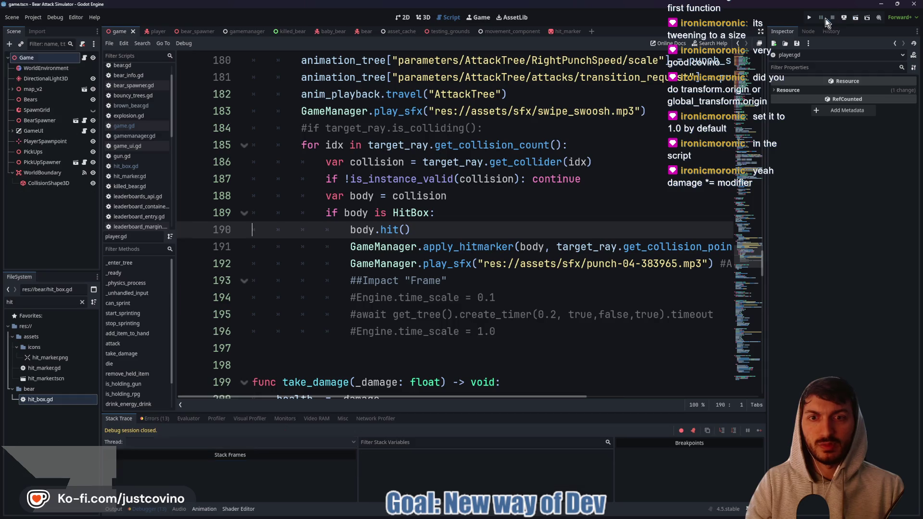
pyautogui.keyDown('ctrl'); pyautogui.click(390, 230); pyautogui.keyUp('ctrl')
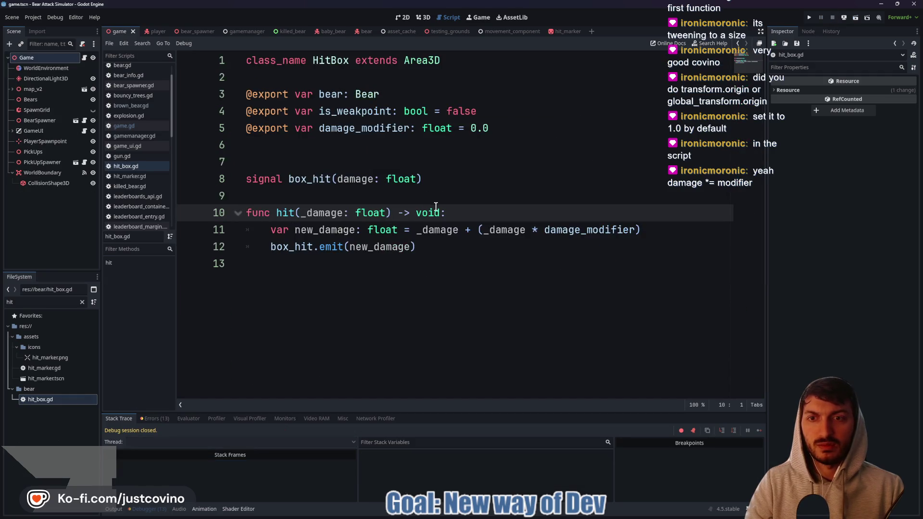
pyautogui.click(158, 32)
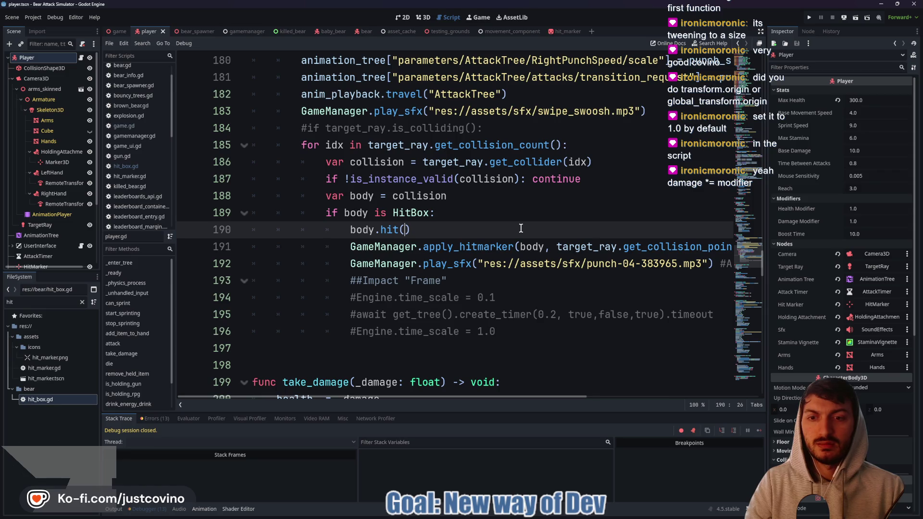
pyautogui.scroll(-3, 521, 228)
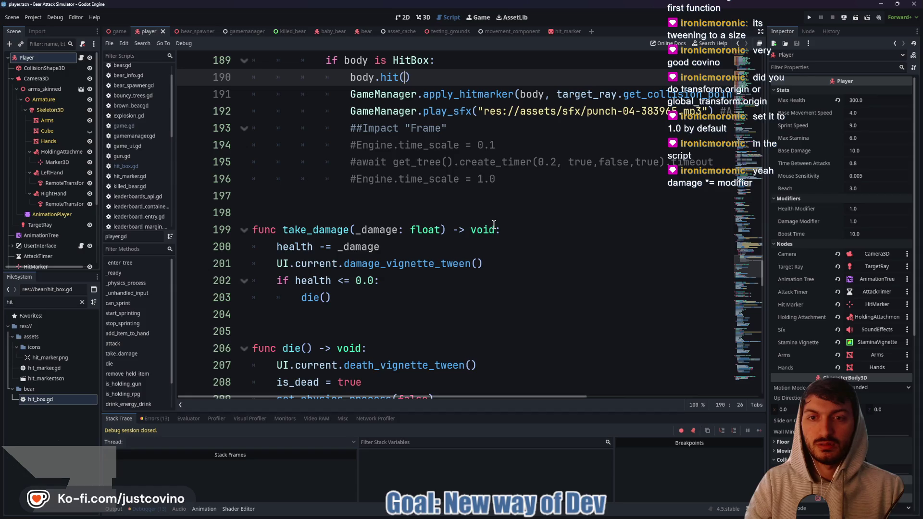
pyautogui.scroll(4, 494, 225)
pyautogui.scroll(-3, 494, 225)
pyautogui.scroll(4, 494, 225)
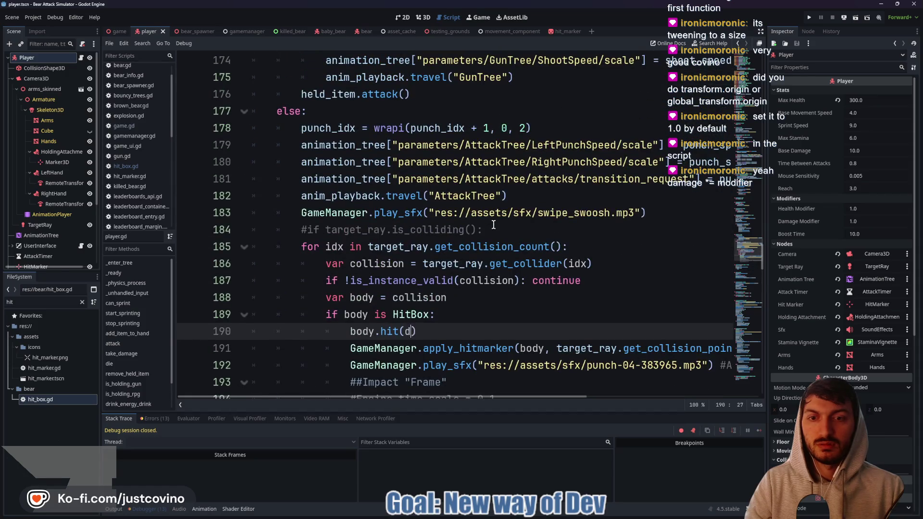
# Complete the punch call as body.hit(damage) and save player.gd.
pyautogui.press('Return')
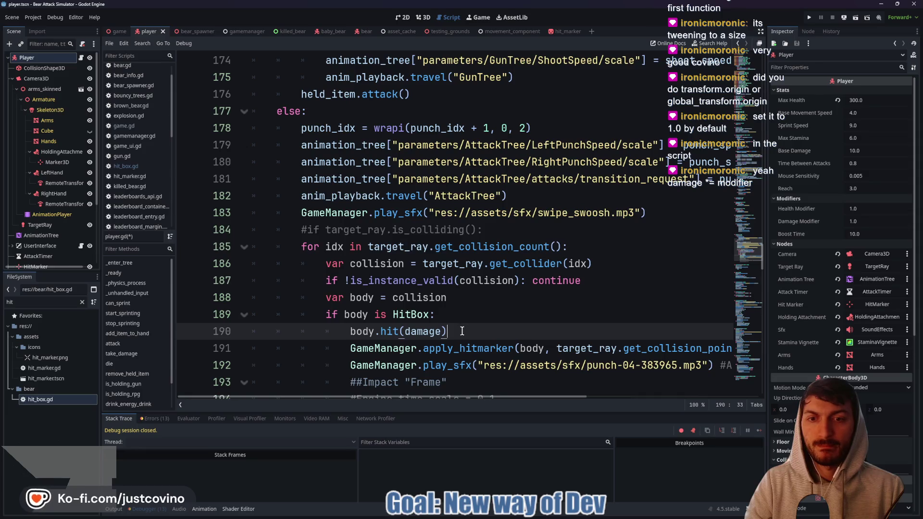
pyautogui.hotkey('ctrl', 's')
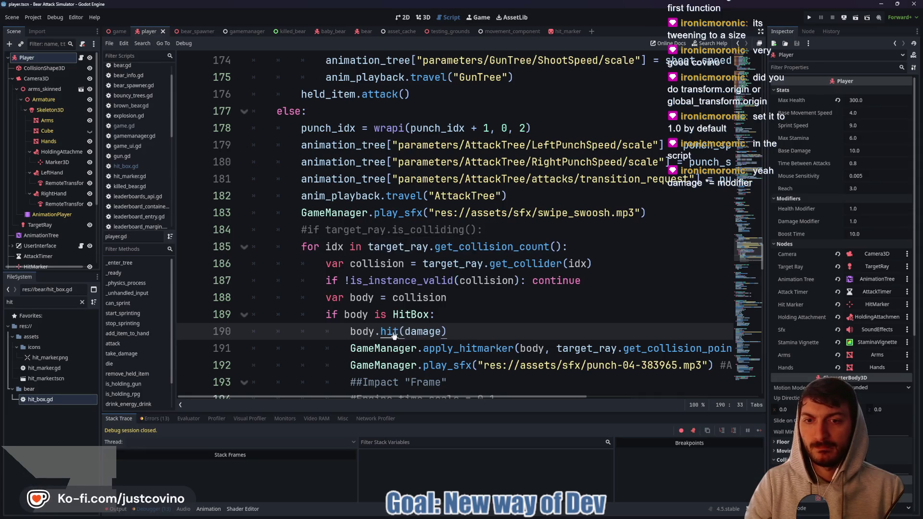
pyautogui.keyDown('ctrl'); pyautogui.click(393, 333); pyautogui.keyUp('ctrl')
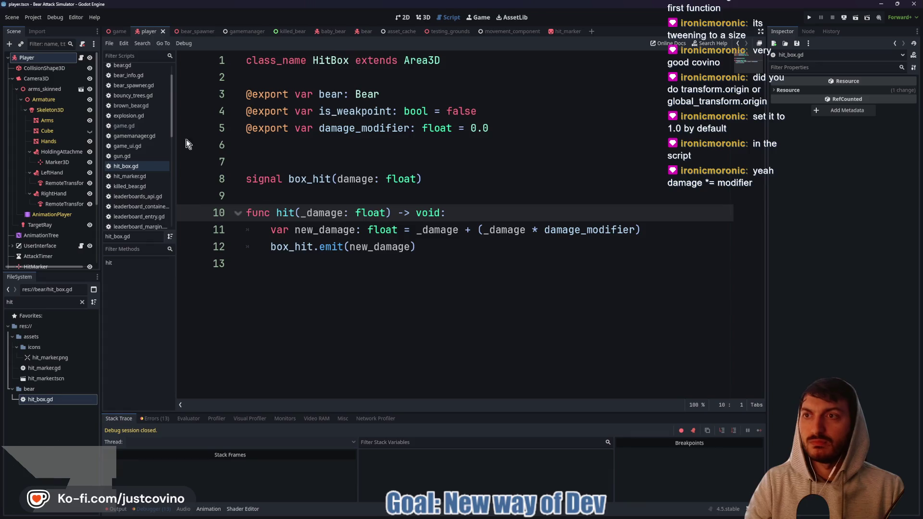
pyautogui.click(120, 32)
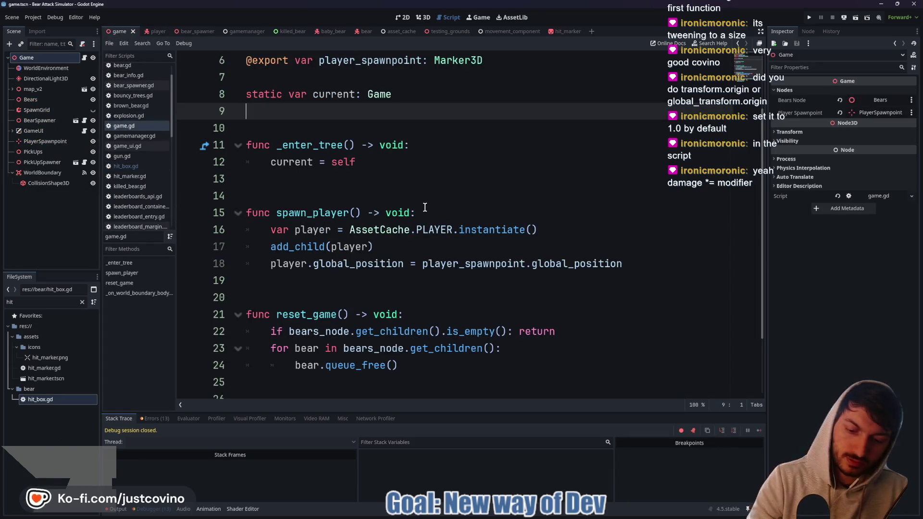
# Run the project with F5, start a round, and walk to the gun pickup.
pyautogui.press('F5')
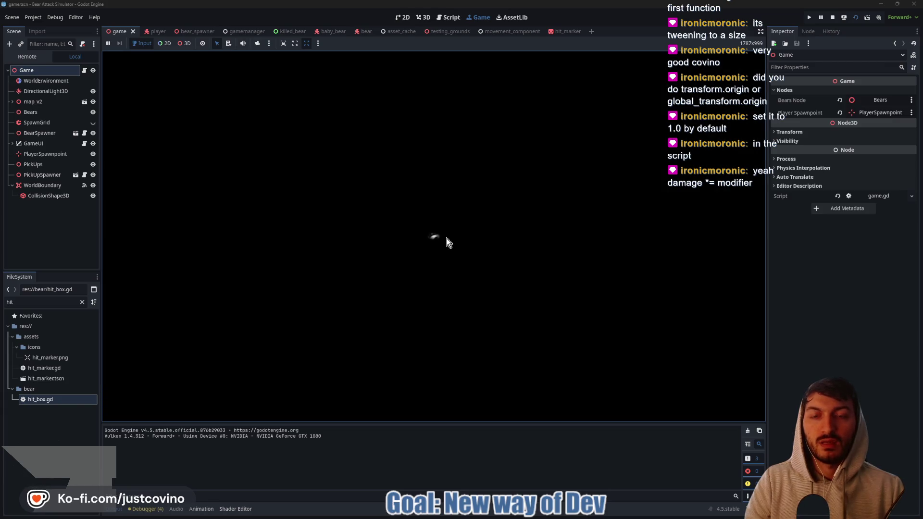
pyautogui.write('a')
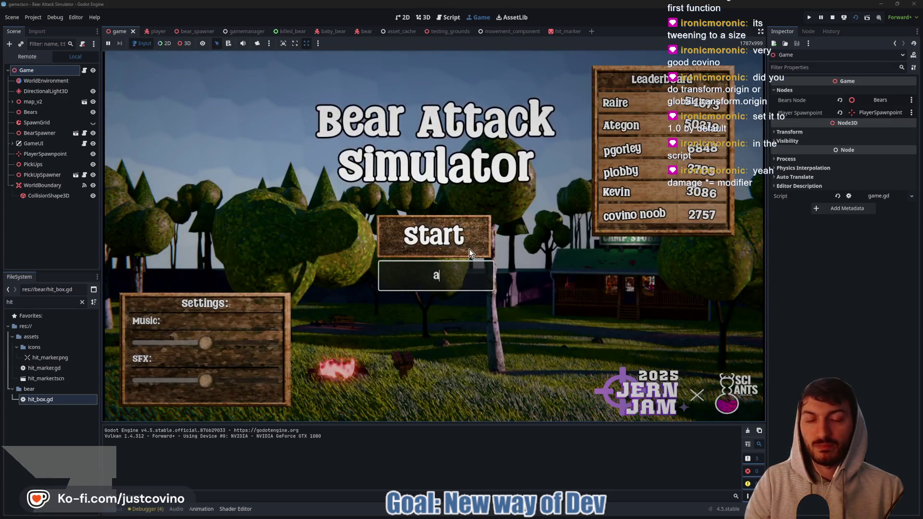
pyautogui.press('Return')
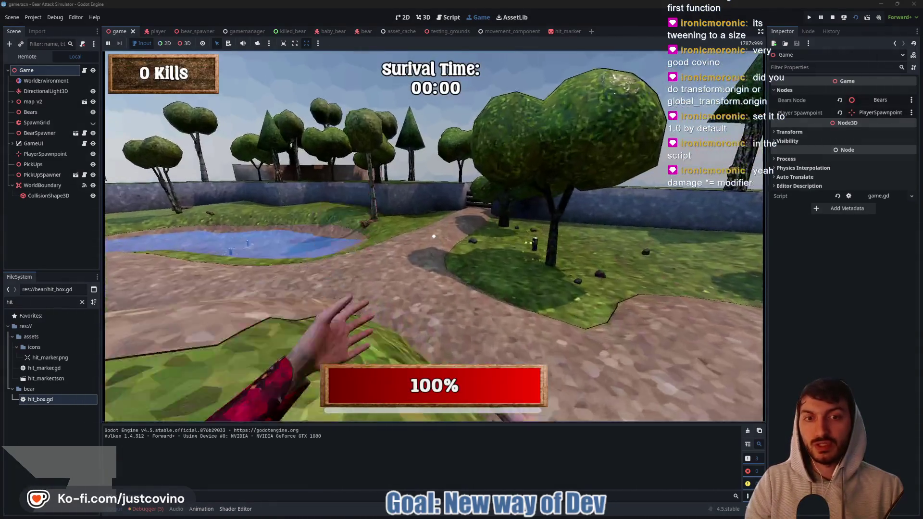
pyautogui.press('w')
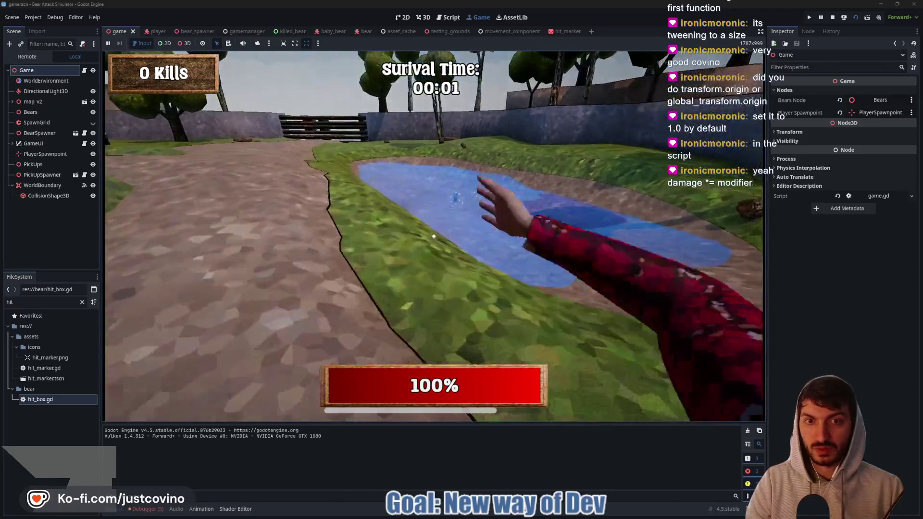
pyautogui.press('w')
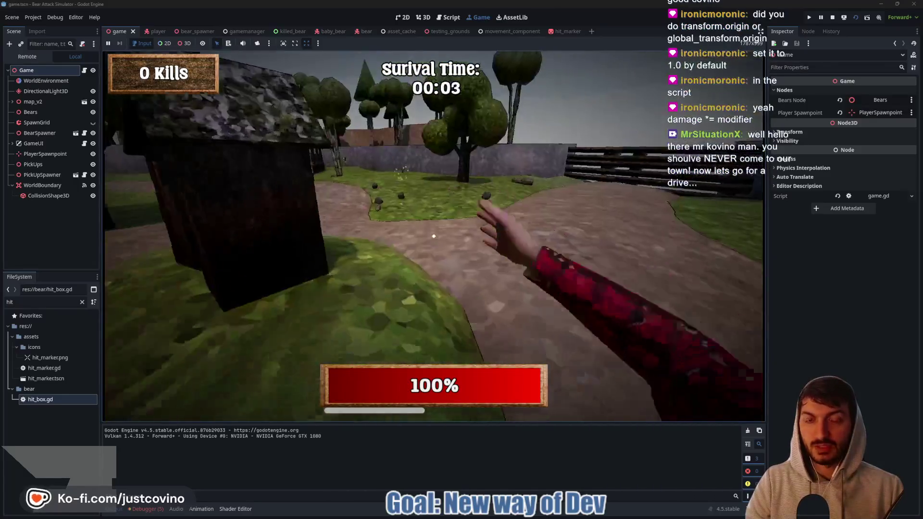
pyautogui.press('w')
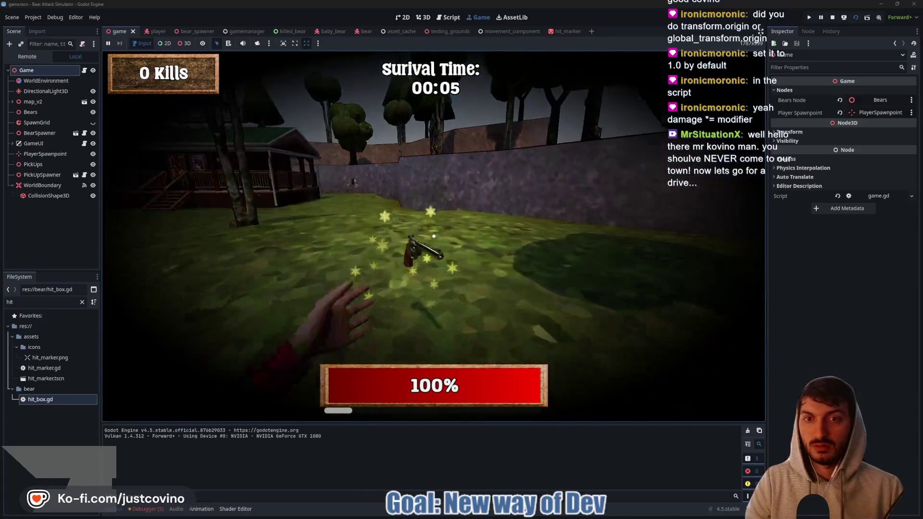
pyautogui.press('w')
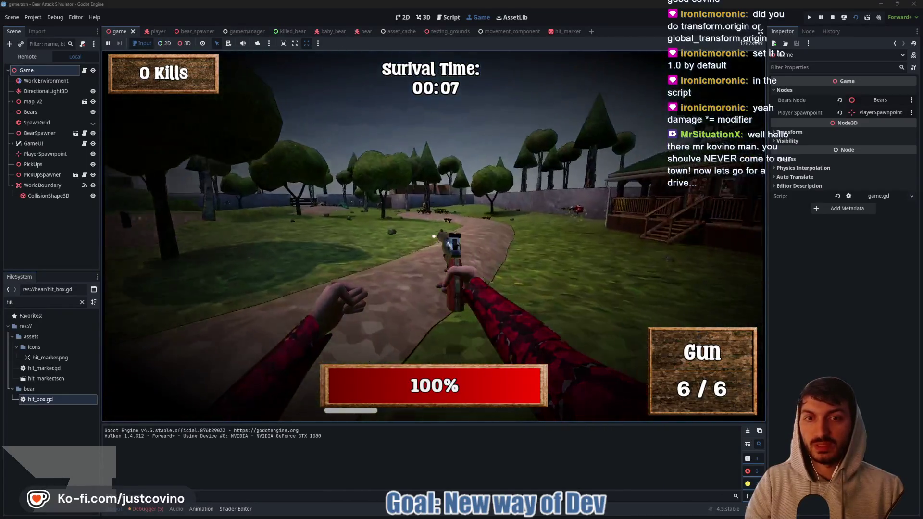
pyautogui.press('w')
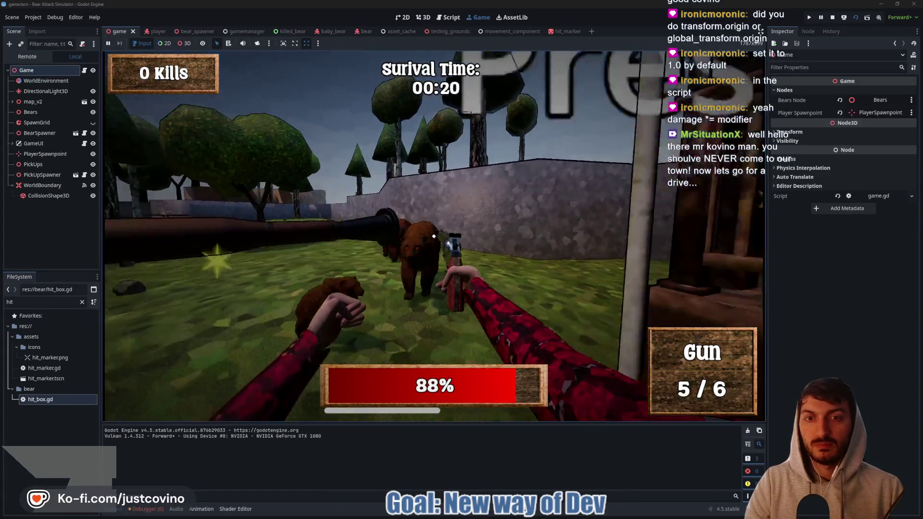
# Shoot at the bears until the ammo runs out.
pyautogui.click(434, 236)
pyautogui.click(434, 236)
pyautogui.click(434, 236)
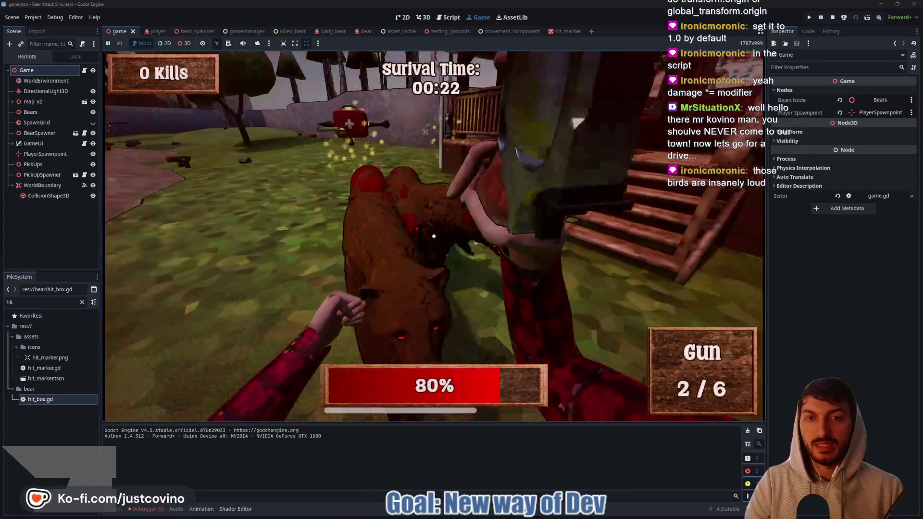
pyautogui.click(433, 236)
pyautogui.click(433, 236)
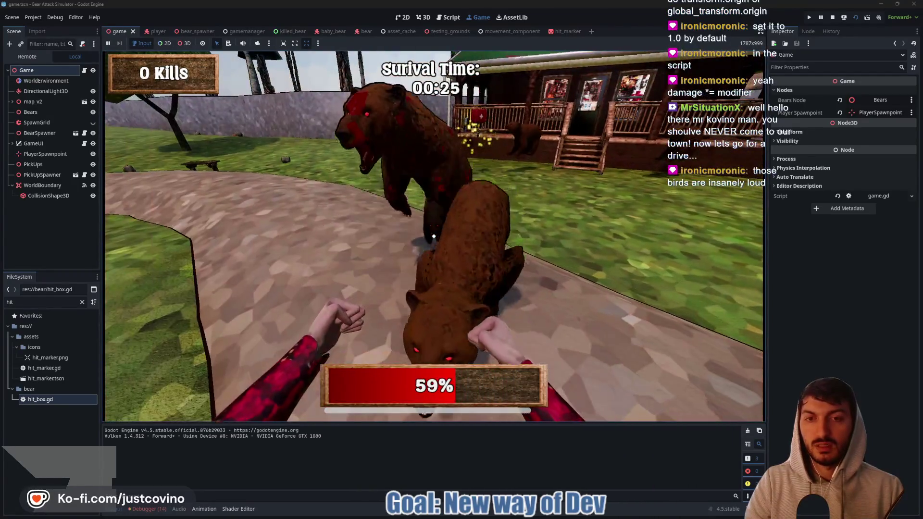
# Punch the bears to trigger hit markers, then stop the game with F8.
pyautogui.click(434, 236)
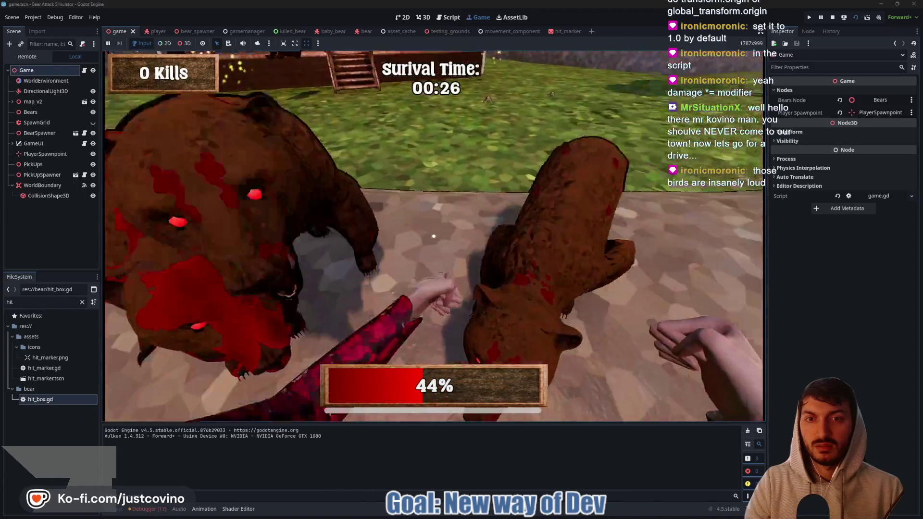
pyautogui.click(434, 236)
pyautogui.click(434, 236)
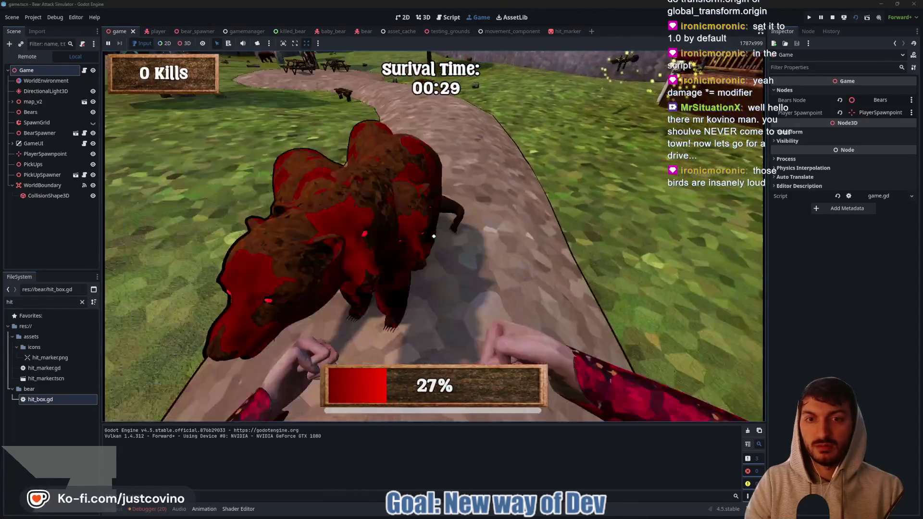
pyautogui.click(434, 236)
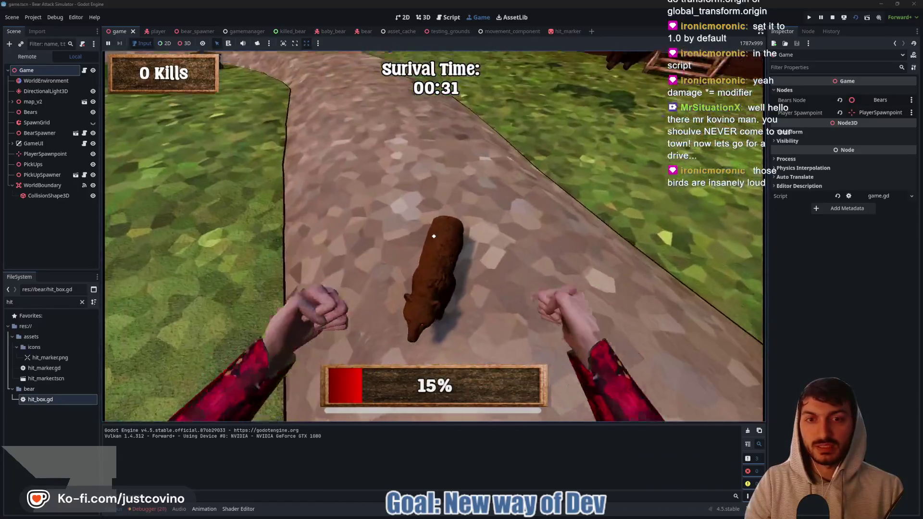
pyautogui.click(434, 236)
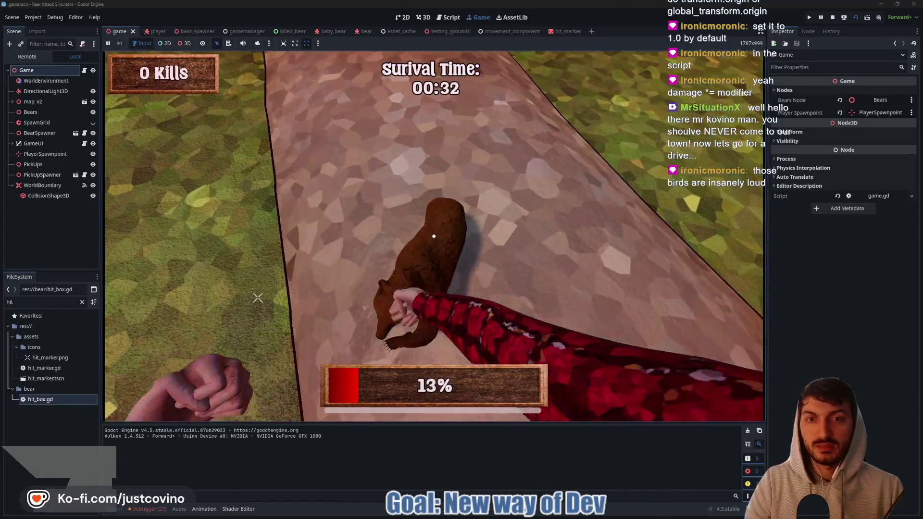
pyautogui.click(434, 236)
pyautogui.click(433, 236)
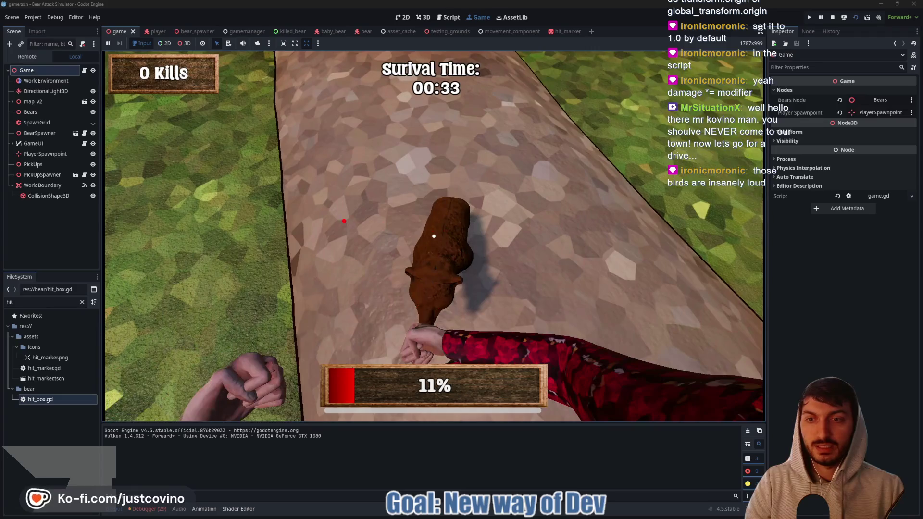
pyautogui.click(264, 295)
pyautogui.click(264, 295)
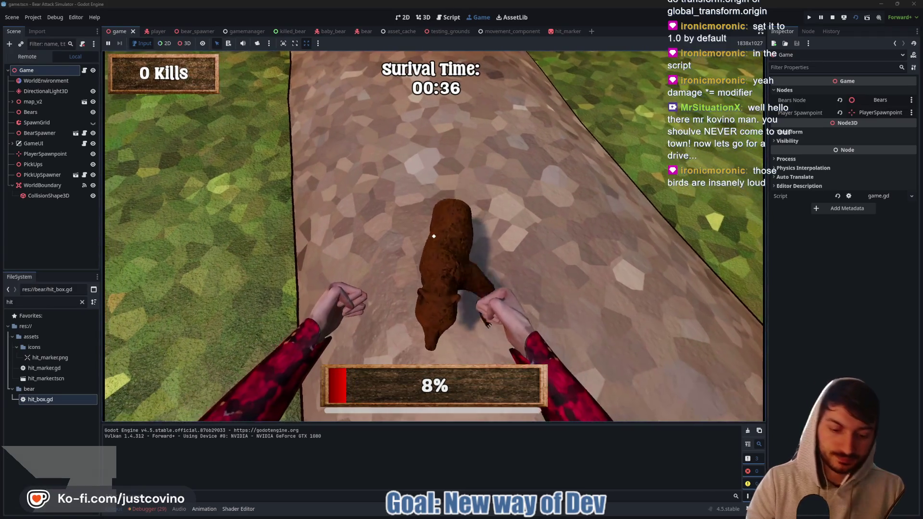
pyautogui.press('F8')
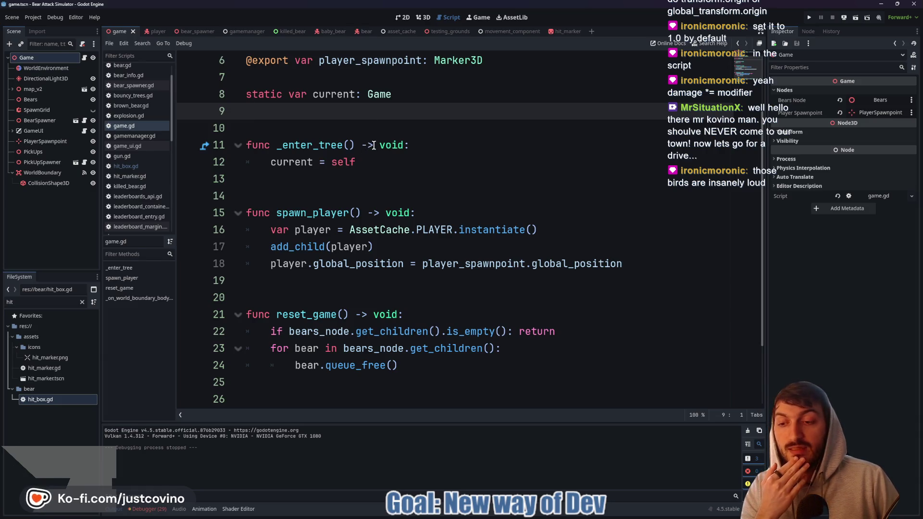
# Clear the FileSystem filter and expand the assets and sfx folders.
pyautogui.click(82, 301)
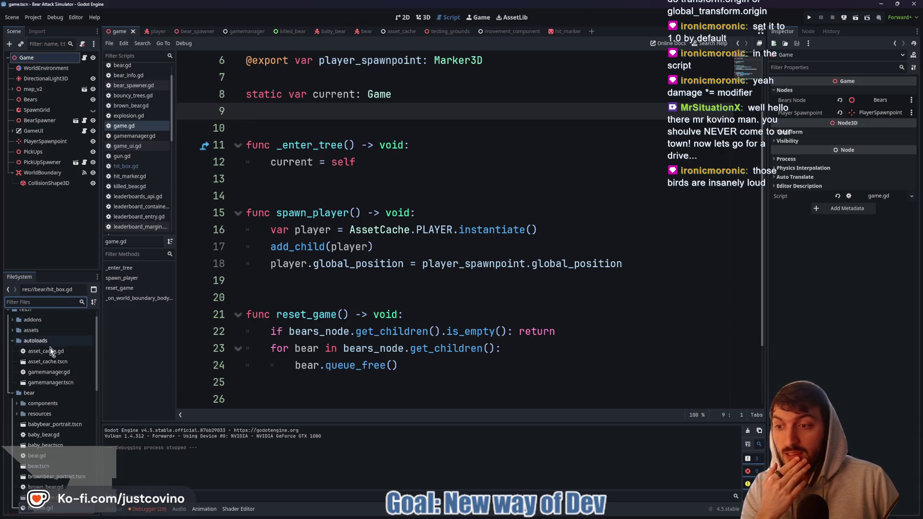
pyautogui.scroll(5, 53, 371)
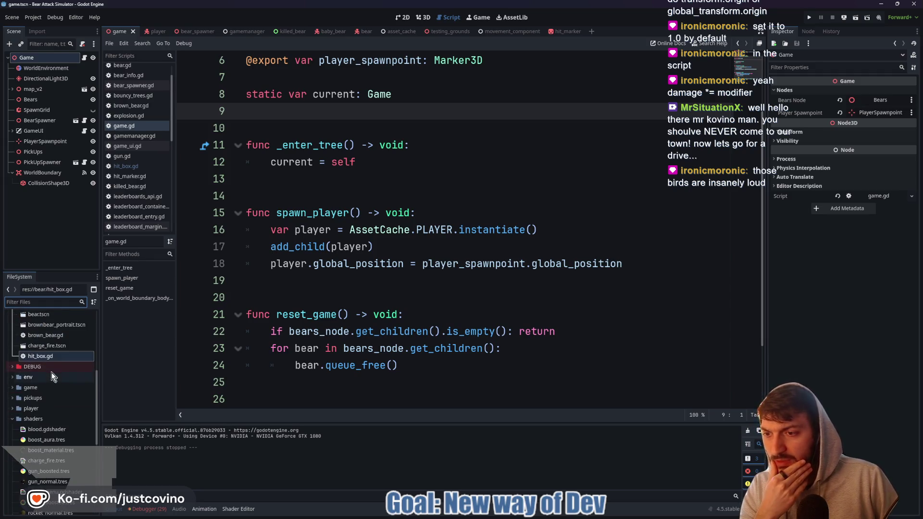
pyautogui.click(12, 347)
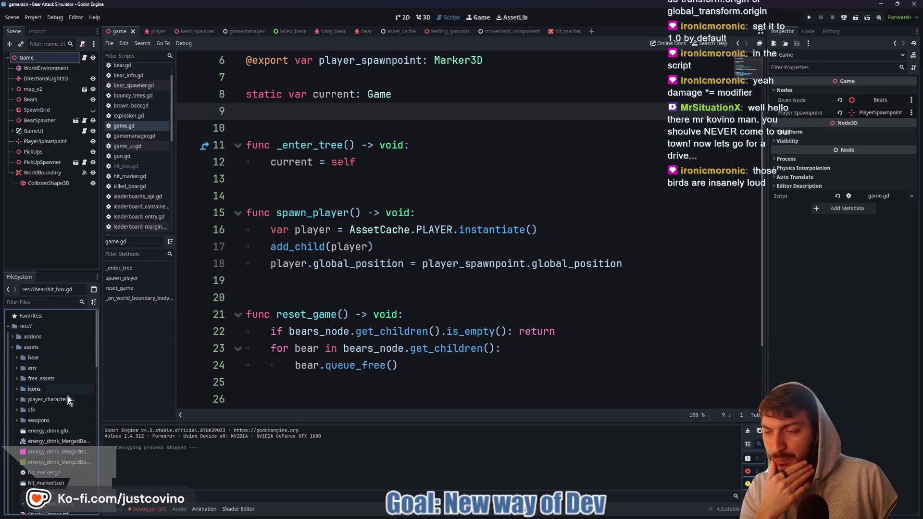
pyautogui.click(16, 410)
# Review the forest-ambience mp3's Audio Stream Importer settings, then close the importer.
pyautogui.scroll(-3, 61, 417)
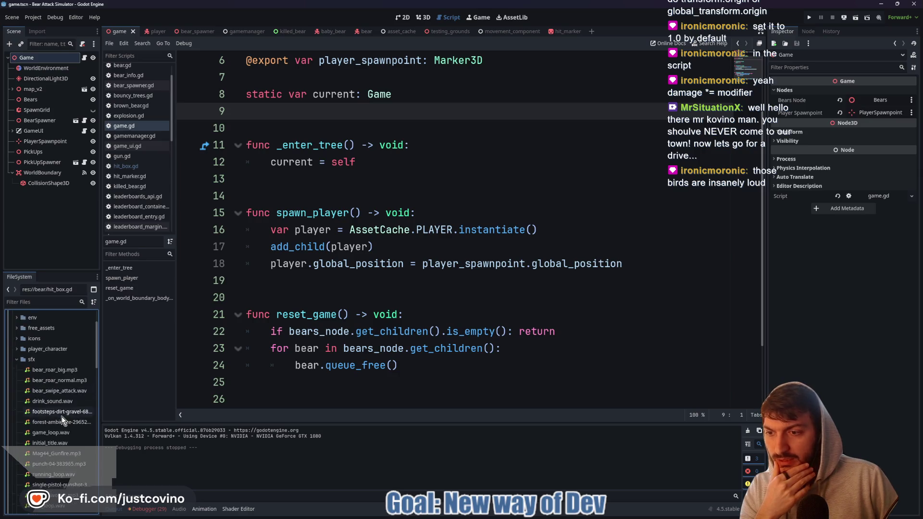
pyautogui.doubleClick(54, 397)
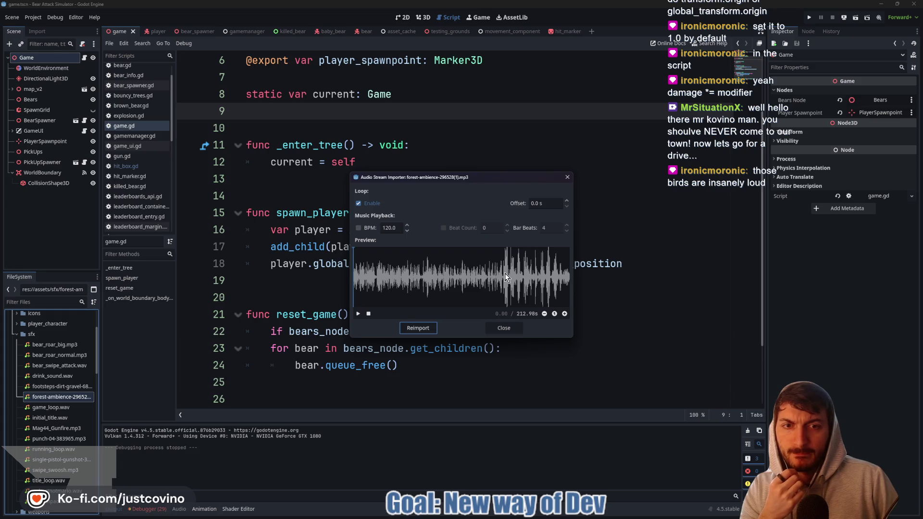
pyautogui.click(568, 181)
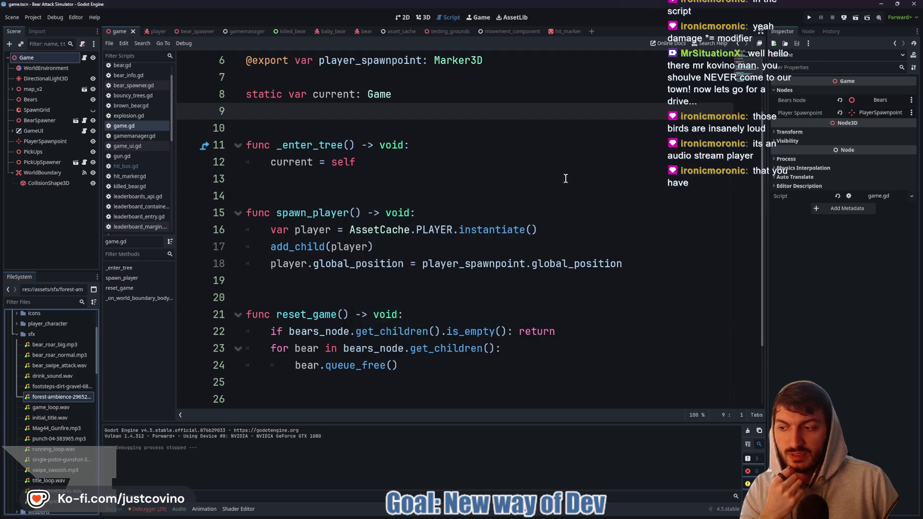
# Check the gamemanager scene's Music node, then show the Master, Music and SFX bus mixer.
pyautogui.click(155, 32)
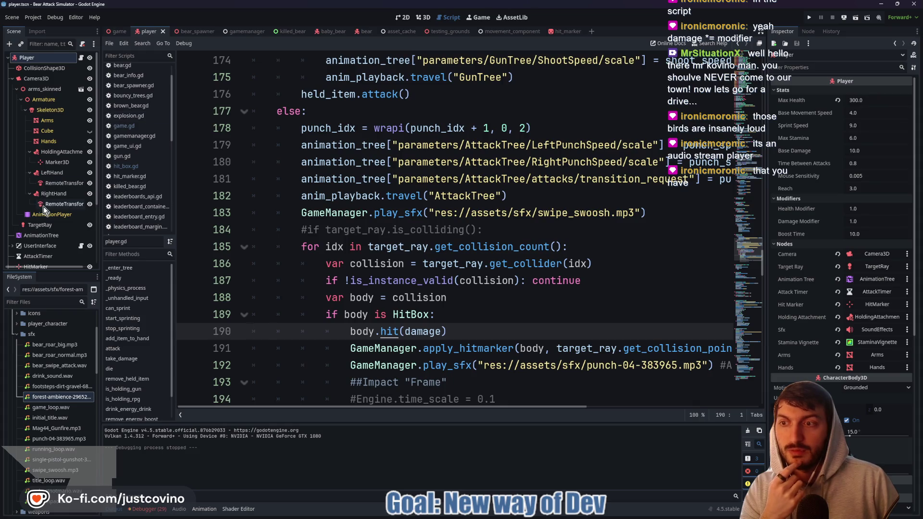
pyautogui.click(224, 30)
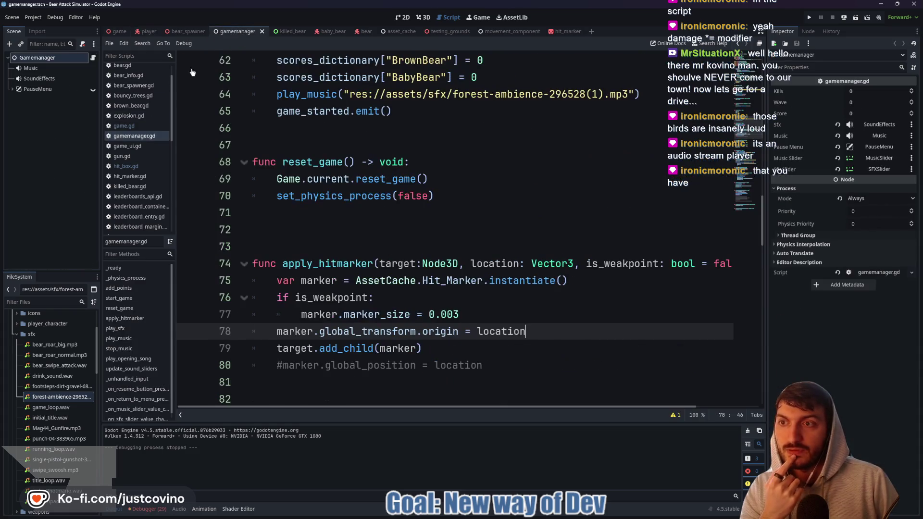
pyautogui.click(31, 68)
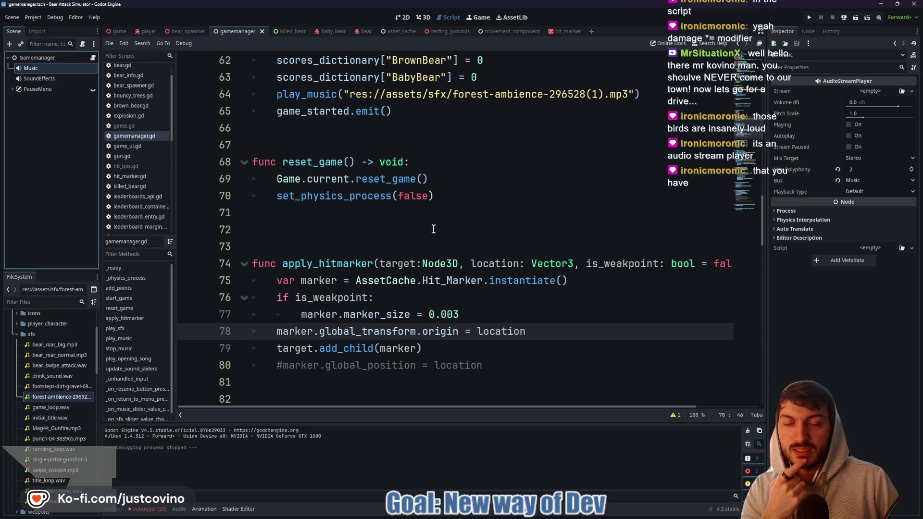
pyautogui.scroll(3, 434, 229)
pyautogui.scroll(-3, 431, 223)
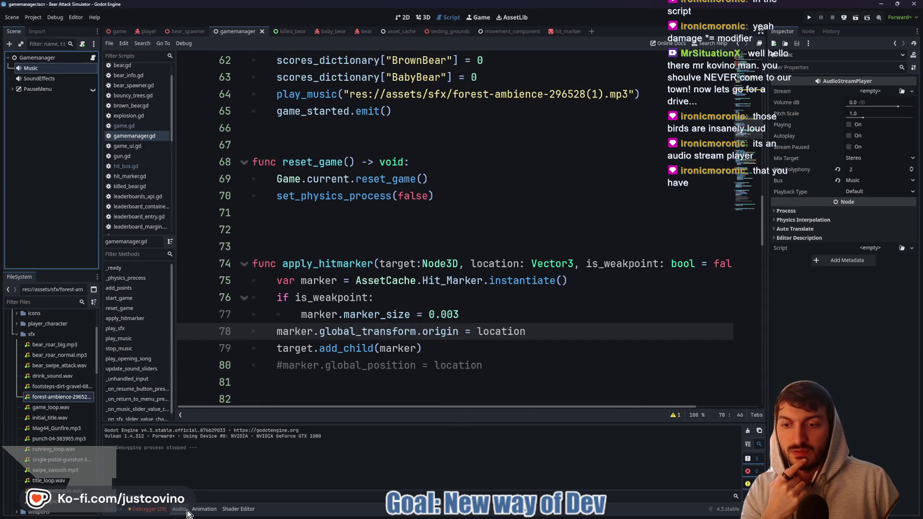
pyautogui.click(186, 511)
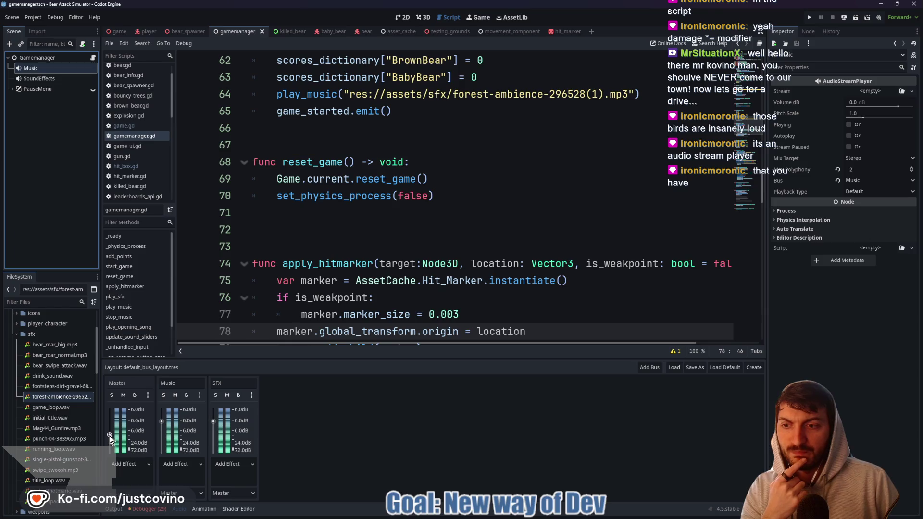
# Read through gamemanager.gd, then open hit_marker.gd with marker_size and tween_marker.
pyautogui.moveTo(109, 437)
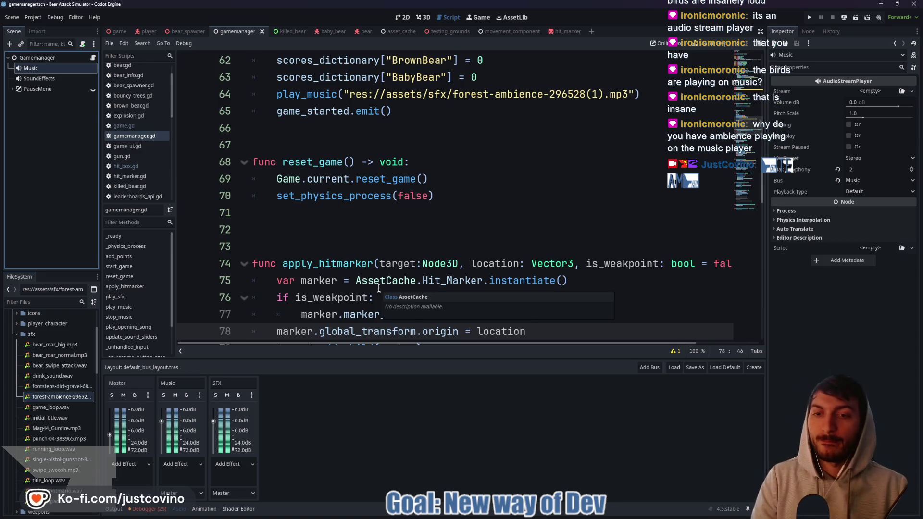
pyautogui.scroll(2, 347, 278)
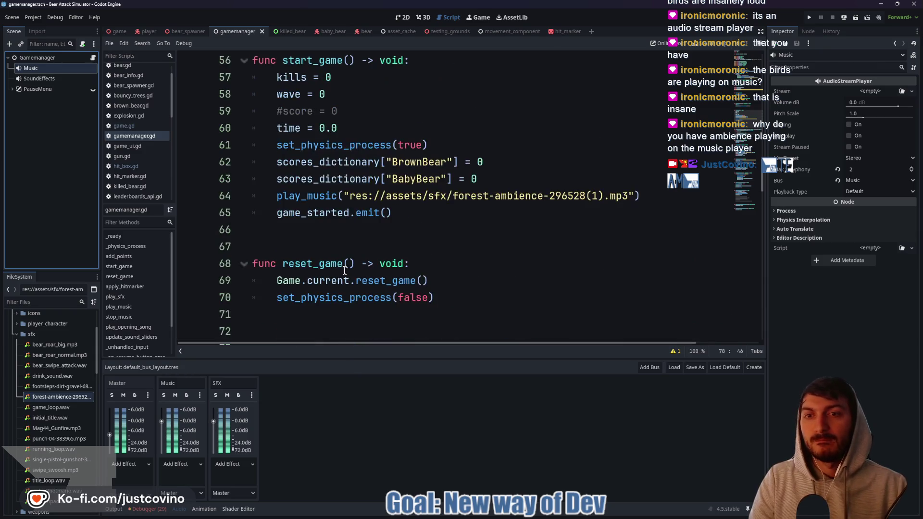
pyautogui.scroll(1, 342, 282)
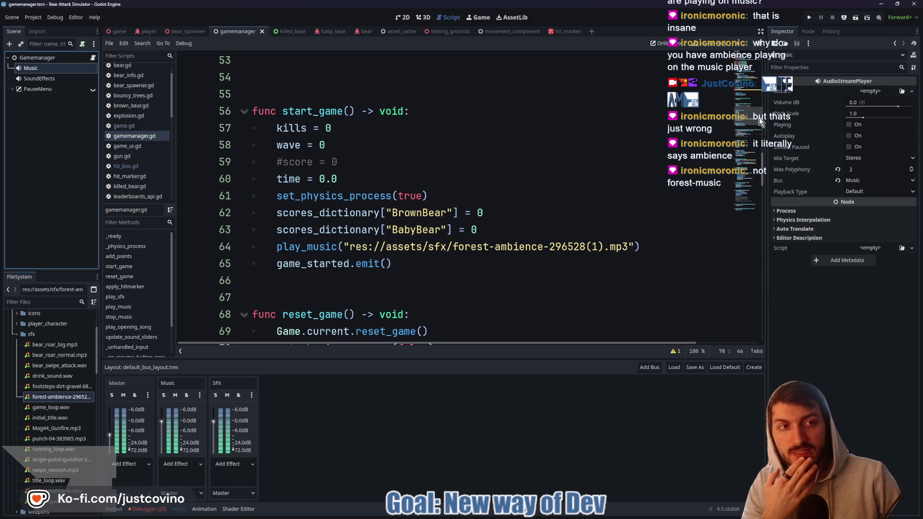
pyautogui.scroll(6, 427, 241)
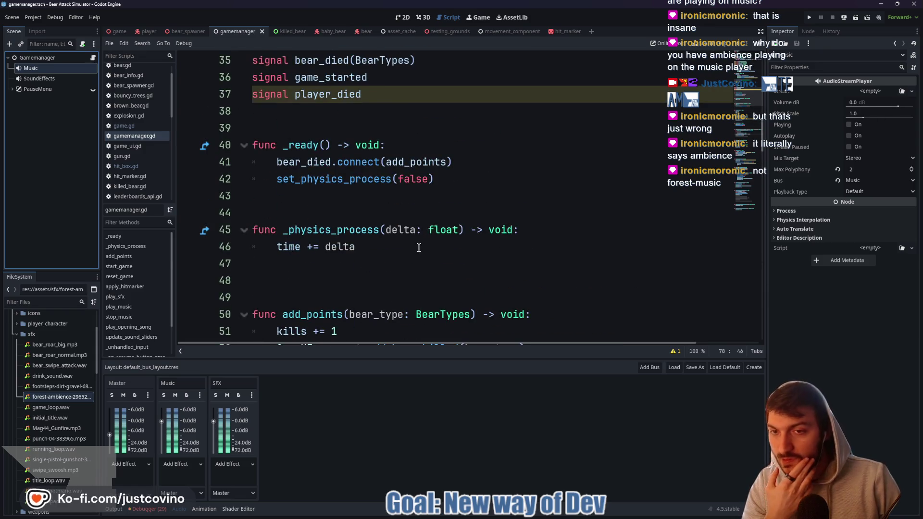
pyautogui.scroll(-6, 421, 249)
pyautogui.scroll(-5, 419, 247)
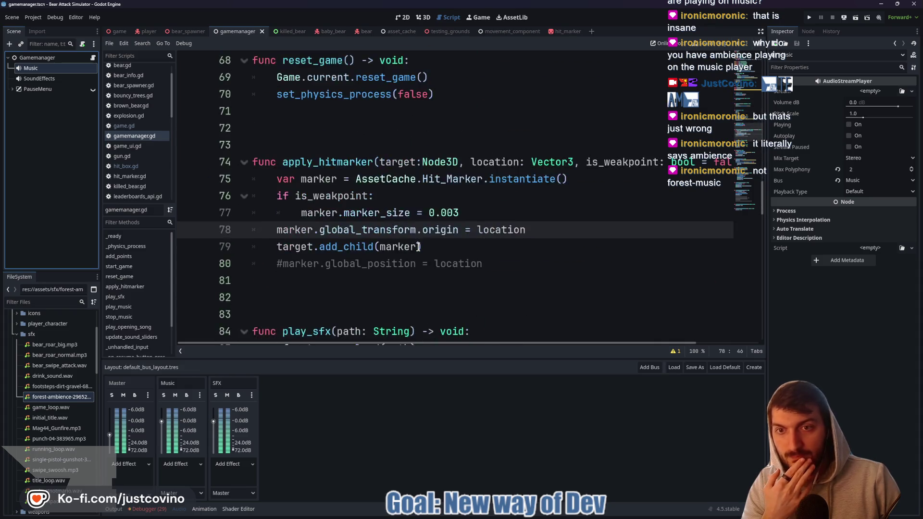
pyautogui.scroll(5, 418, 247)
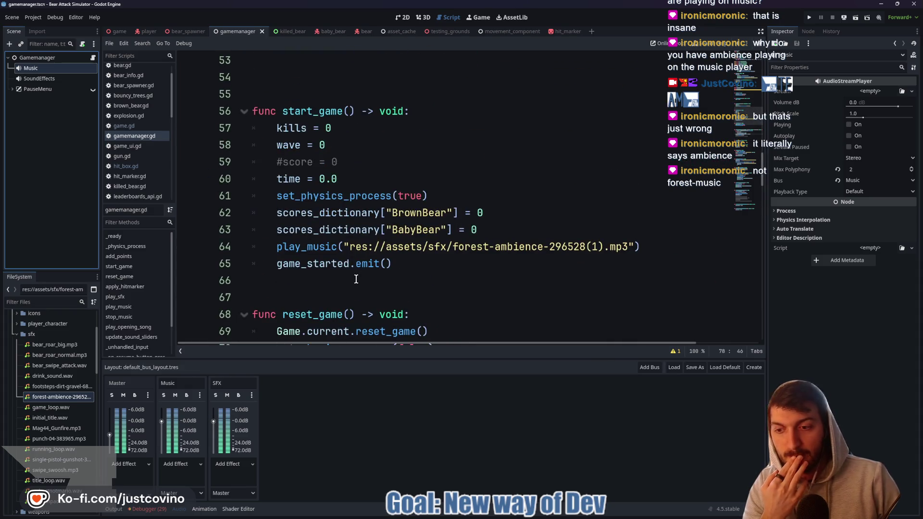
pyautogui.click(559, 31)
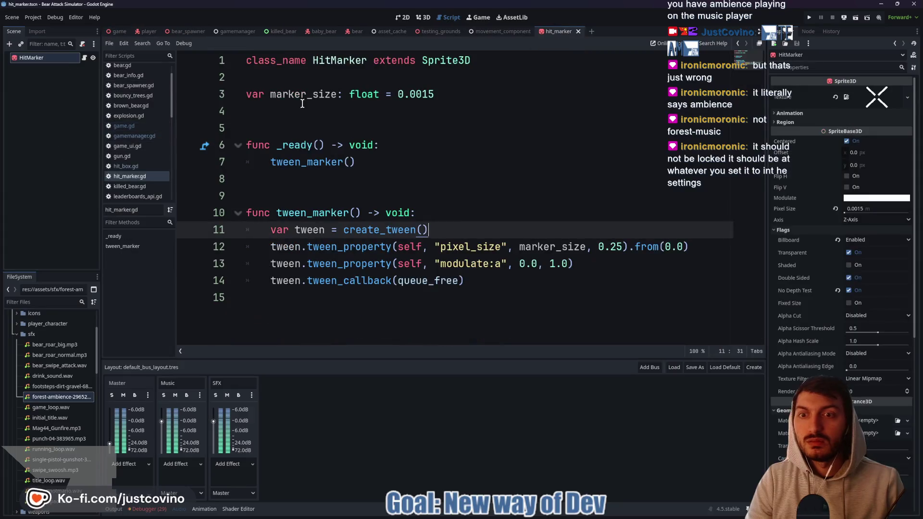
# Delete the global_transform.origin assignment from apply_hitmarker in gamemanager.gd.
pyautogui.click(236, 32)
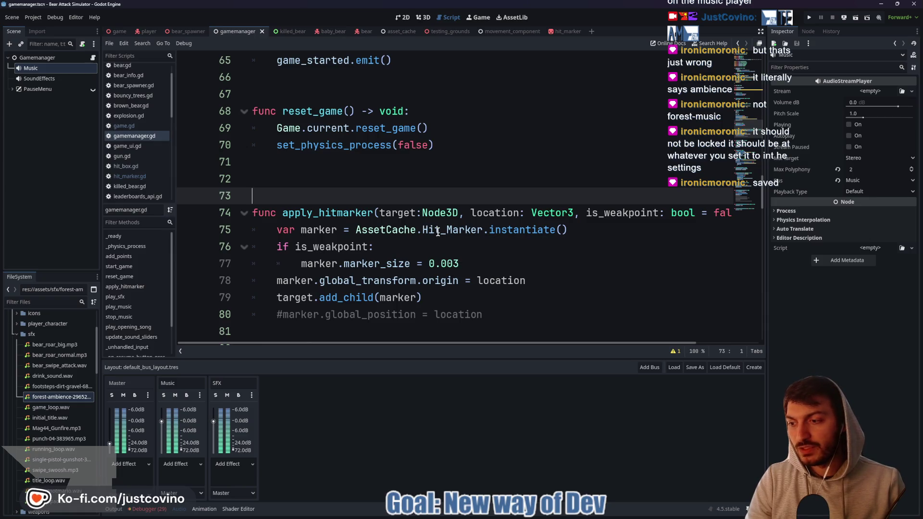
pyautogui.moveTo(438, 232)
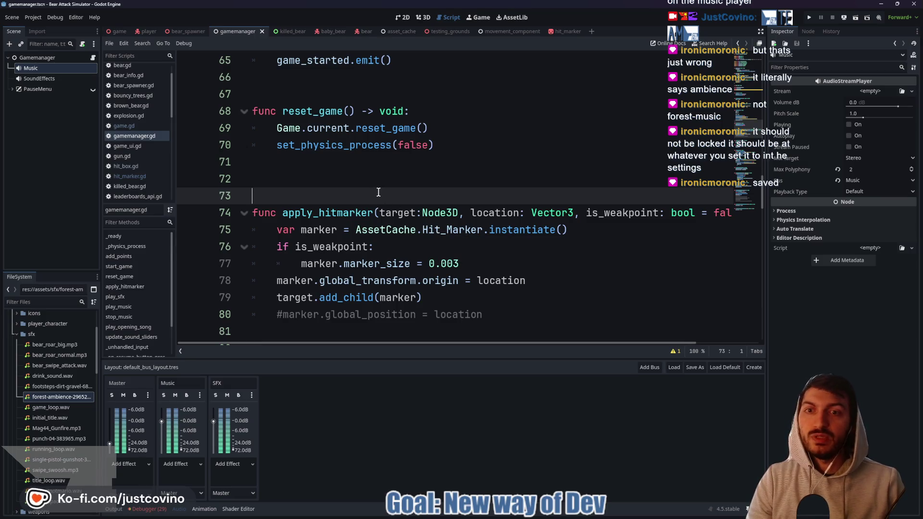
pyautogui.scroll(-1, 461, 249)
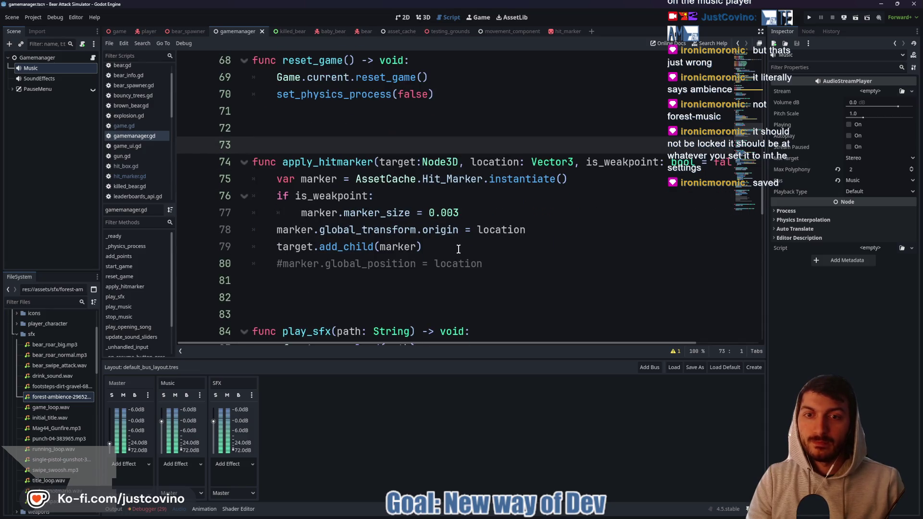
pyautogui.moveTo(501, 264); pyautogui.dragTo(250, 265)
pyautogui.moveTo(526, 230); pyautogui.dragTo(251, 231)
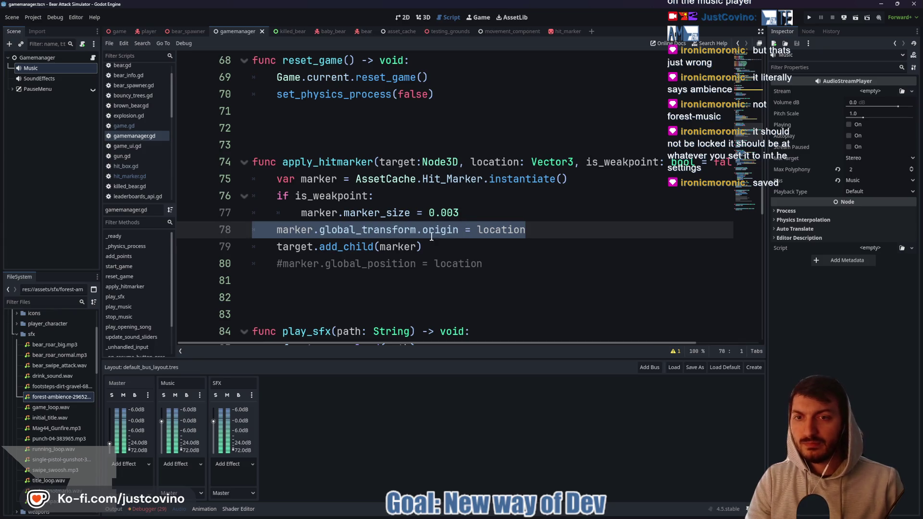
pyautogui.press('BackSpace')
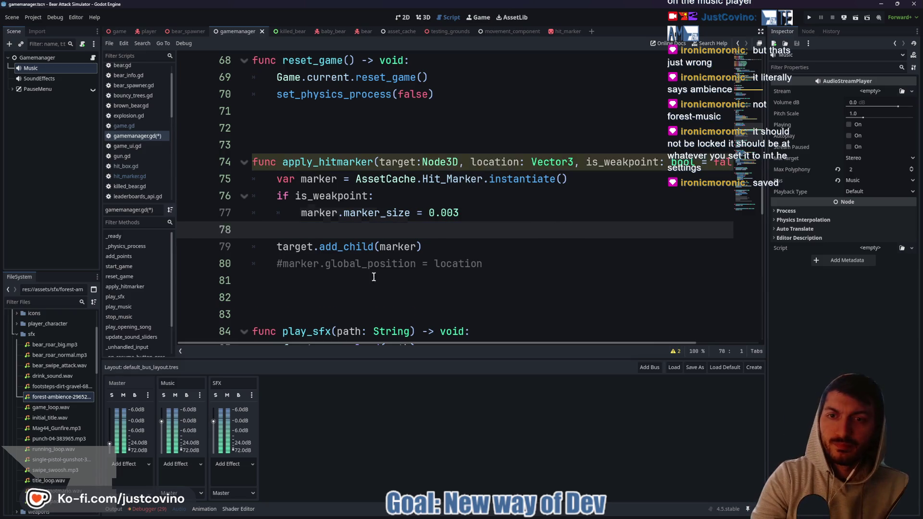
pyautogui.press('BackSpace')
# Uncomment marker.global_position = location below add_child and save the script.
pyautogui.click(282, 245)
pyautogui.hotkey('ctrl', 'k')
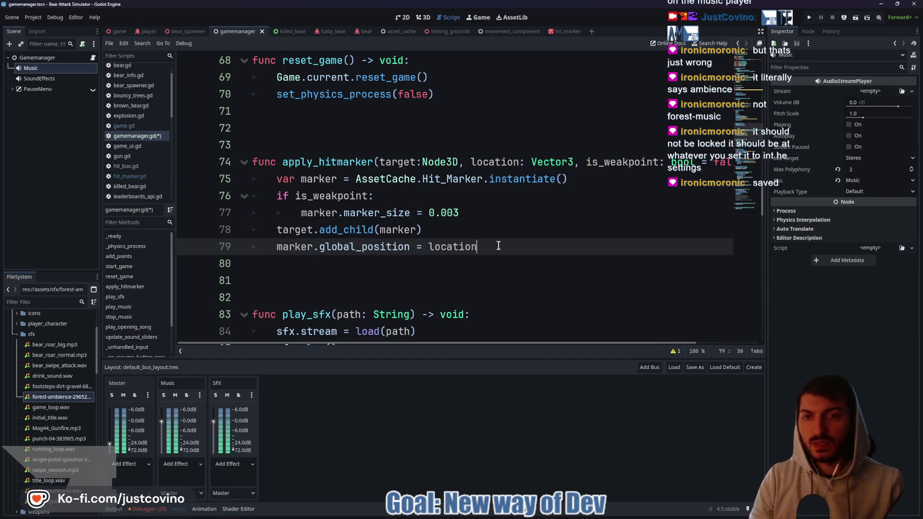
pyautogui.hotkey('ctrl', 's')
pyautogui.click(116, 31)
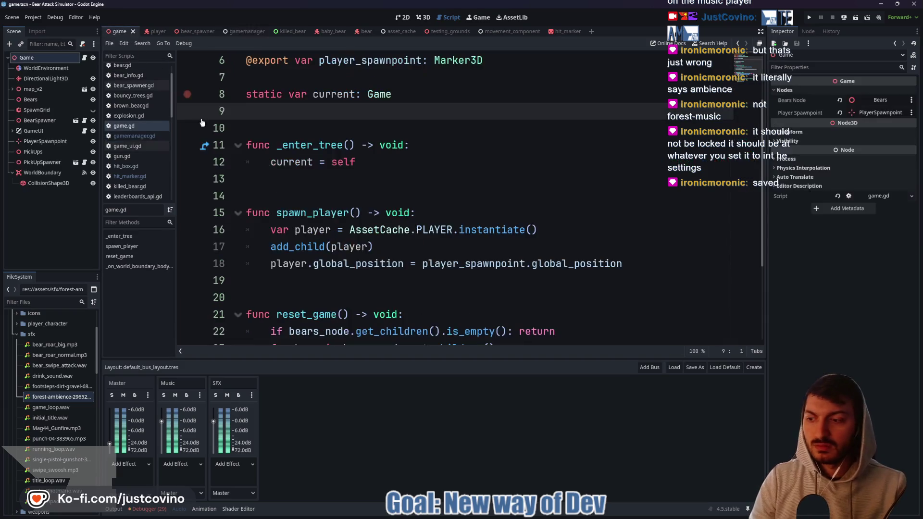
# Run the project with F5, enter a player name, and start the game.
pyautogui.press('F5')
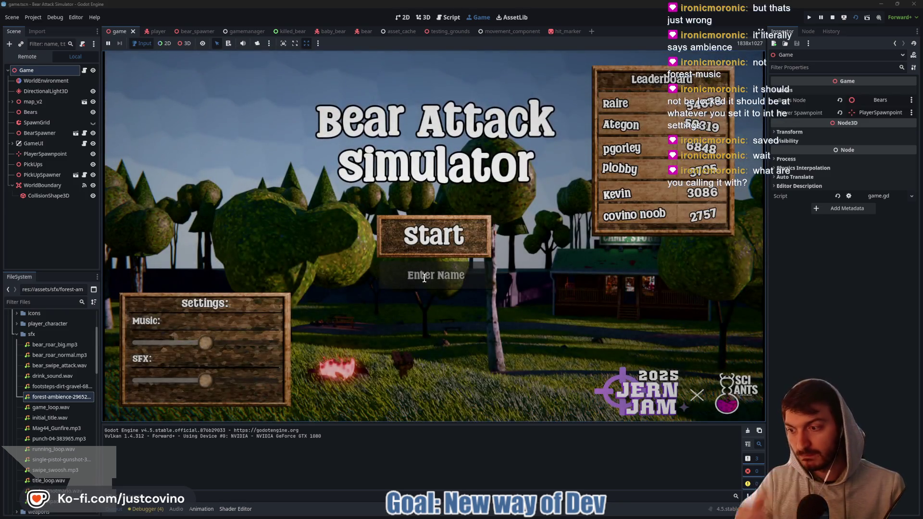
pyautogui.click(424, 279)
pyautogui.write('a')
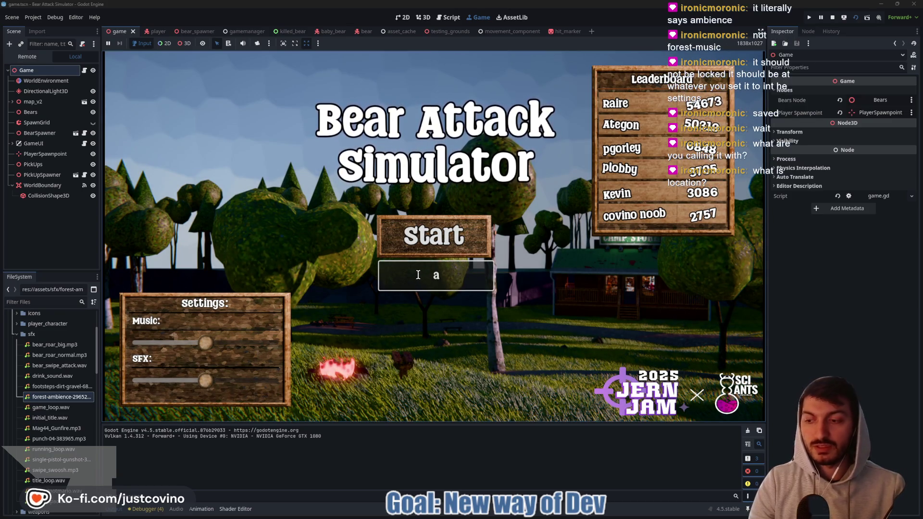
pyautogui.click(418, 237)
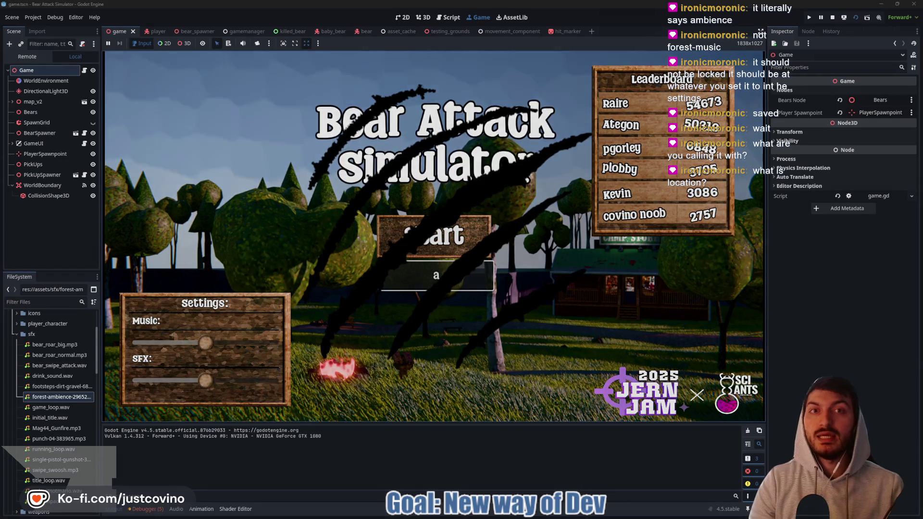
# Walk forward to pick up the gun and follow the path toward the camp store.
pyautogui.press('w')
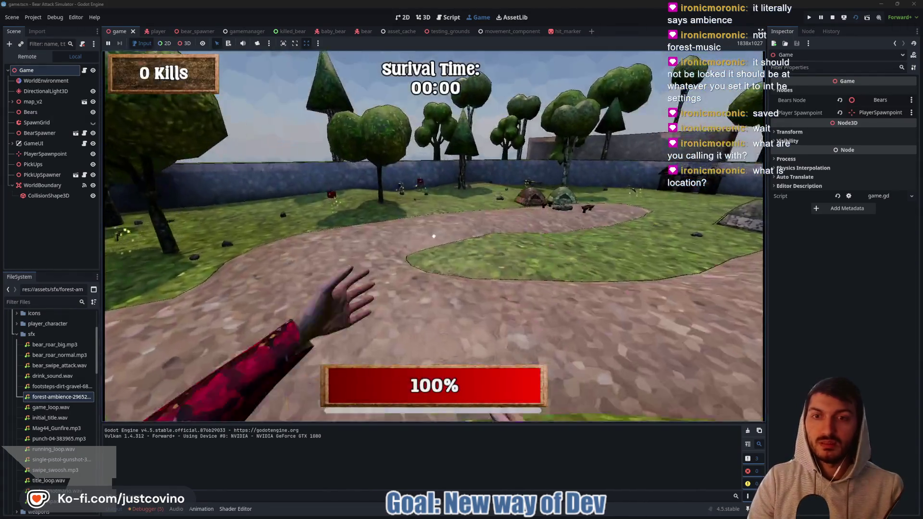
pyautogui.press('w')
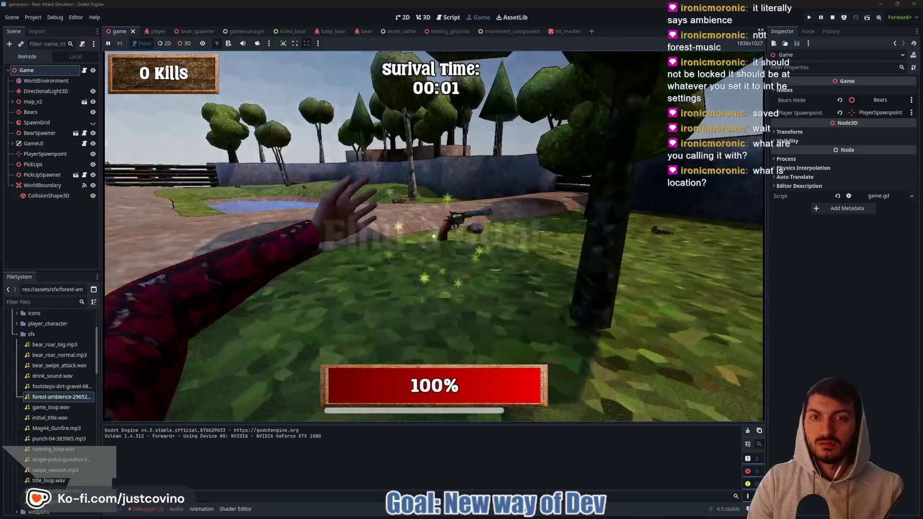
pyautogui.press('w')
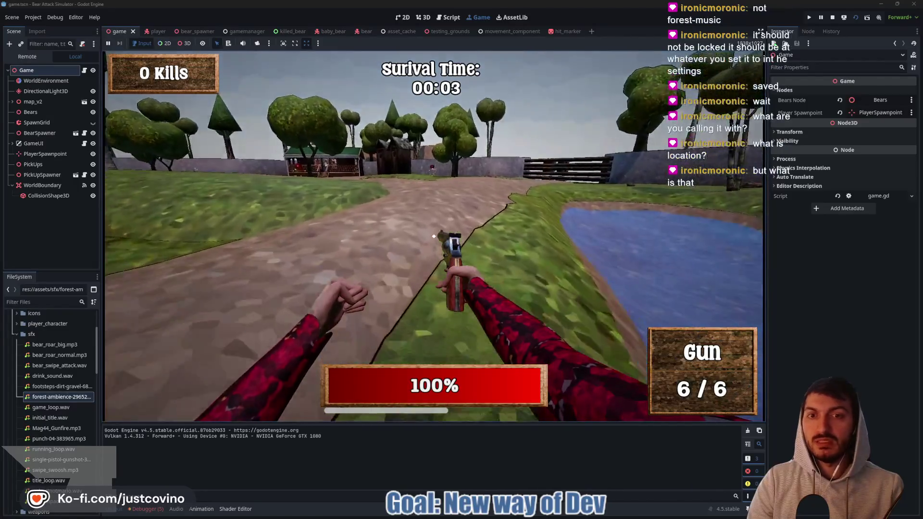
pyautogui.press('w')
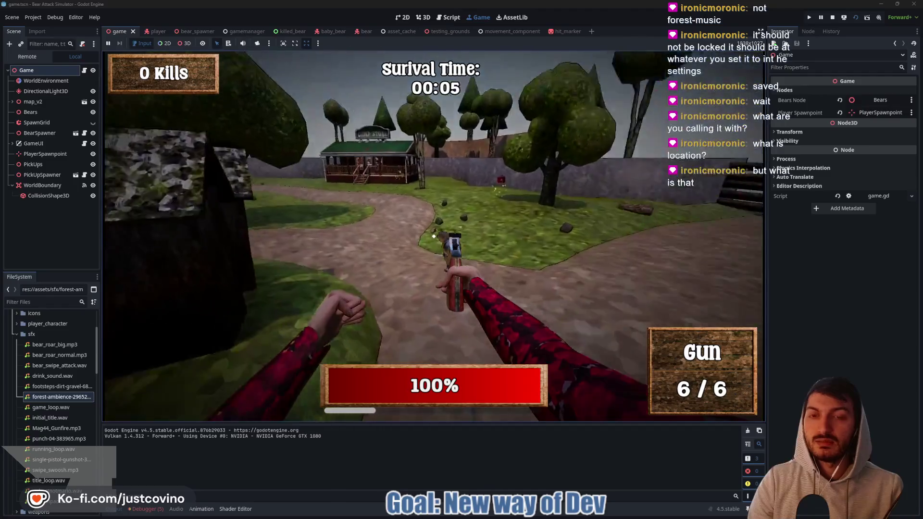
pyautogui.press('w')
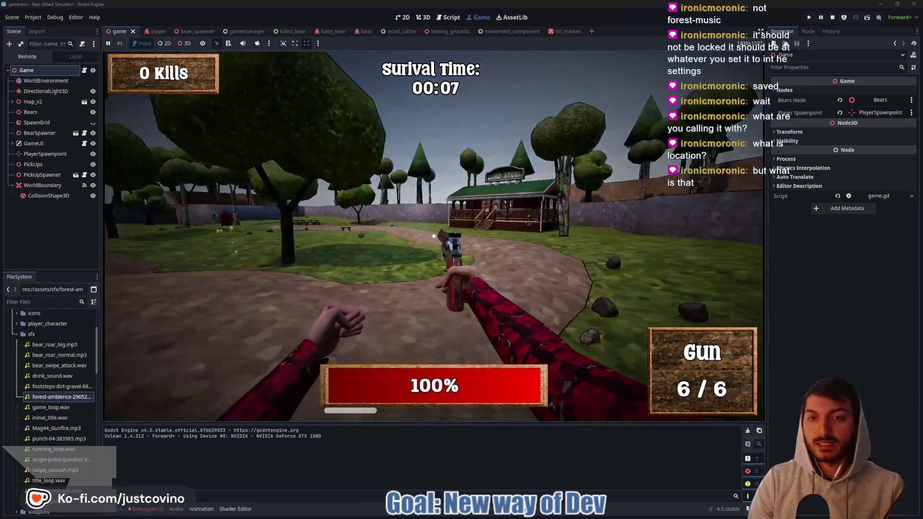
pyautogui.press('w')
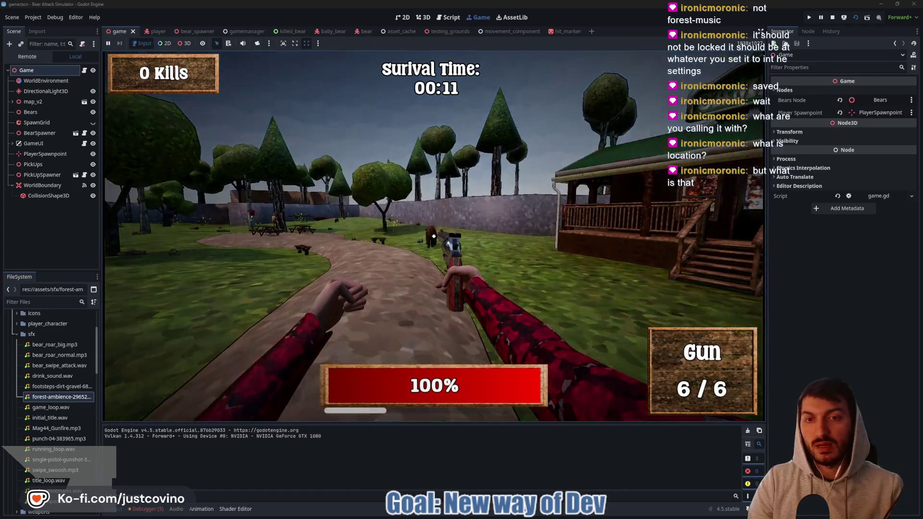
# Shoot, then punch the charging bears until the round ends, and stop the game.
pyautogui.click(433, 236)
pyautogui.click(434, 236)
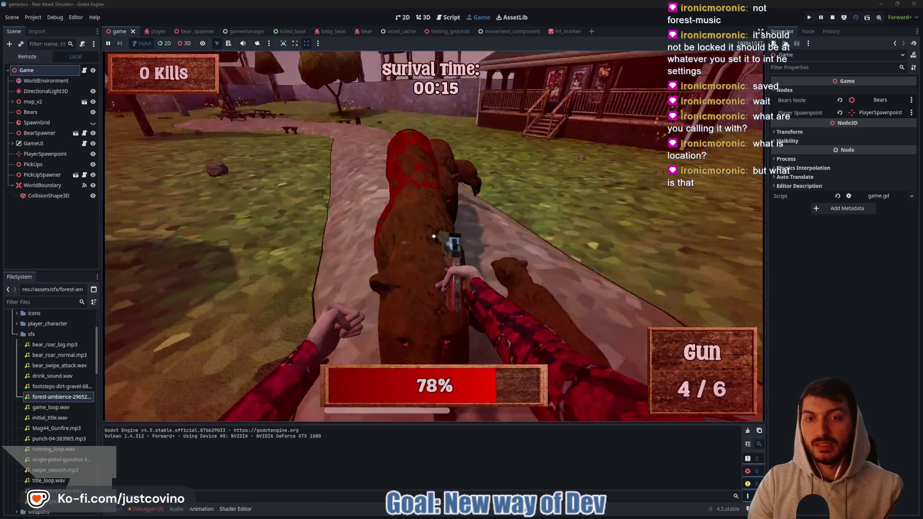
pyautogui.click(433, 237)
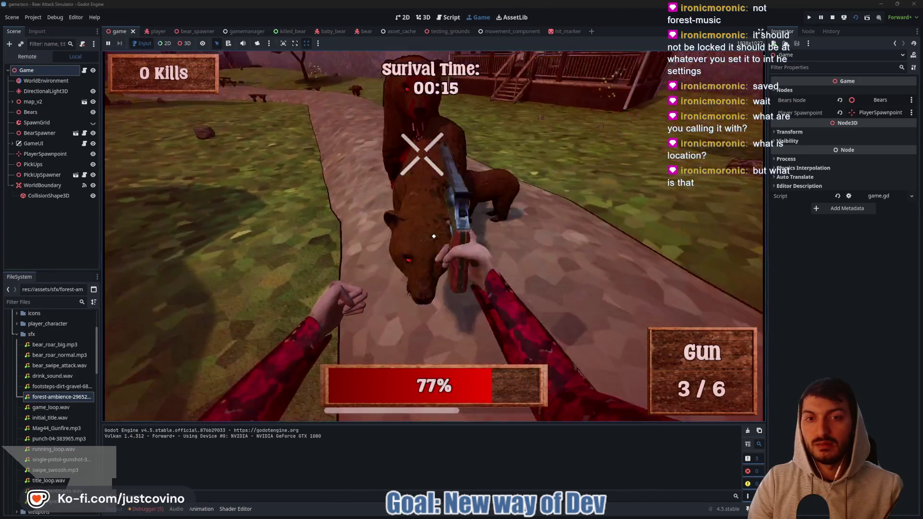
pyautogui.click(433, 236)
pyautogui.click(434, 236)
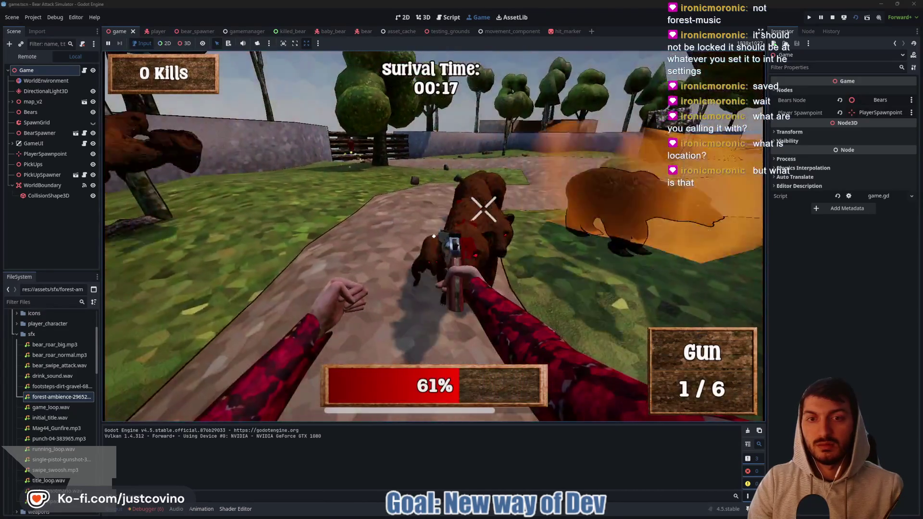
pyautogui.click(434, 236)
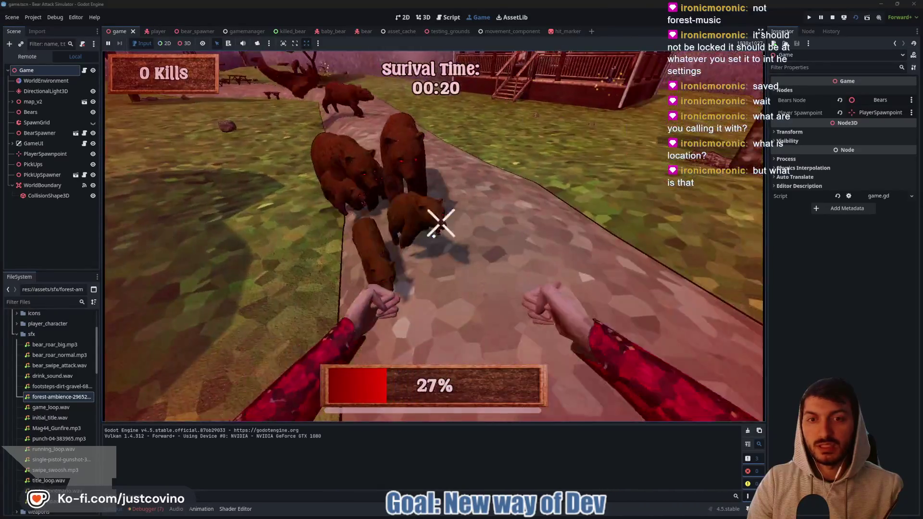
pyautogui.click(434, 237)
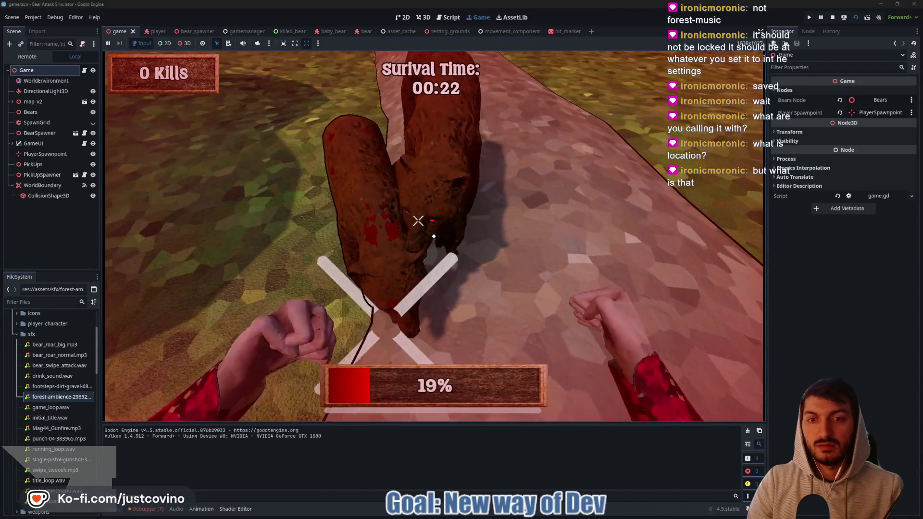
pyautogui.click(434, 237)
pyautogui.click(433, 236)
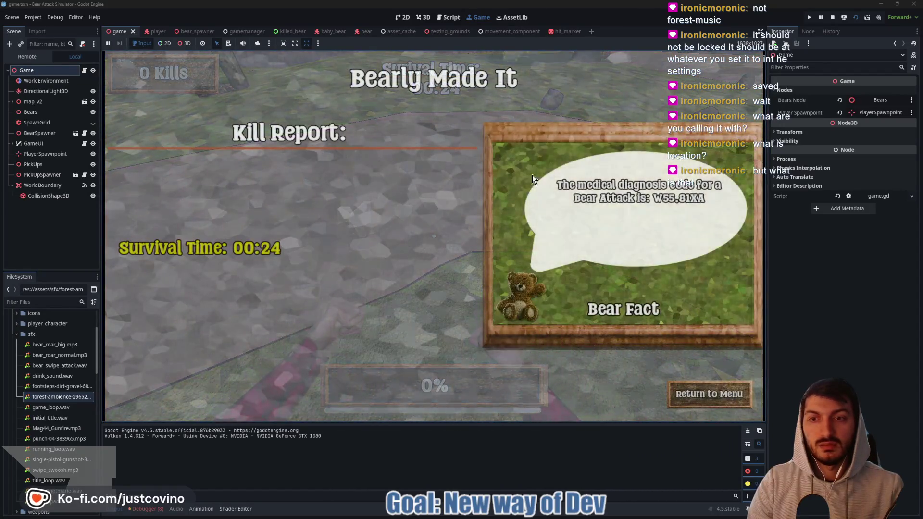
pyautogui.click(832, 17)
pyautogui.click(469, 198)
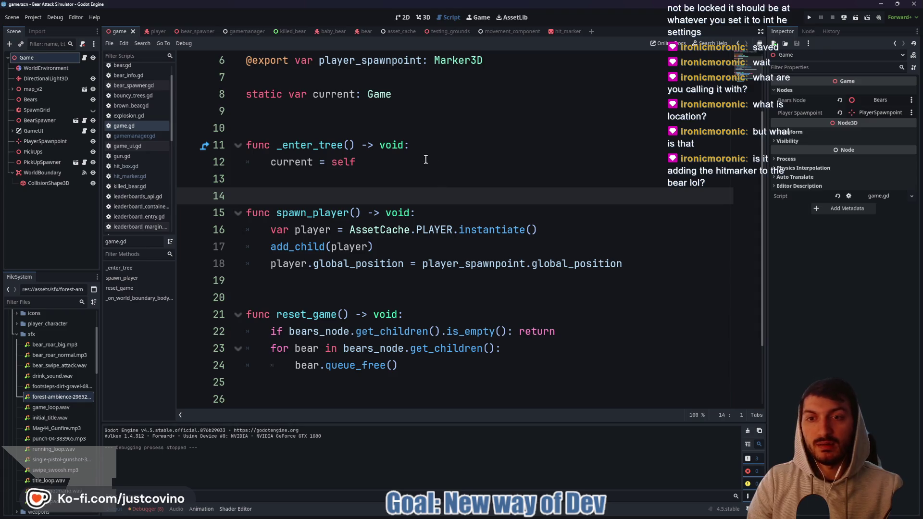
# Glance at bear_spawner.gd, then select 'target' on line 78 of apply_hitmarker.
pyautogui.scroll(-1, 413, 200)
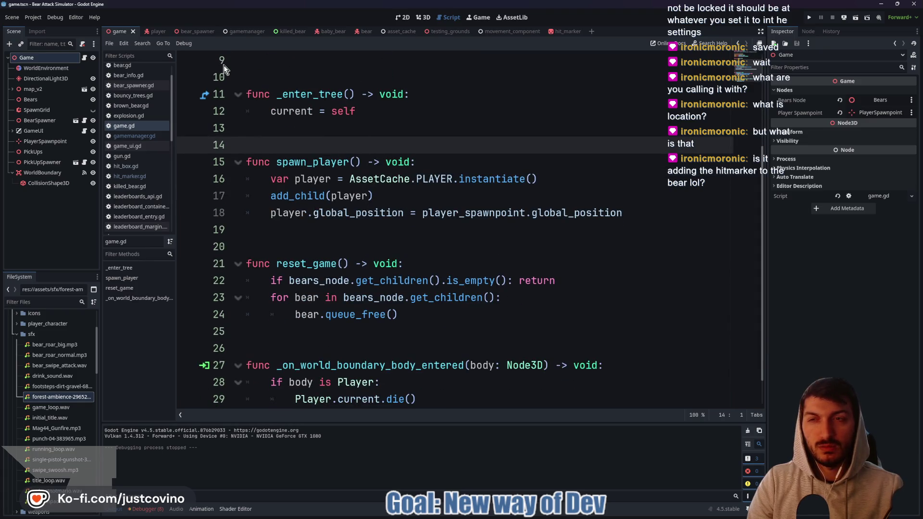
pyautogui.click(188, 31)
pyautogui.scroll(-9, 377, 198)
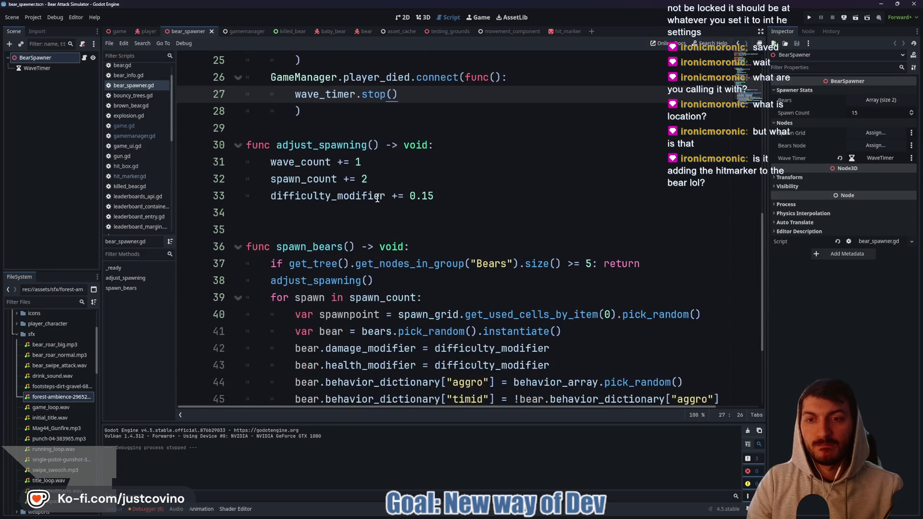
pyautogui.scroll(10, 378, 194)
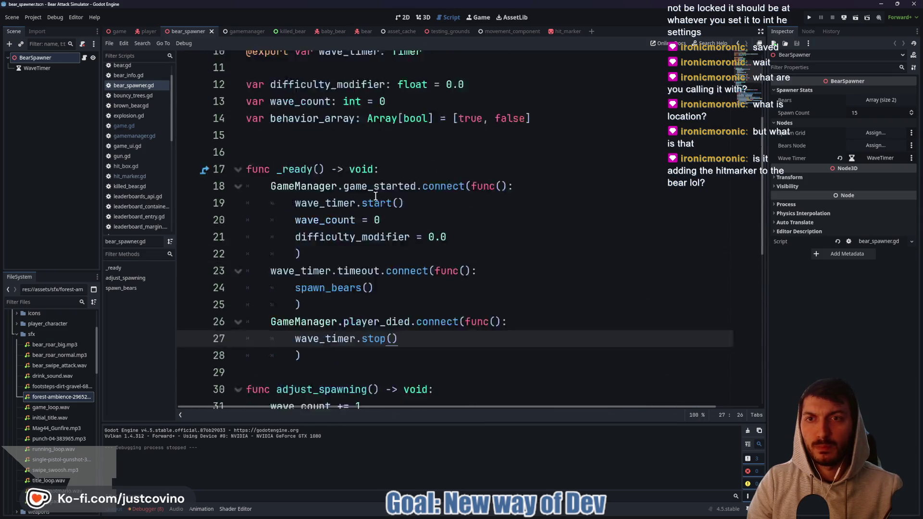
pyautogui.click(235, 32)
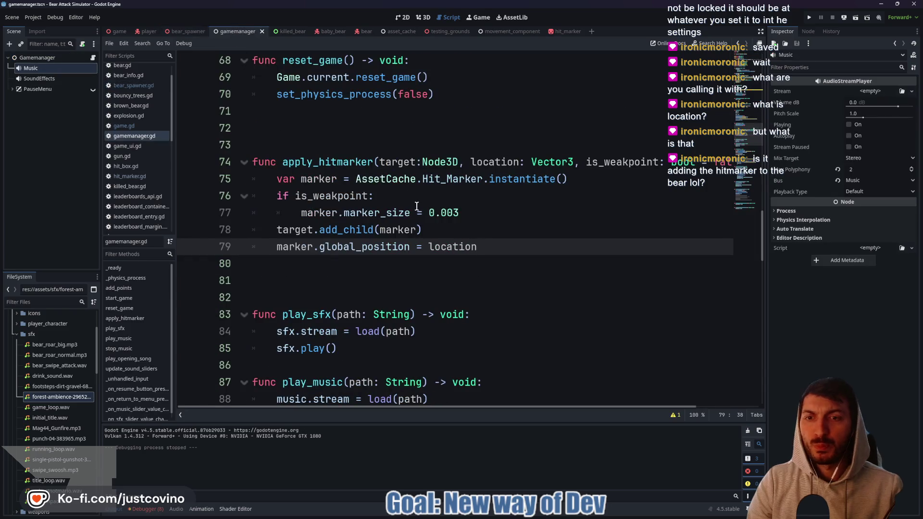
pyautogui.doubleClick(294, 231)
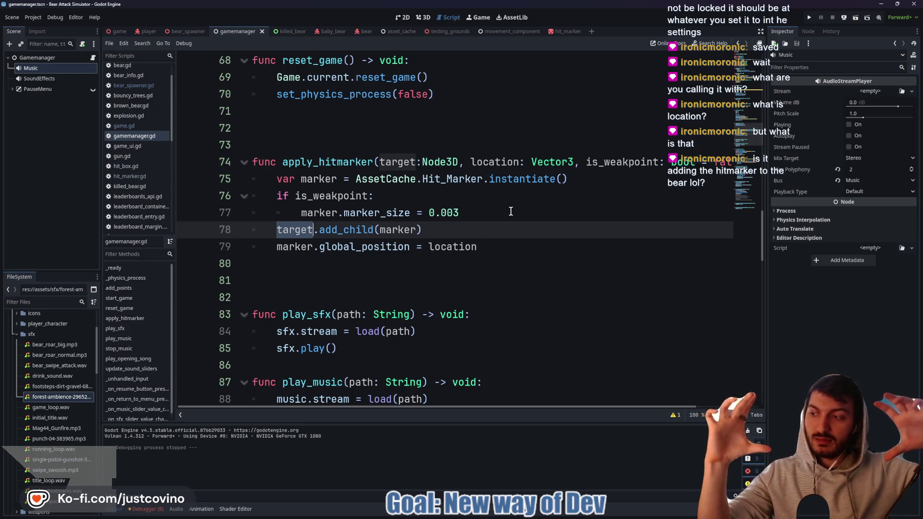
pyautogui.click(149, 31)
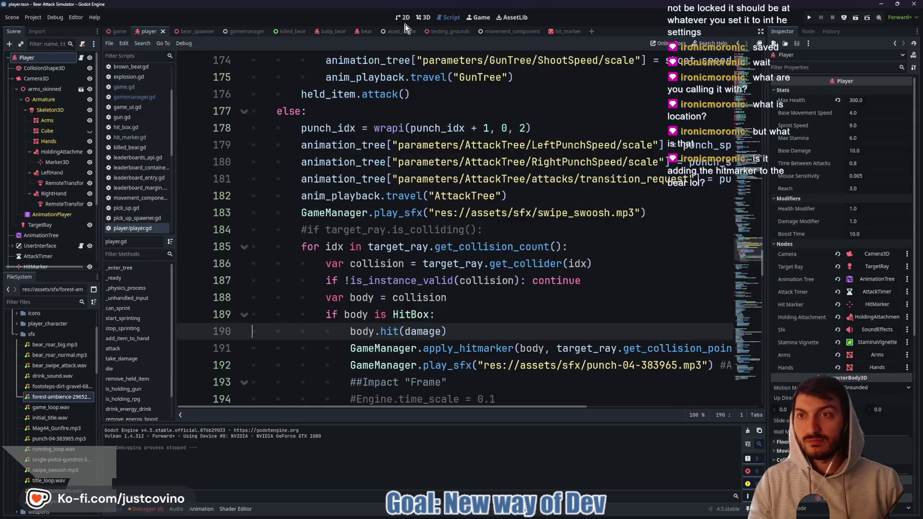
# Orbit the player scene in 3D to inspect the arms and collision shape.
pyautogui.click(423, 17)
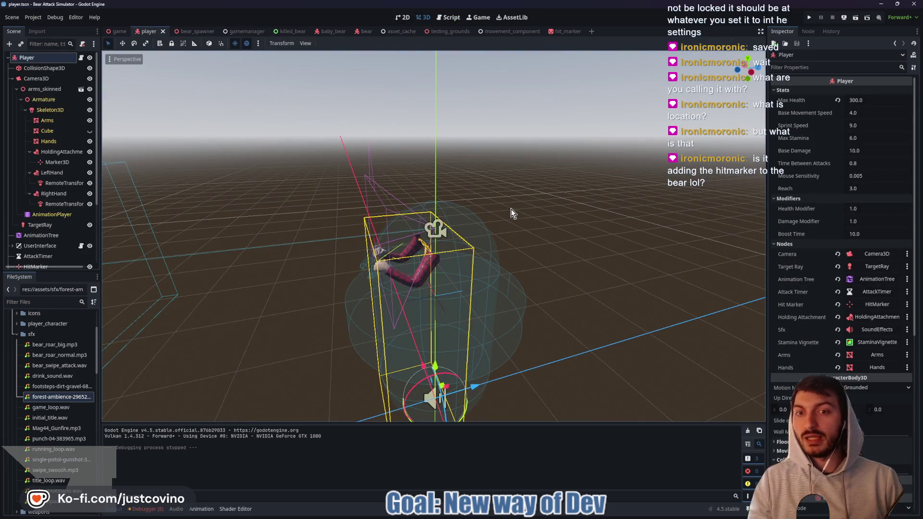
pyautogui.moveTo(511, 209)
pyautogui.mouseDown()
pyautogui.moveTo(567, 196)
pyautogui.moveTo(472, 198)
pyautogui.moveTo(509, 203)
pyautogui.mouseUp()
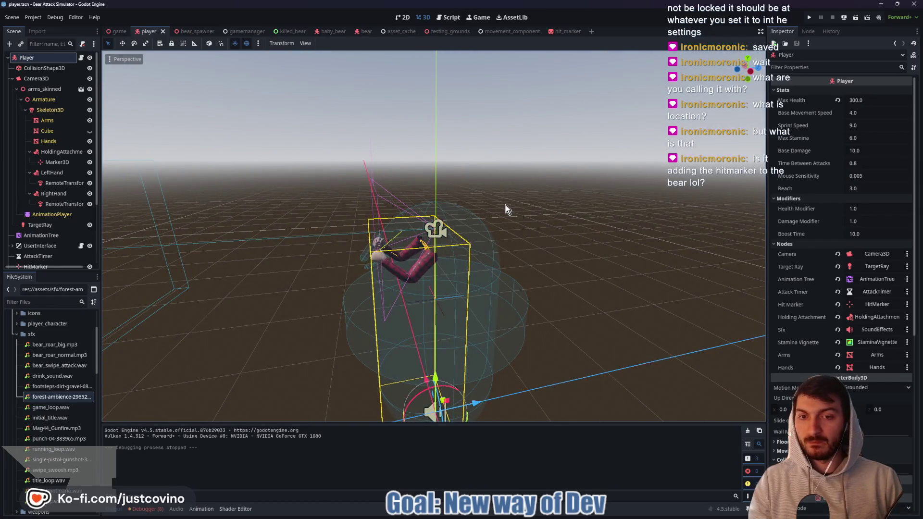
pyautogui.scroll(-3, 506, 207)
pyautogui.scroll(3, 508, 209)
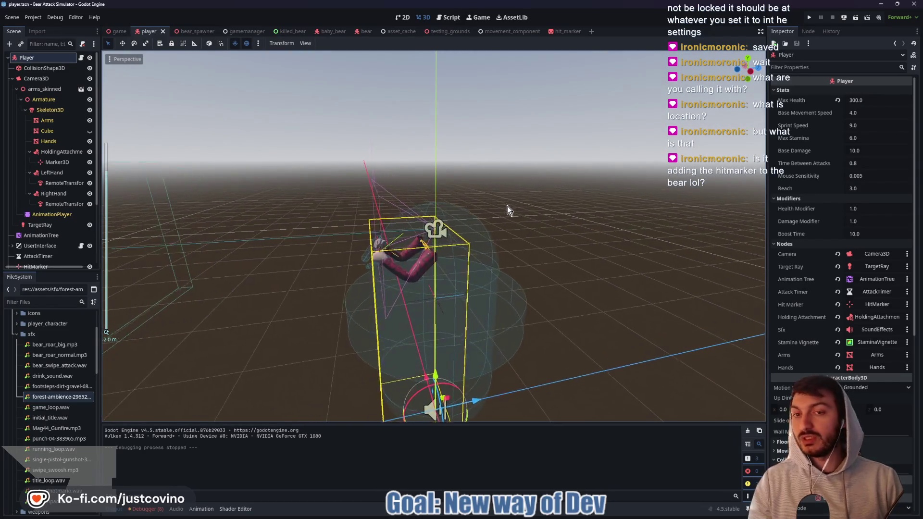
pyautogui.moveTo(532, 212); pyautogui.dragTo(440, 221)
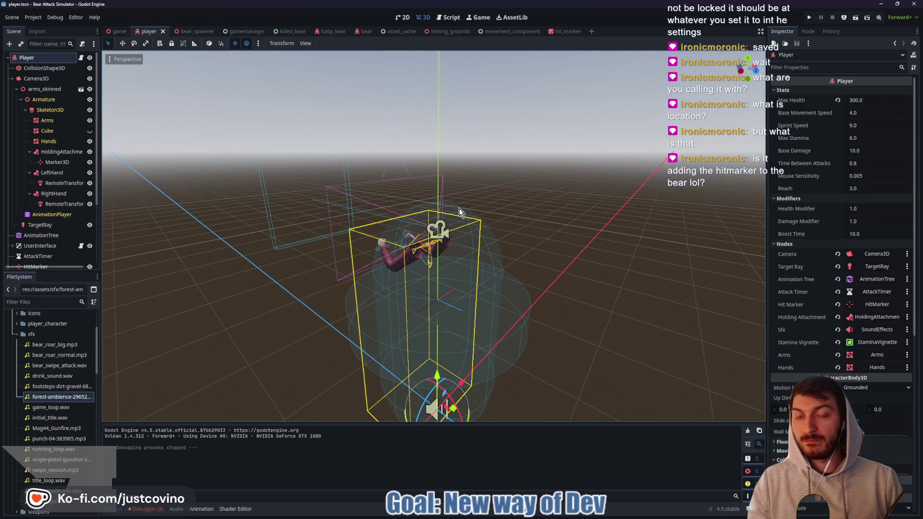
pyautogui.moveTo(459, 208); pyautogui.dragTo(530, 202)
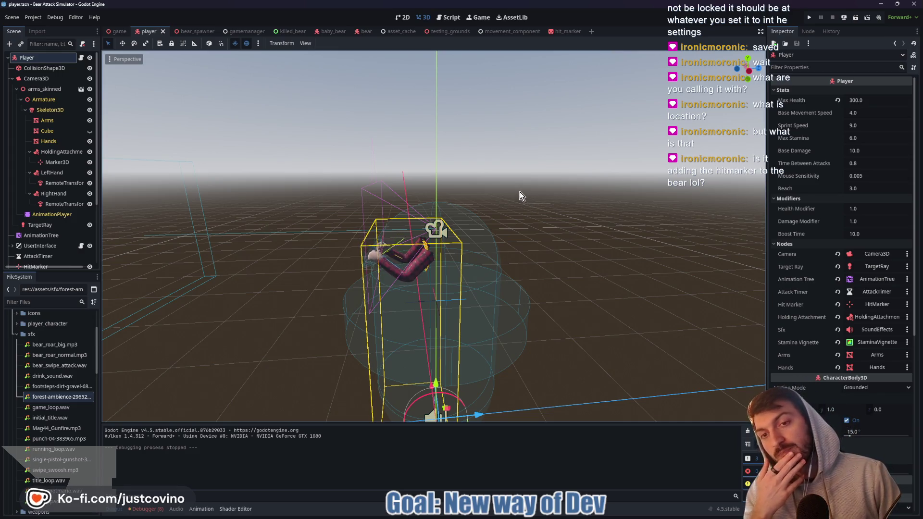
pyautogui.moveTo(544, 183); pyautogui.dragTo(452, 183)
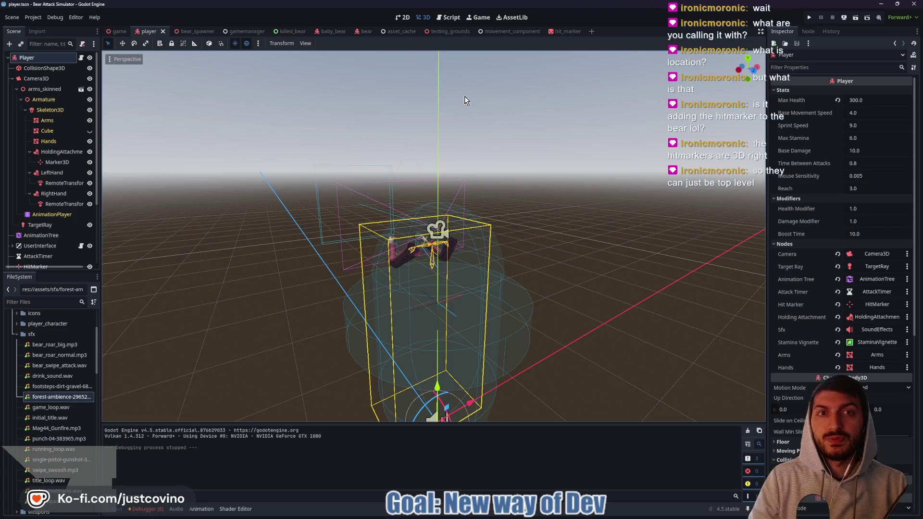
pyautogui.click(569, 32)
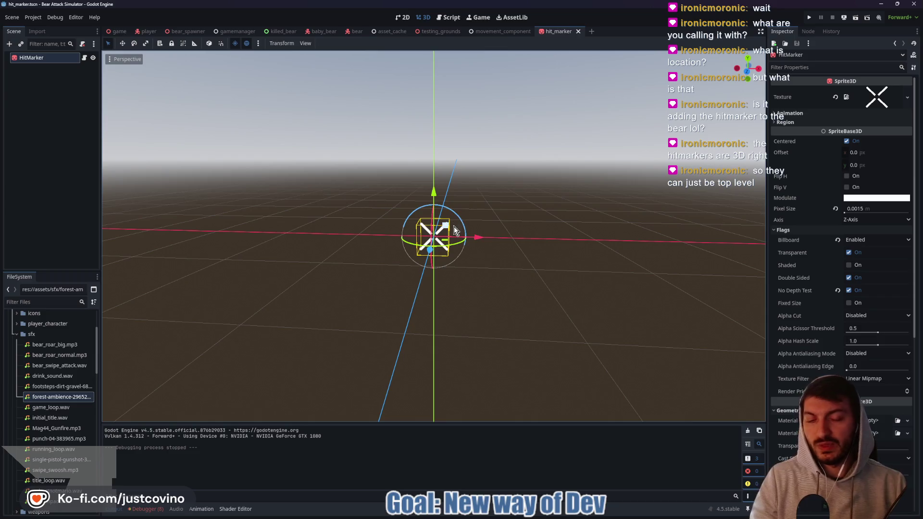
# Mark the hit marker Sprite3D with a circle, an X and an arrow, then clear the marks.
pyautogui.moveTo(464, 217); pyautogui.dragTo(486, 250)
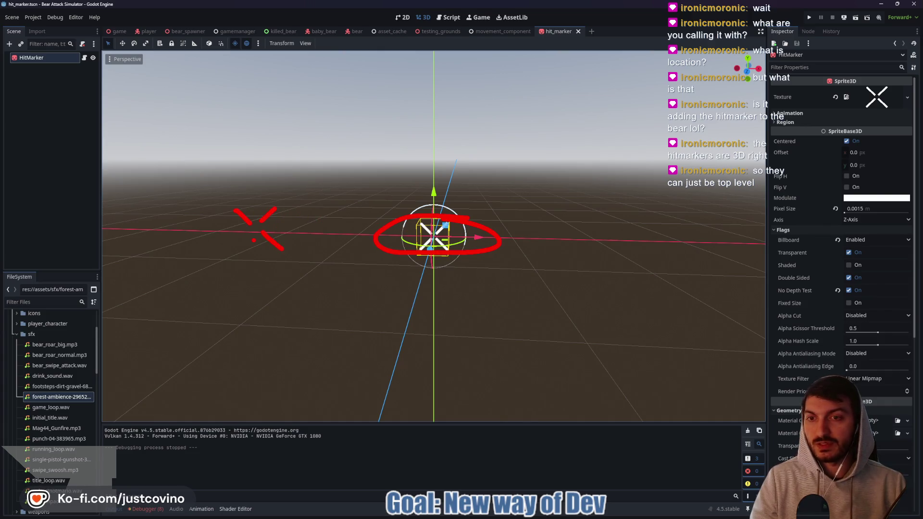
pyautogui.moveTo(255, 236); pyautogui.dragTo(239, 255)
pyautogui.moveTo(464, 214); pyautogui.dragTo(649, 213)
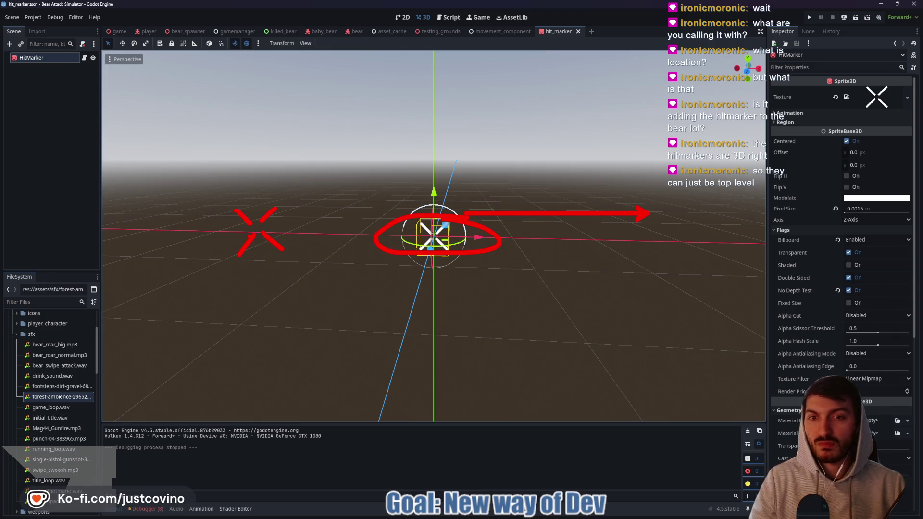
pyautogui.press('Escape')
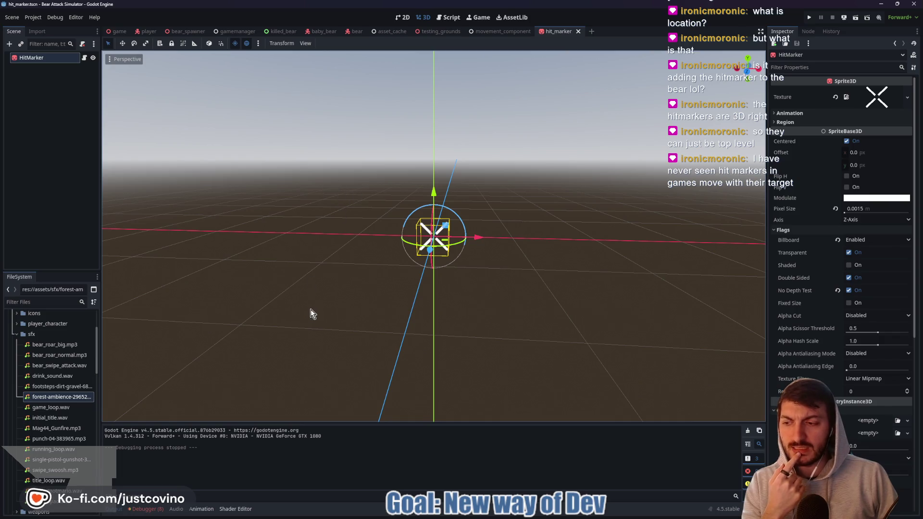
# Show the debugger's 8 errors, including the add_points Nil-to-int conversion failure.
pyautogui.click(147, 510)
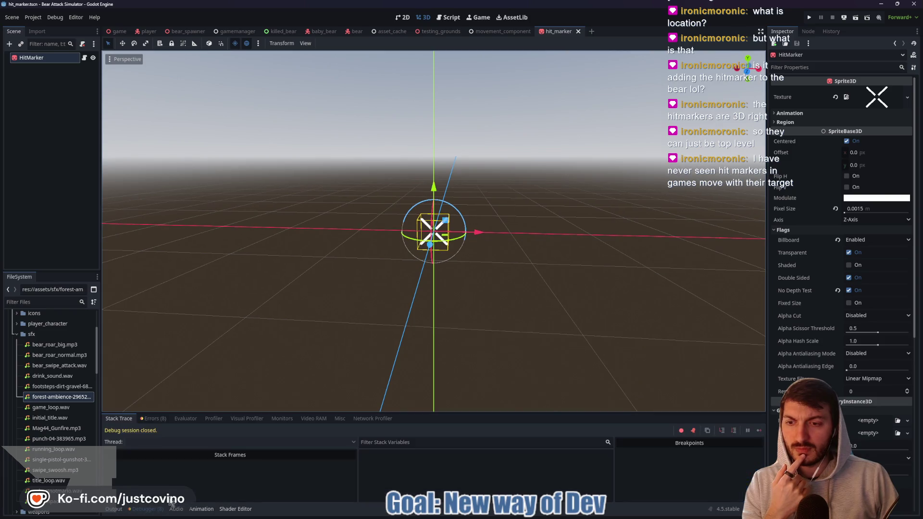
pyautogui.click(158, 417)
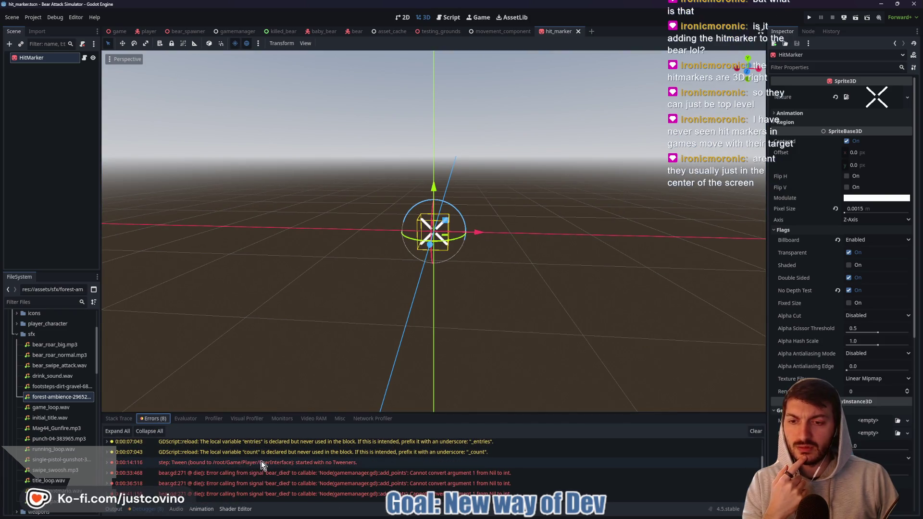
pyautogui.moveTo(368, 484)
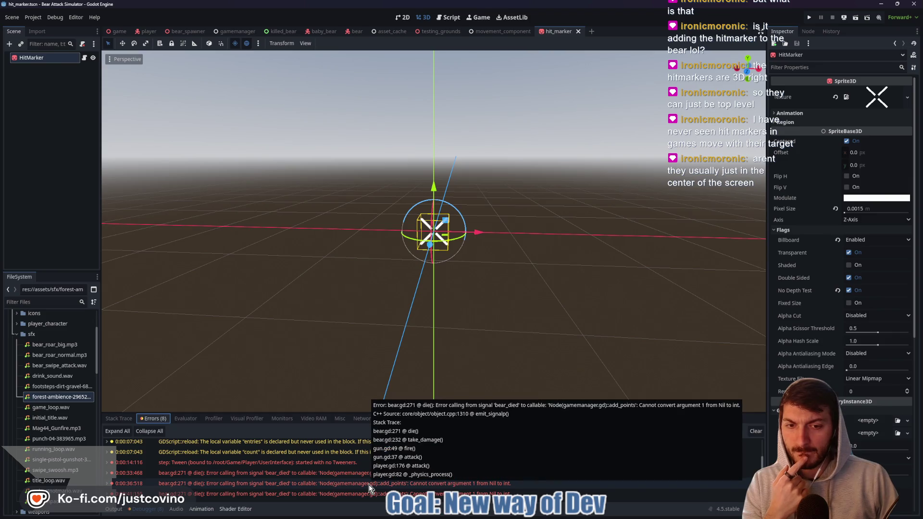
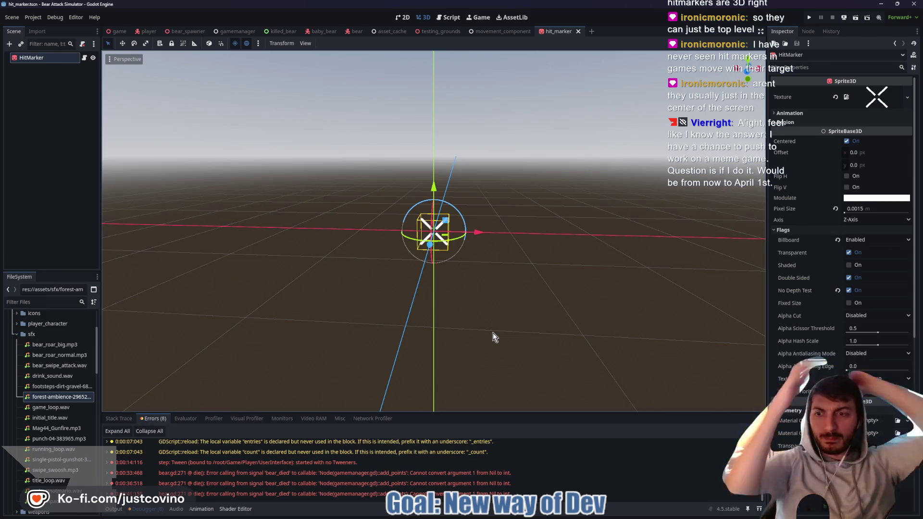
# Search Google for 'call of duty hitmarker' in a new Chrome tab.
pyautogui.hotkey('alt', 'Tab')
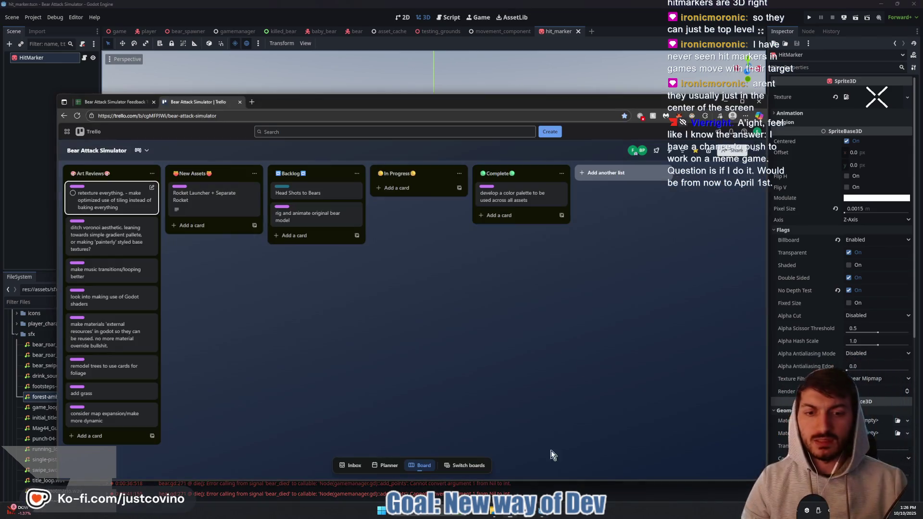
pyautogui.click(252, 102)
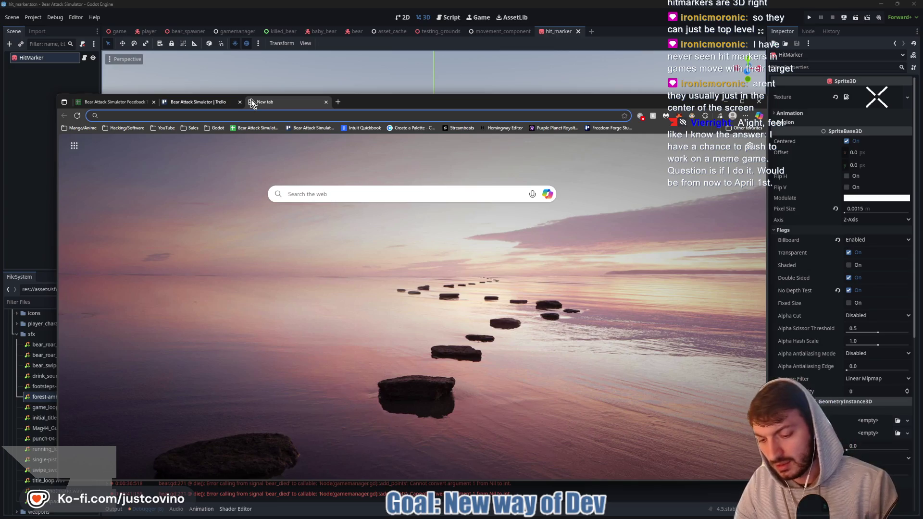
pyautogui.write('call of duty hitm')
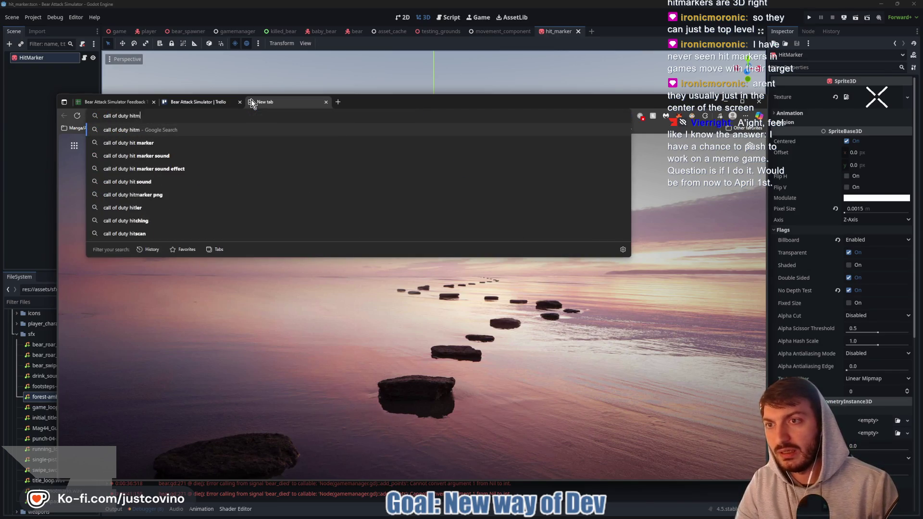
pyautogui.write('arker')
pyautogui.press('Return')
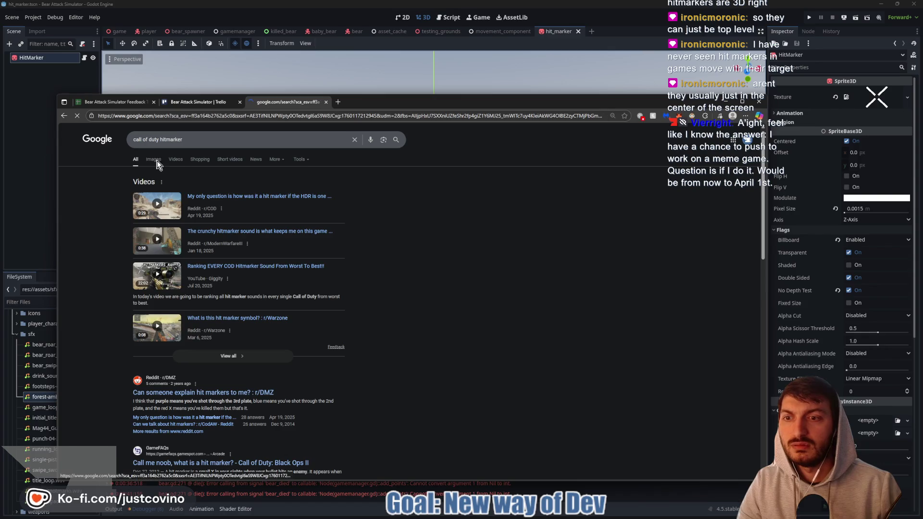
# Browse the Call of Duty hitmarker image results, then delete 'call of duty' from the query.
pyautogui.click(154, 160)
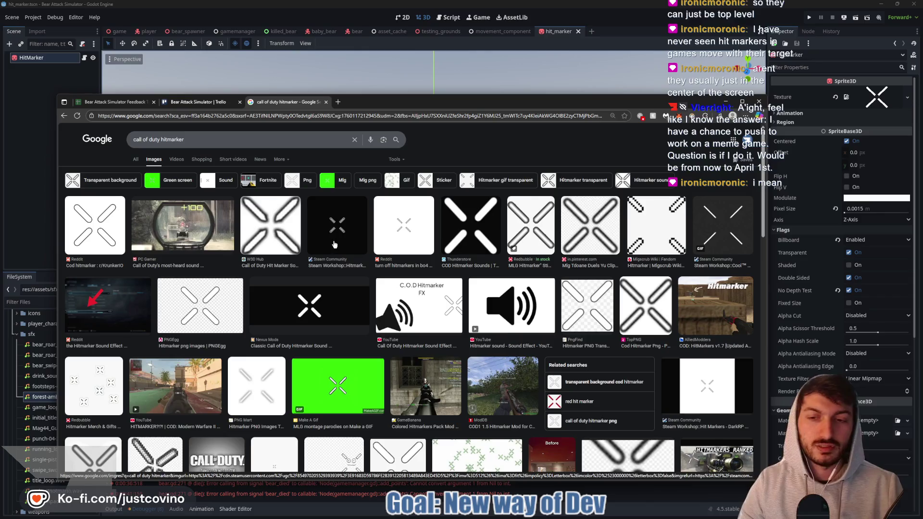
pyautogui.scroll(-2, 315, 248)
pyautogui.scroll(-1, 314, 245)
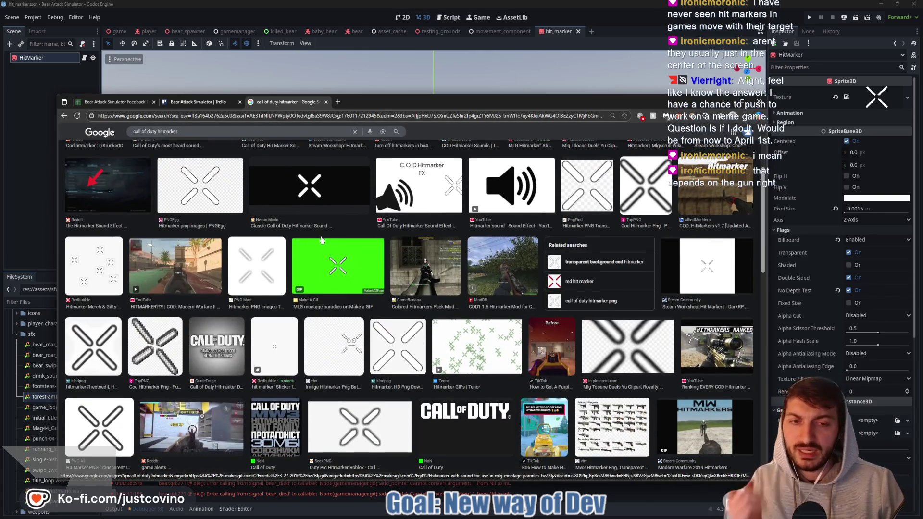
pyautogui.scroll(-2, 313, 237)
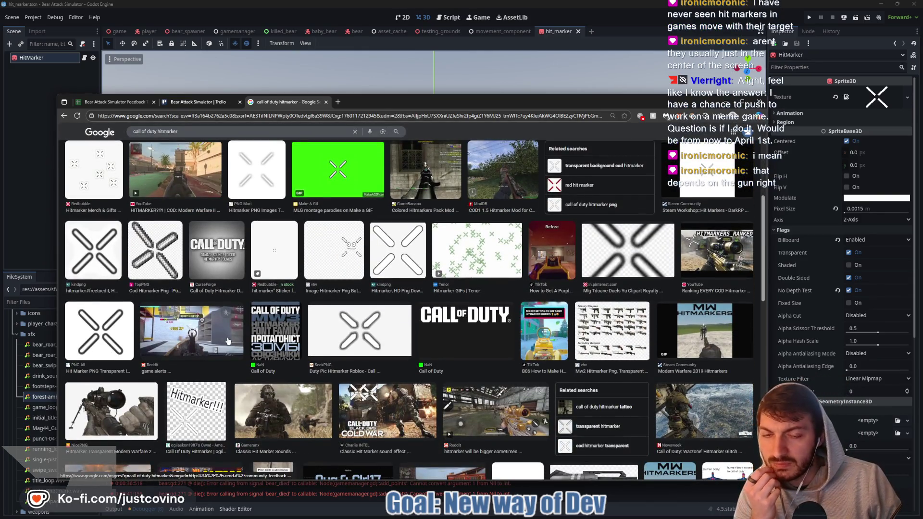
pyautogui.scroll(-2, 277, 345)
pyautogui.scroll(-2, 329, 332)
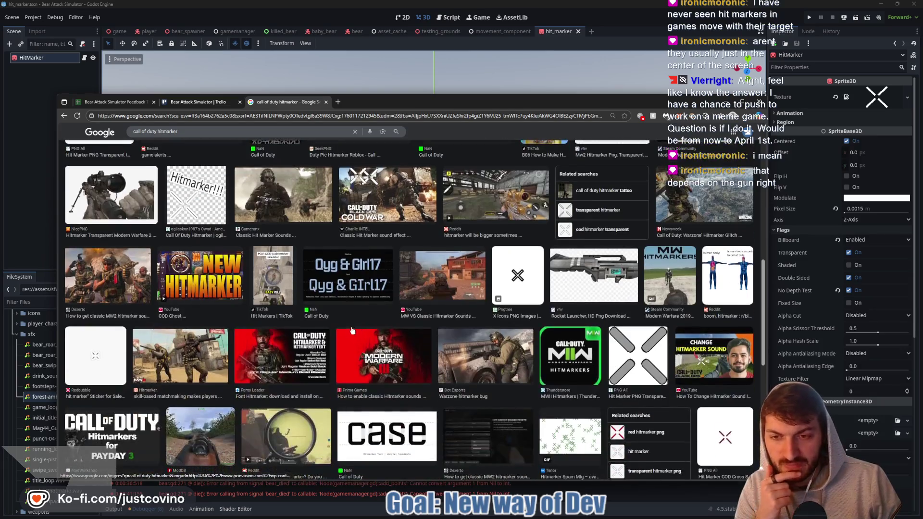
pyautogui.scroll(-3, 327, 334)
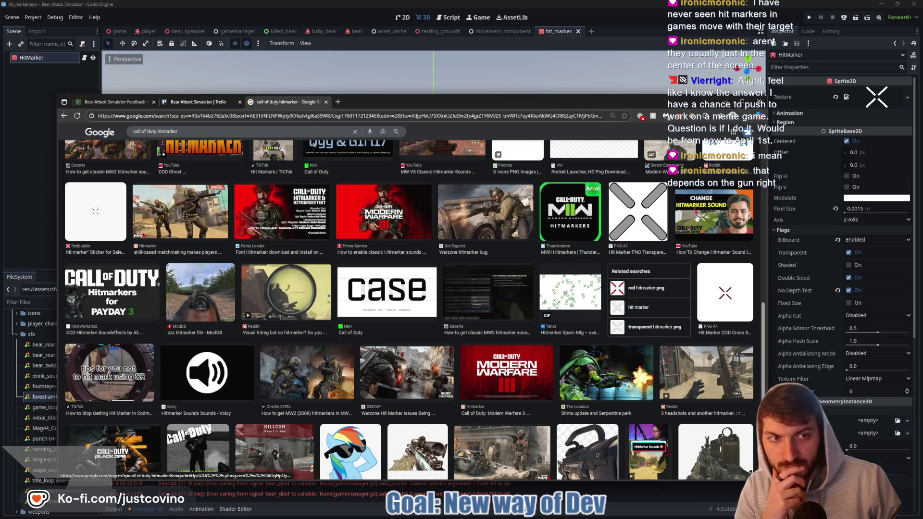
pyautogui.scroll(-3, 415, 306)
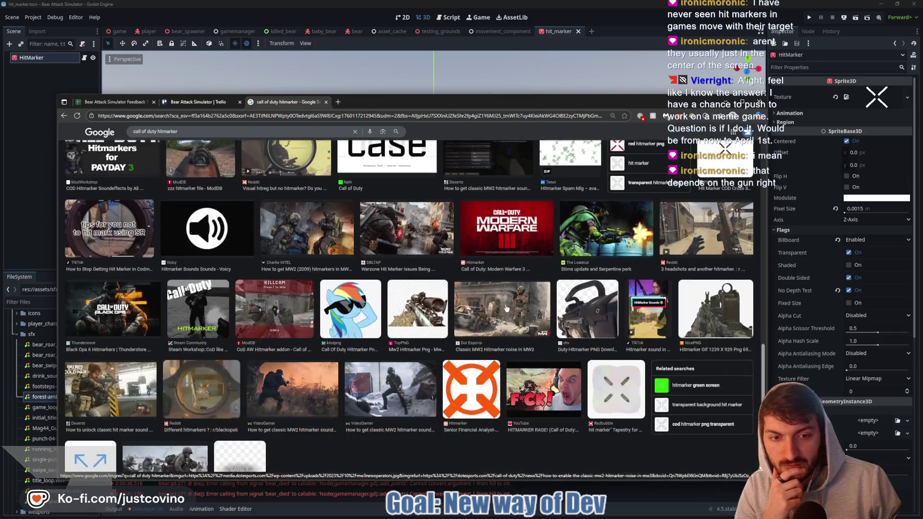
pyautogui.scroll(-6, 415, 306)
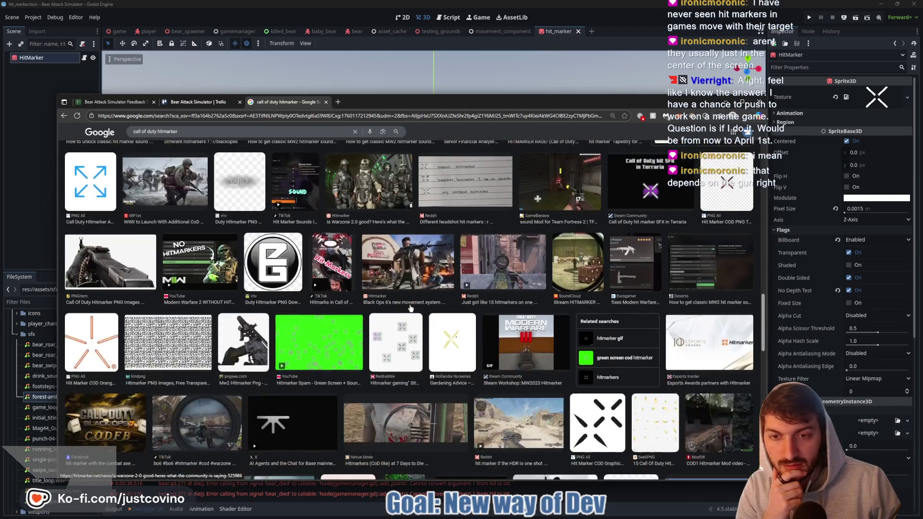
pyautogui.scroll(-4, 405, 308)
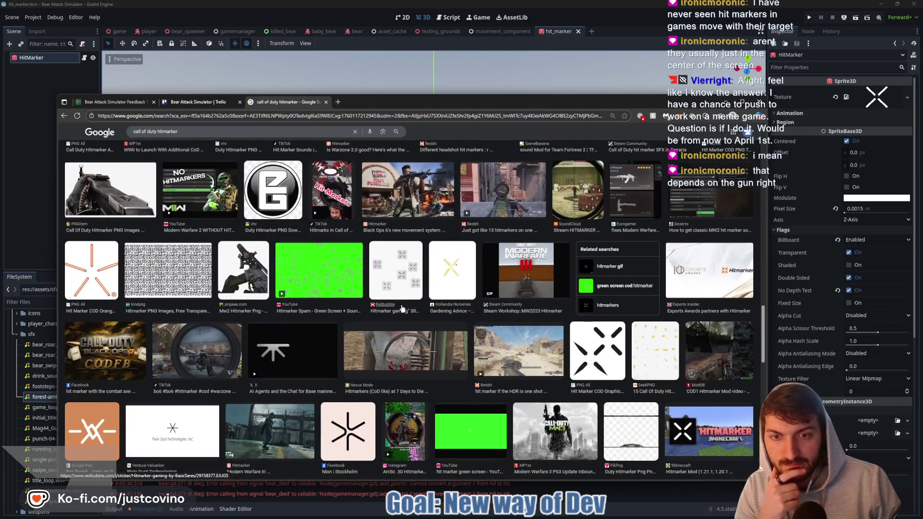
pyautogui.scroll(-2, 400, 308)
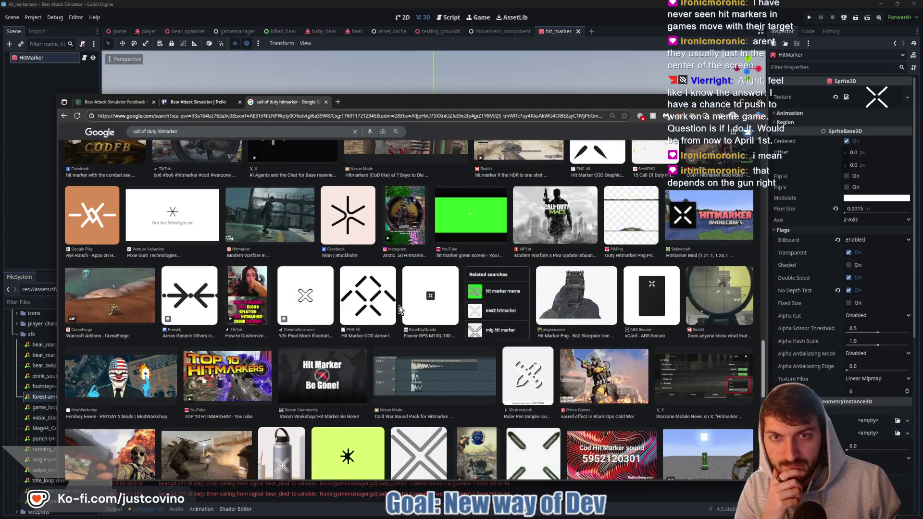
pyautogui.scroll(-2, 399, 306)
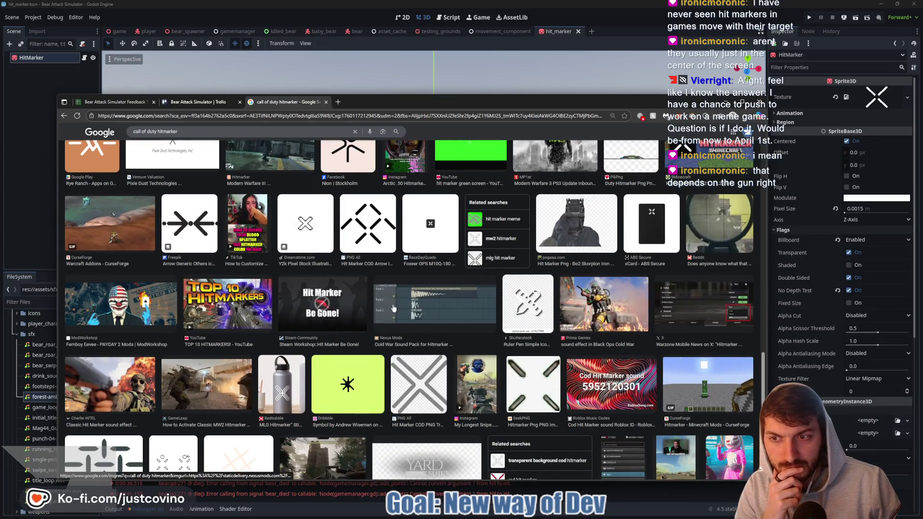
pyautogui.scroll(5, 387, 306)
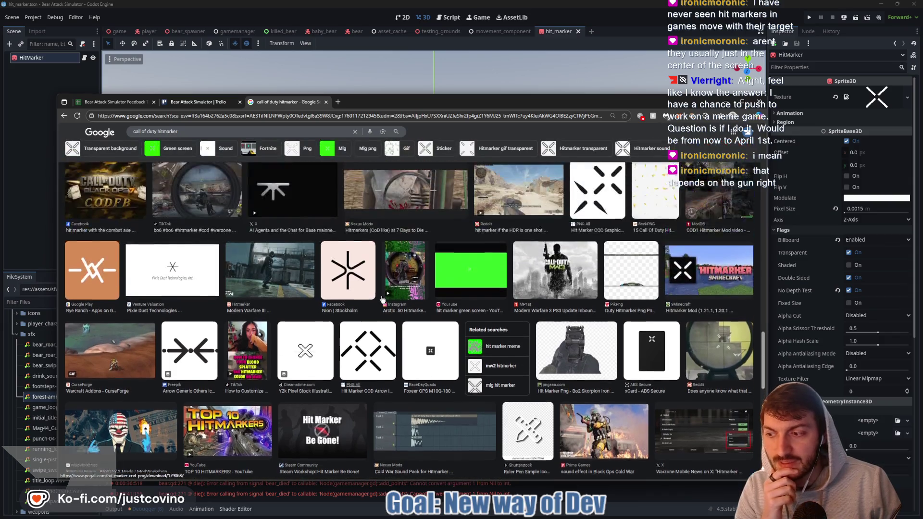
pyautogui.scroll(10, 383, 302)
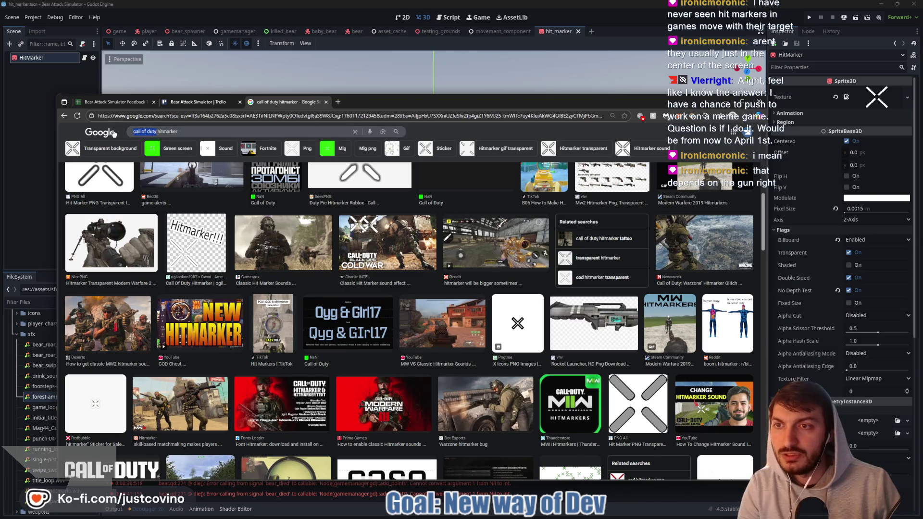
pyautogui.moveTo(158, 132); pyautogui.dragTo(114, 134)
pyautogui.press('BackSpace')
# Search images for 'rainbow 6 siege hitmarker' and scroll through the results.
pyautogui.write('rainbow')
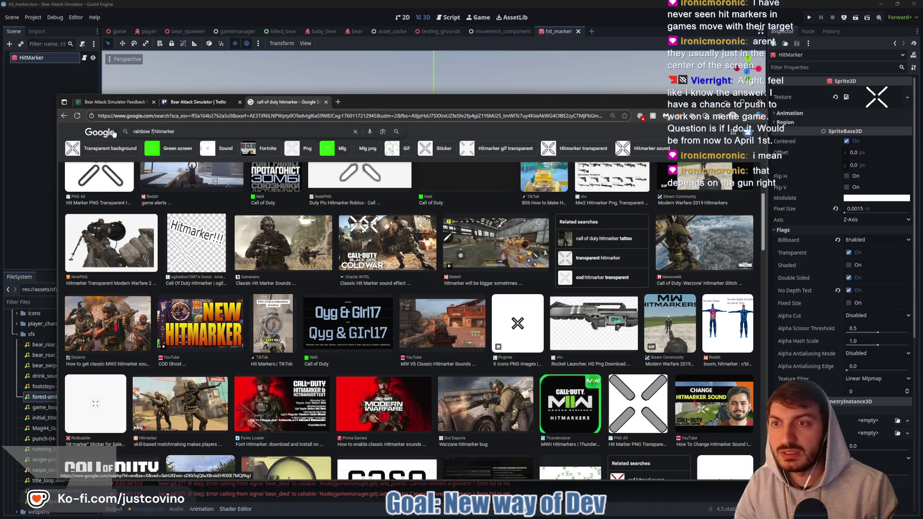
pyautogui.press('BackSpace')
pyautogui.press('BackSpace')
pyautogui.write('6 siege')
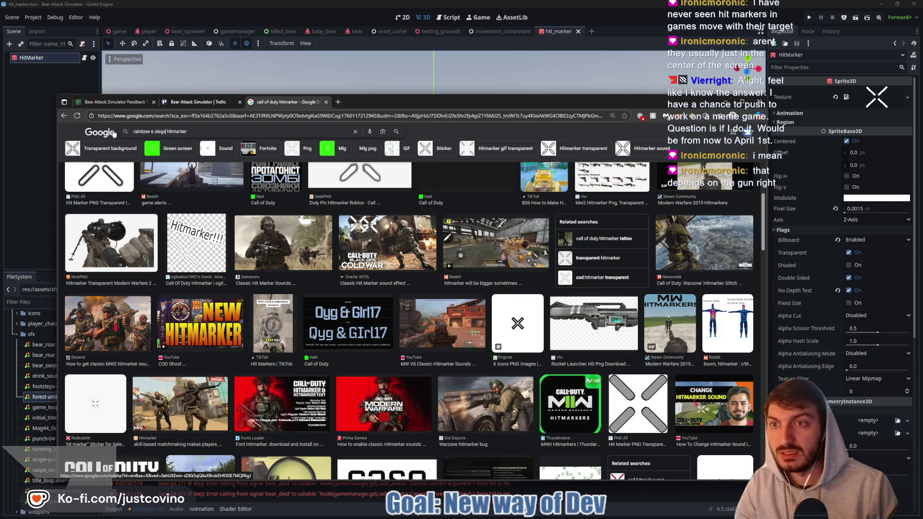
pyautogui.press('Return')
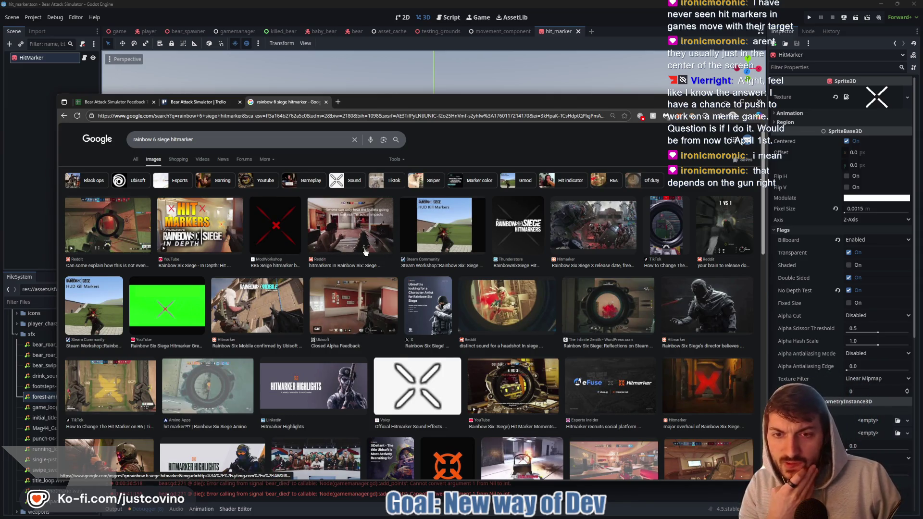
pyautogui.scroll(-3, 365, 252)
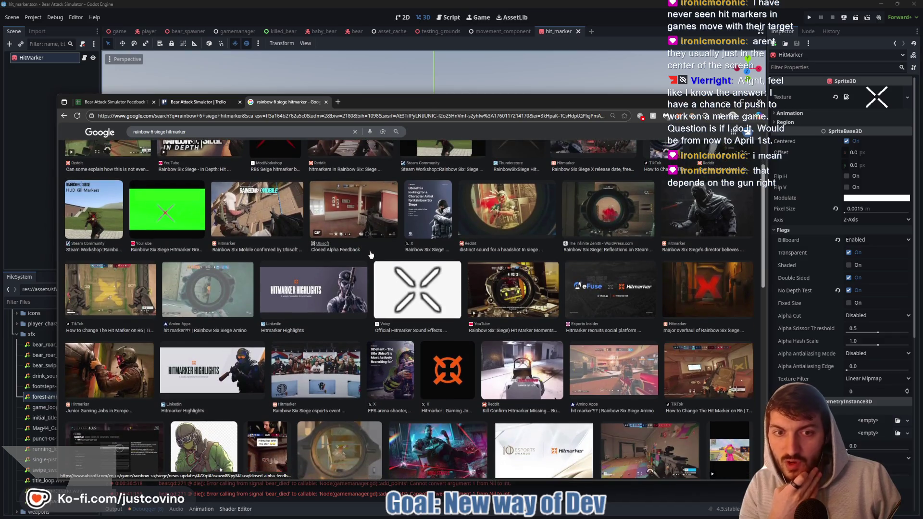
pyautogui.scroll(-1, 416, 276)
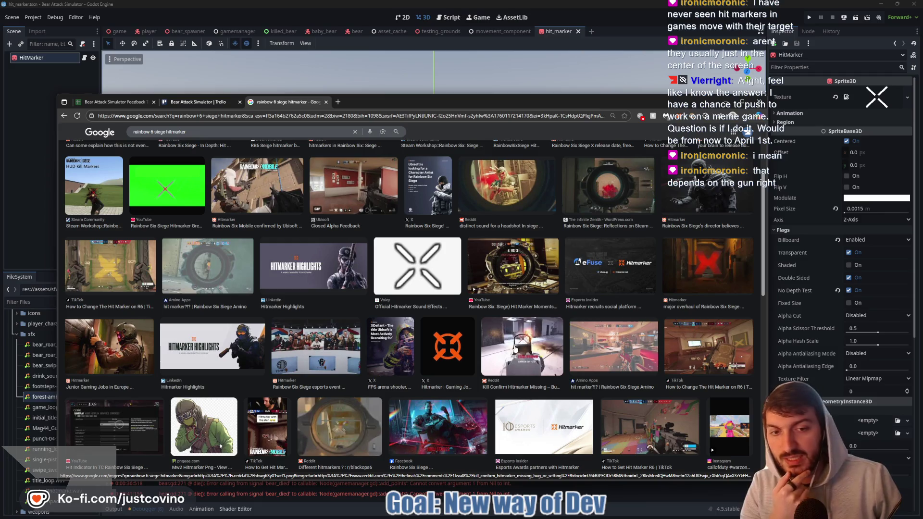
pyautogui.scroll(-5, 528, 345)
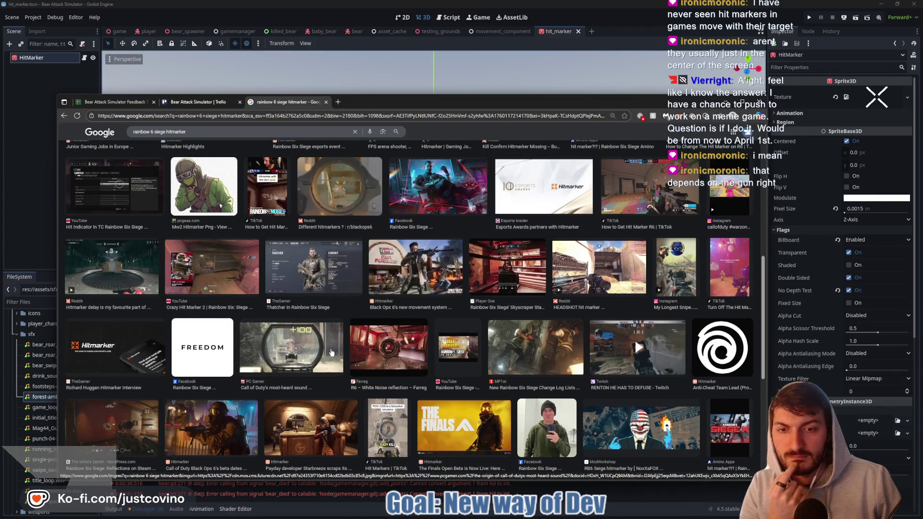
pyautogui.scroll(-3, 331, 353)
pyautogui.scroll(-3, 330, 353)
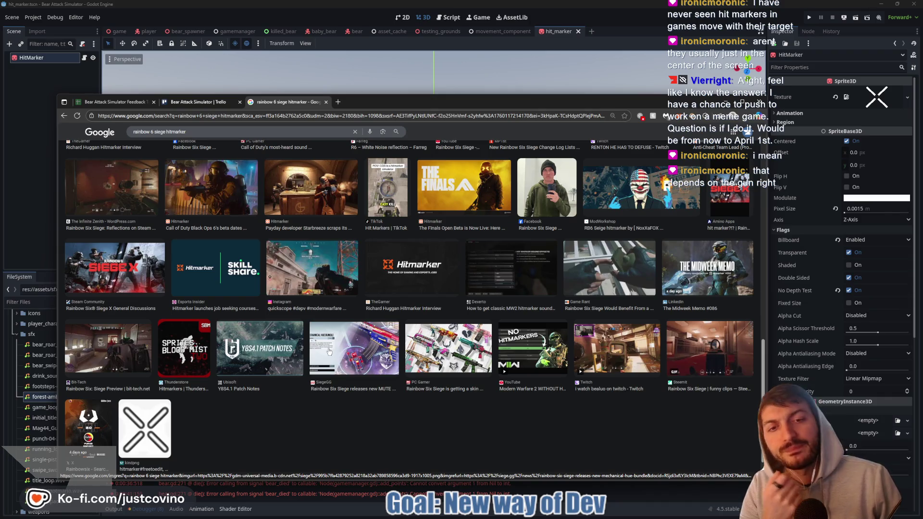
pyautogui.scroll(15, 329, 353)
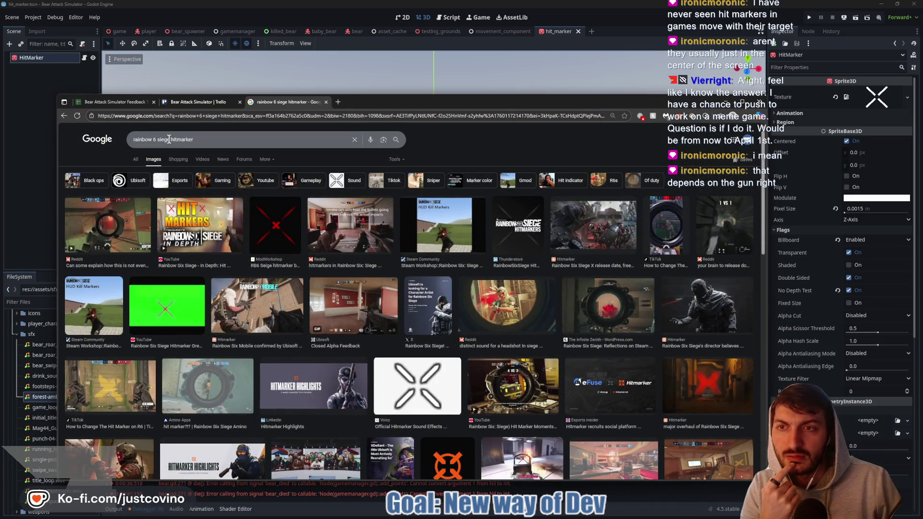
# Search for Valorant hitmarker images and preview the hit registration and TikTok results.
pyautogui.write('valorant')
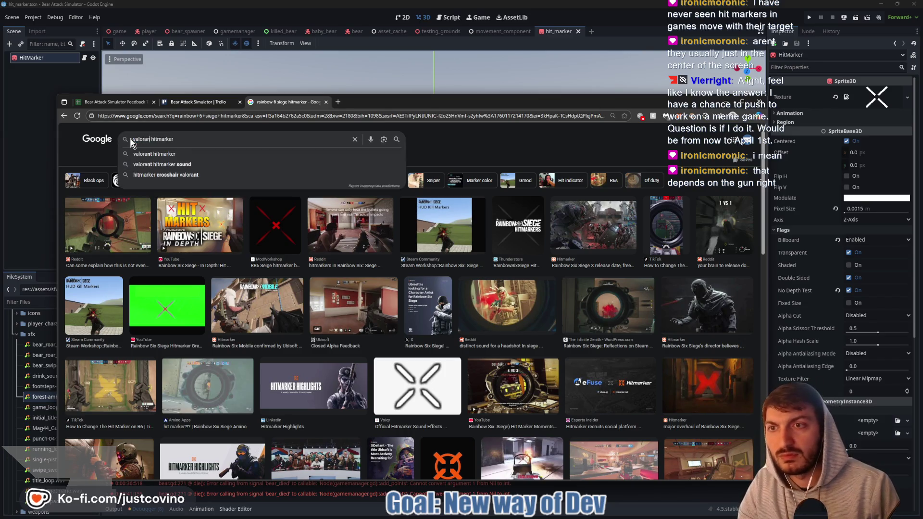
pyautogui.press('Return')
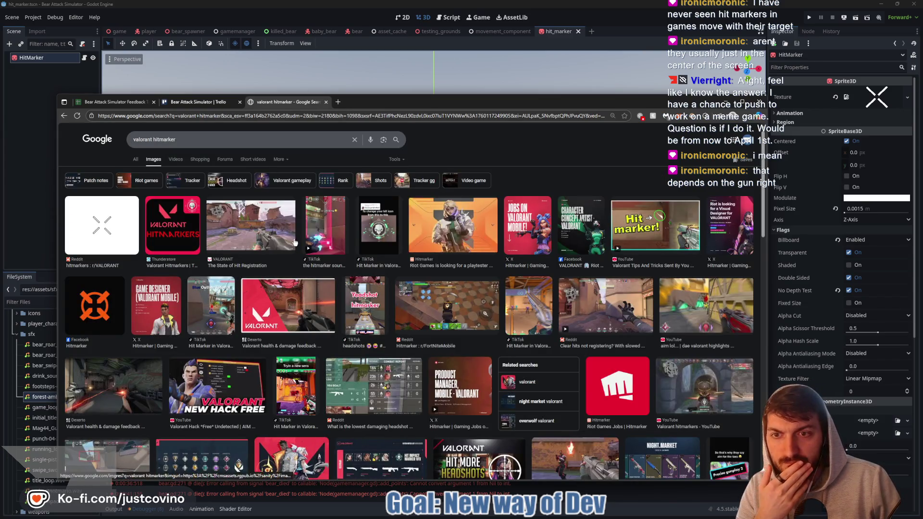
pyautogui.click(254, 232)
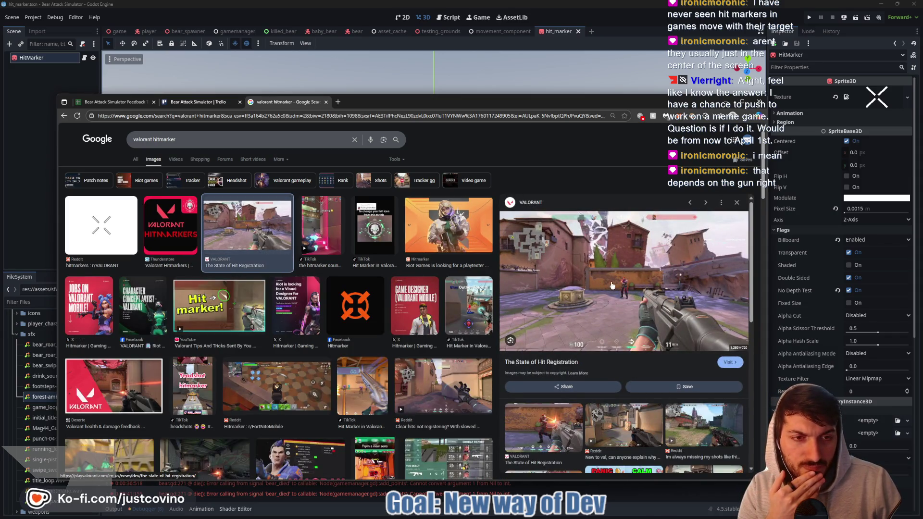
pyautogui.scroll(-2, 442, 301)
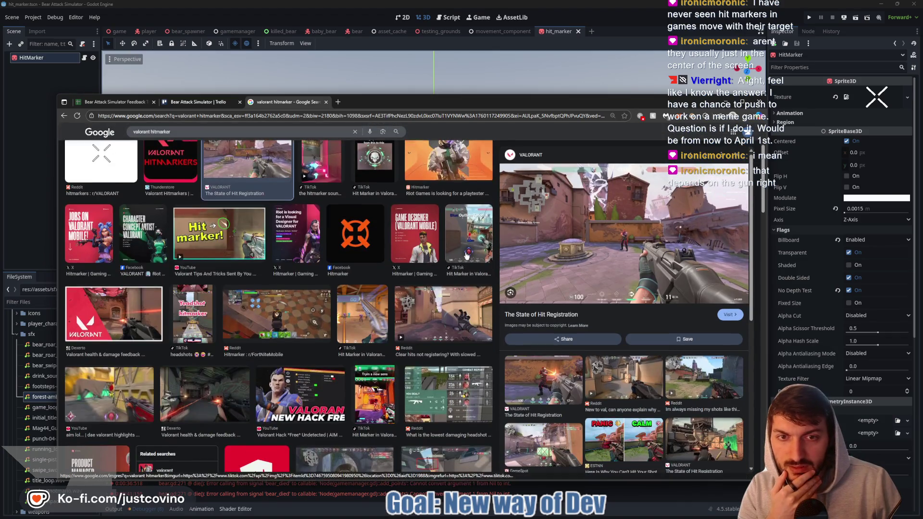
pyautogui.click(469, 248)
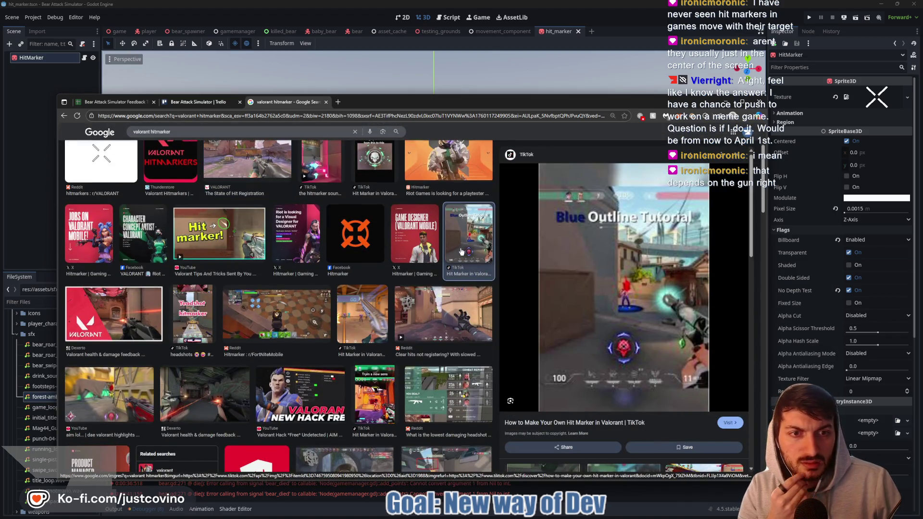
# Scroll through the remaining Valorant results and close the image search tab.
pyautogui.scroll(-6, 461, 252)
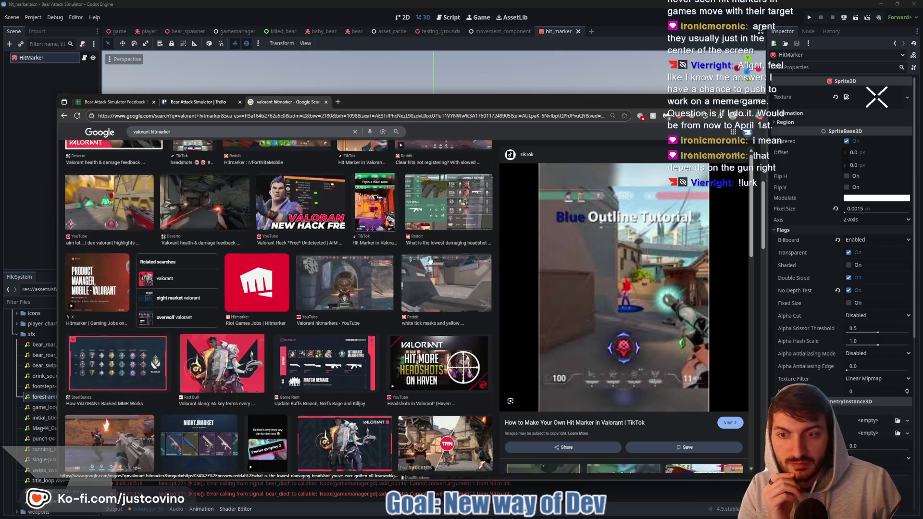
pyautogui.scroll(-1, 392, 275)
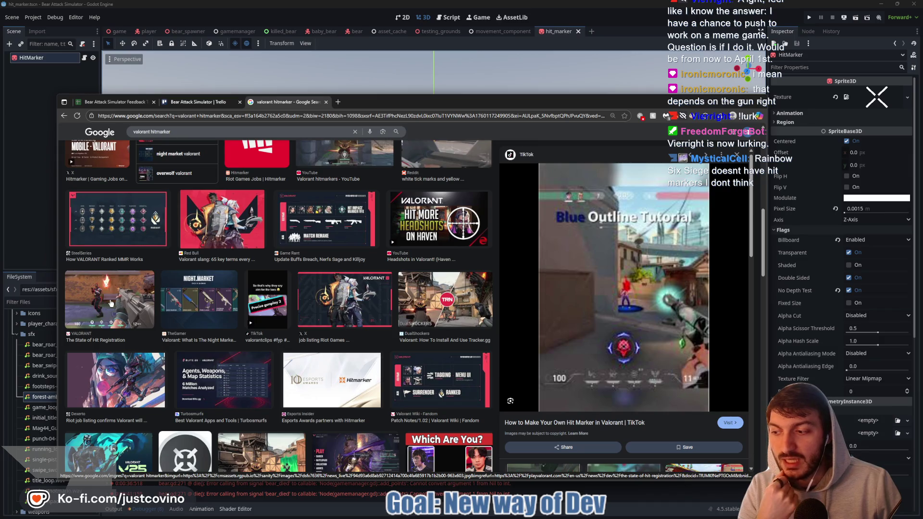
pyautogui.scroll(-3, 111, 303)
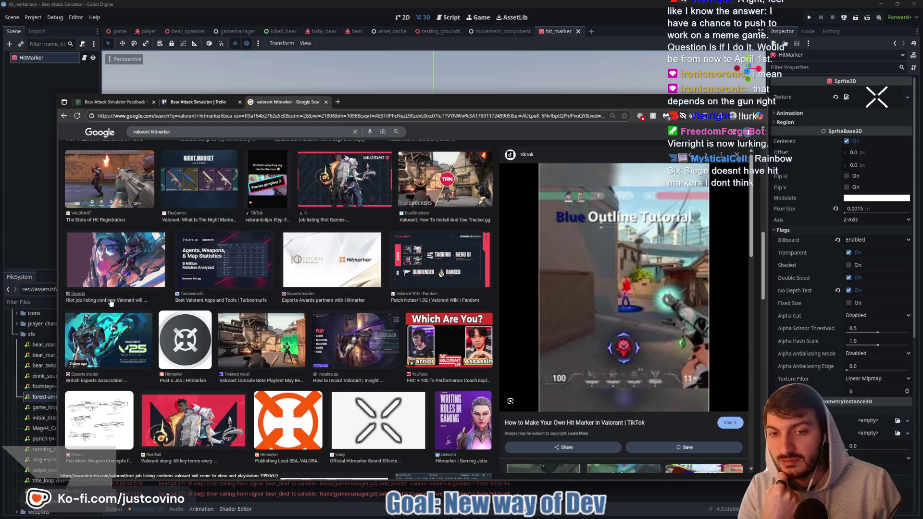
pyautogui.scroll(-5, 218, 302)
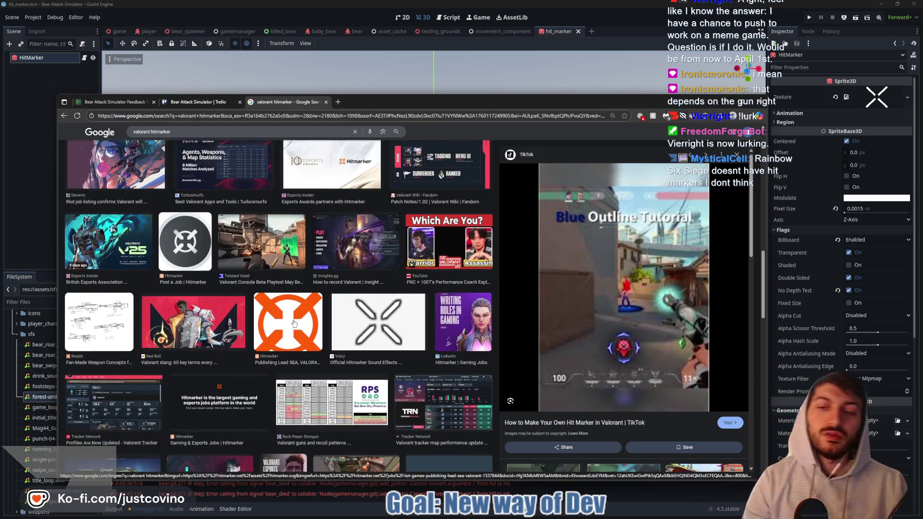
pyautogui.scroll(-2, 264, 325)
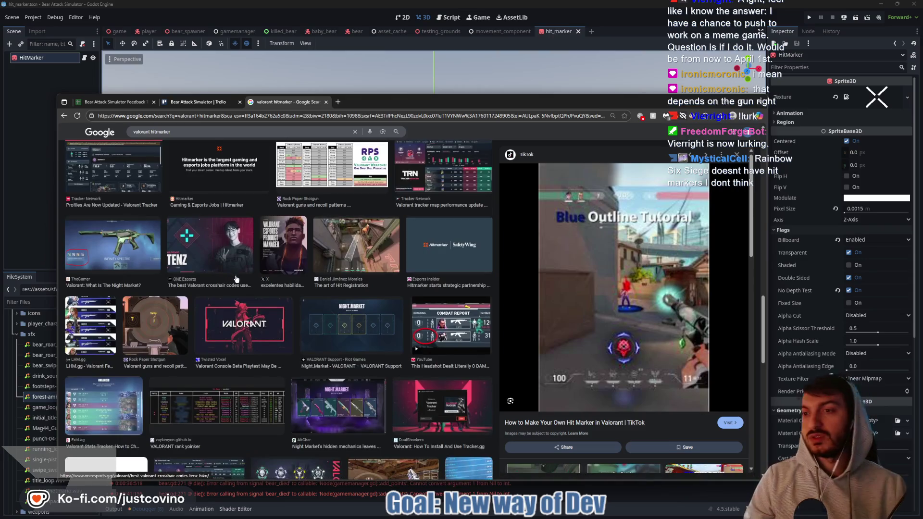
pyautogui.scroll(-2, 206, 288)
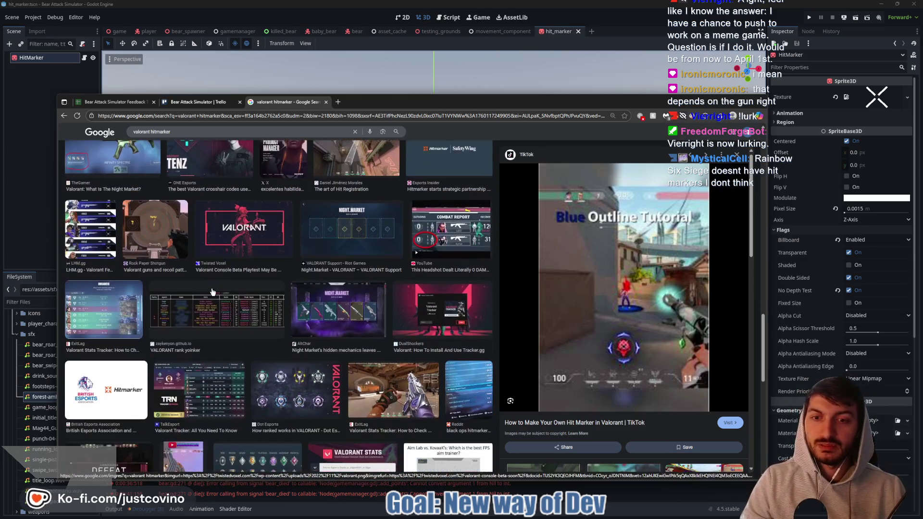
pyautogui.scroll(-3, 211, 293)
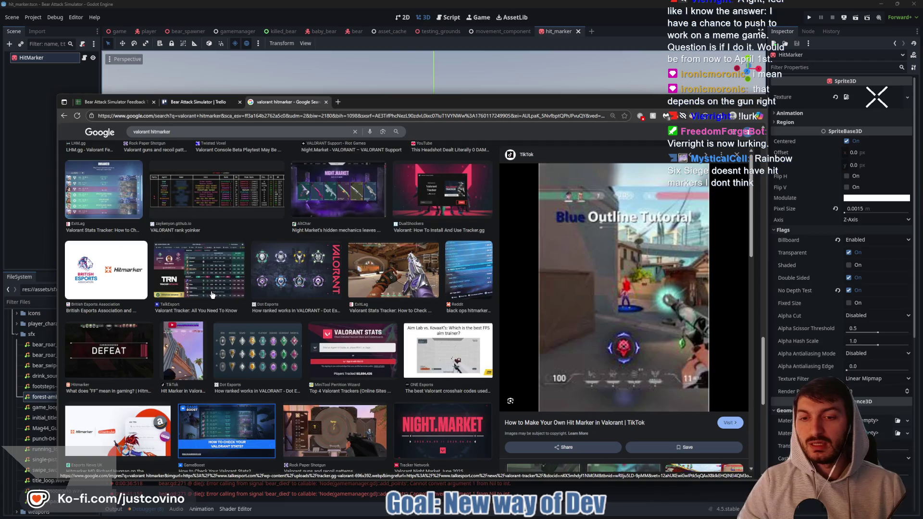
pyautogui.scroll(-2, 210, 287)
pyautogui.rightClick(216, 260)
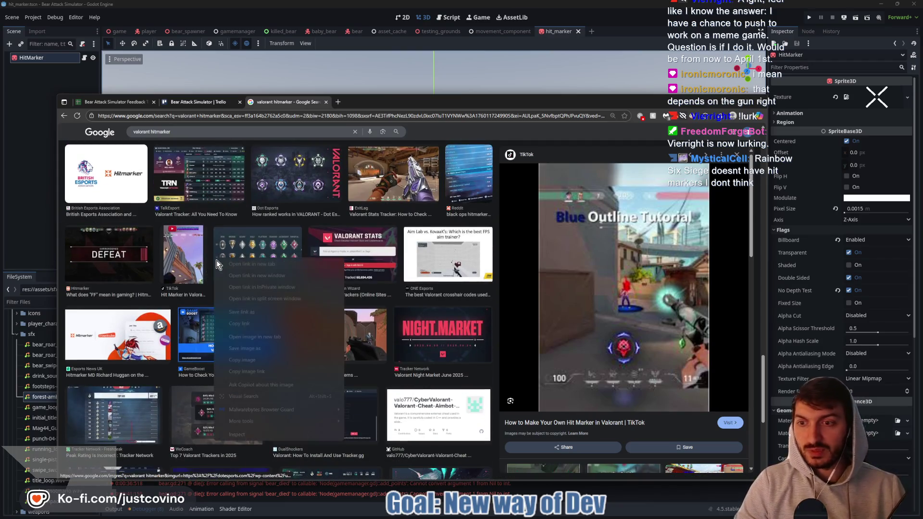
pyautogui.scroll(-8, 198, 269)
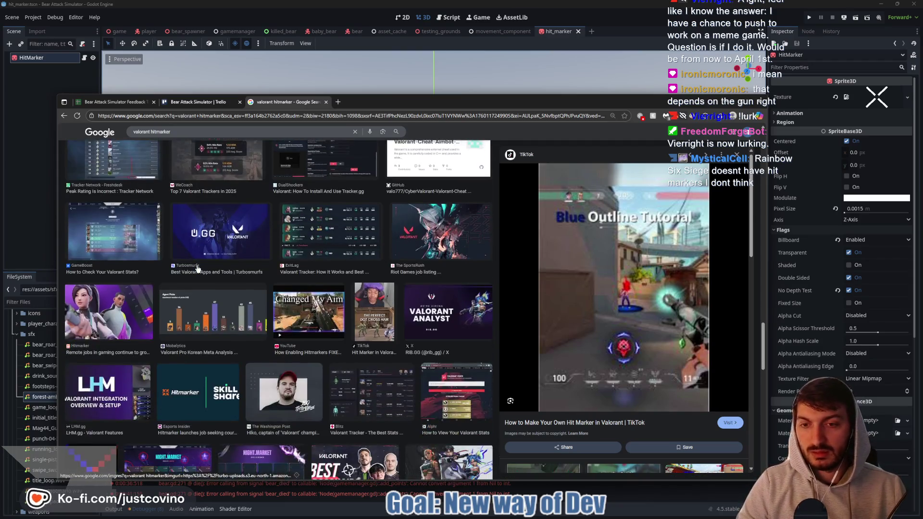
pyautogui.scroll(-2, 256, 256)
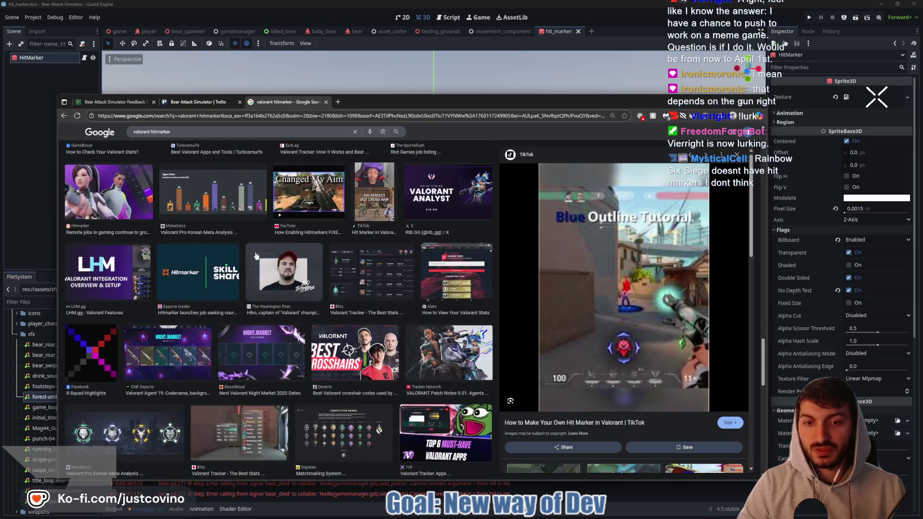
pyautogui.click(327, 102)
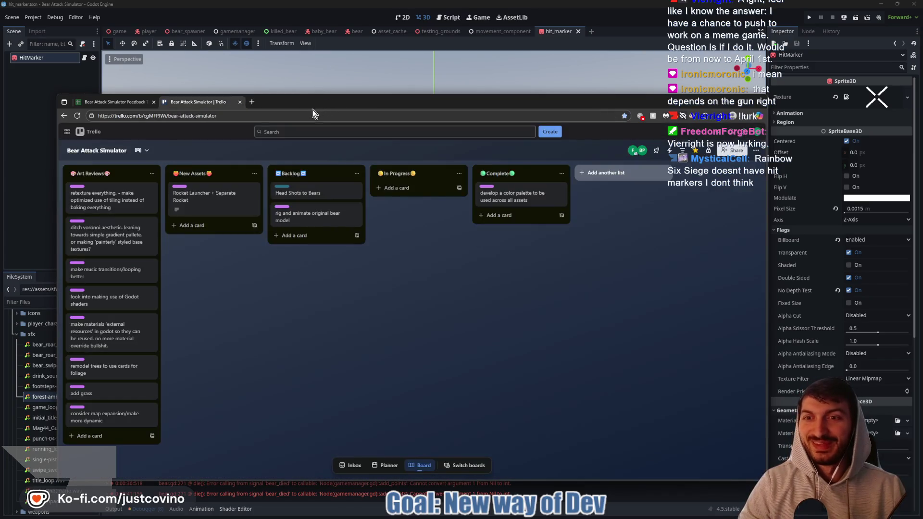
# Return to the Godot editor and run the hit_marker scene with F6.
pyautogui.click(42, 132)
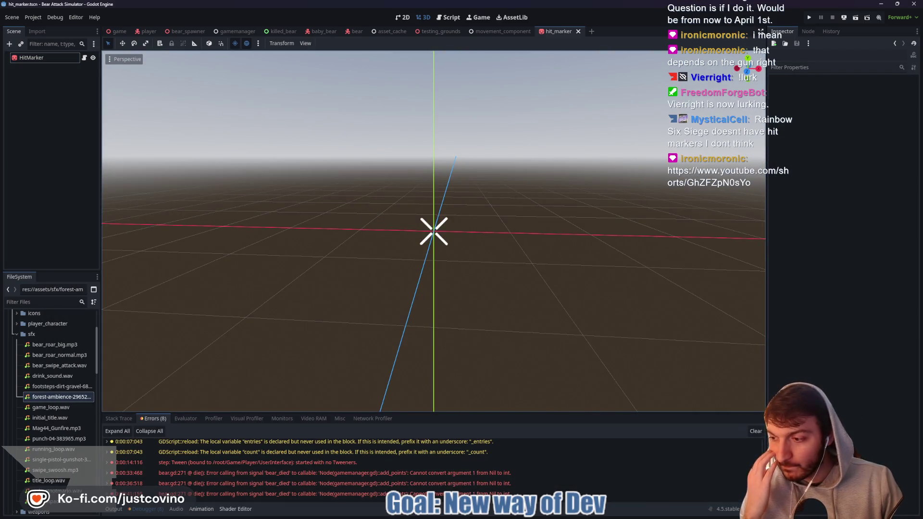
pyautogui.press('F6')
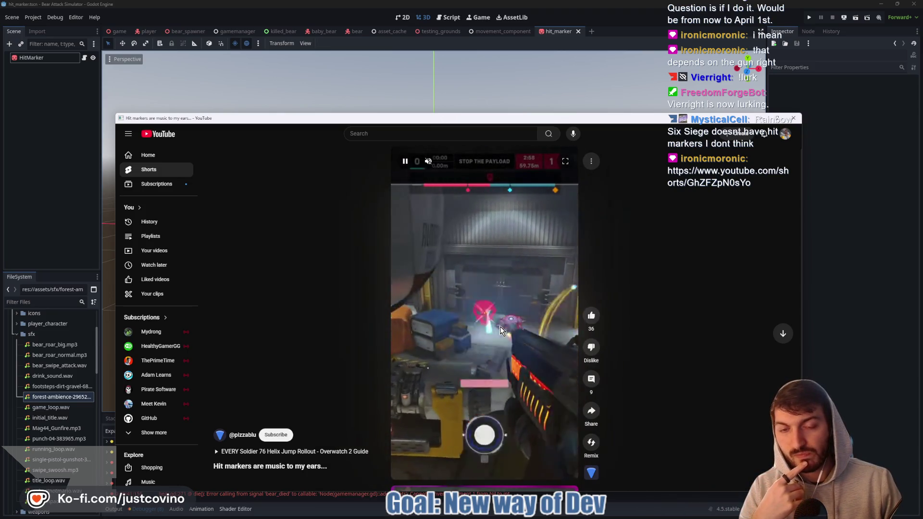
# Pause and close the YouTube Short, then open user_interface.gd from the player scene.
pyautogui.click(506, 323)
pyautogui.click(795, 118)
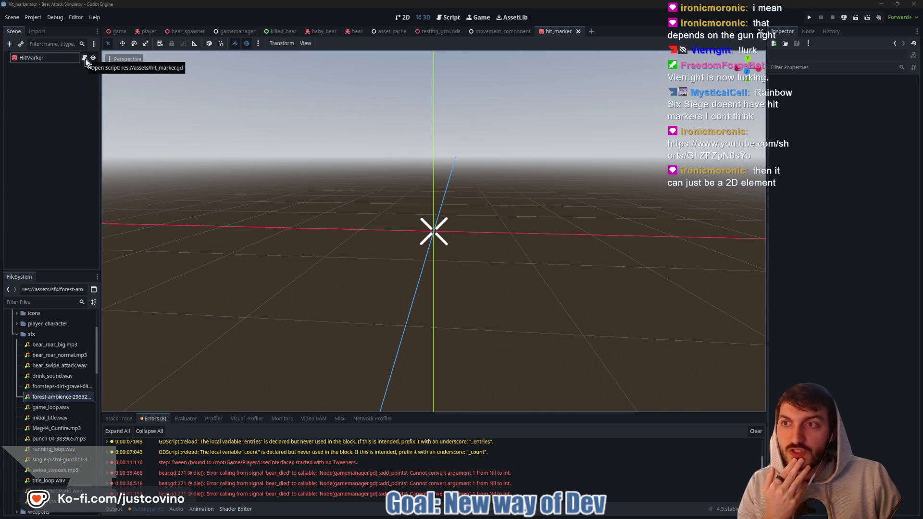
pyautogui.click(149, 32)
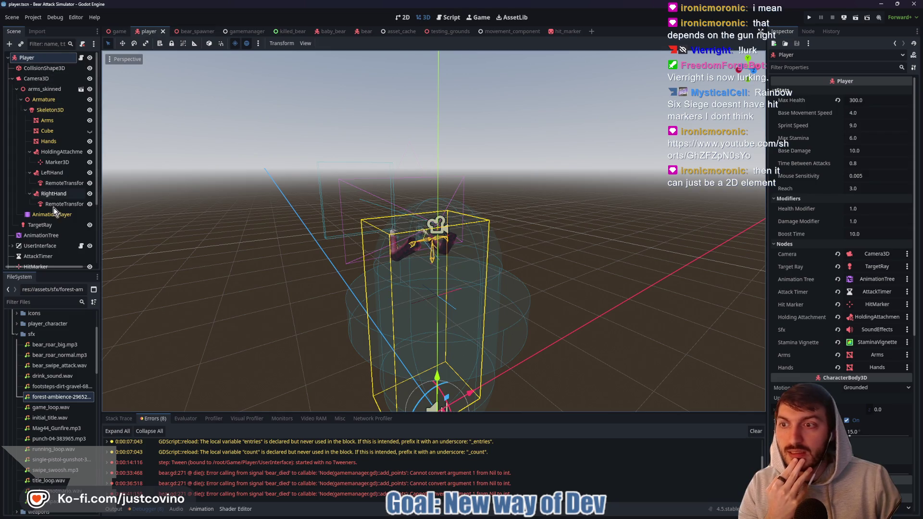
pyautogui.click(81, 246)
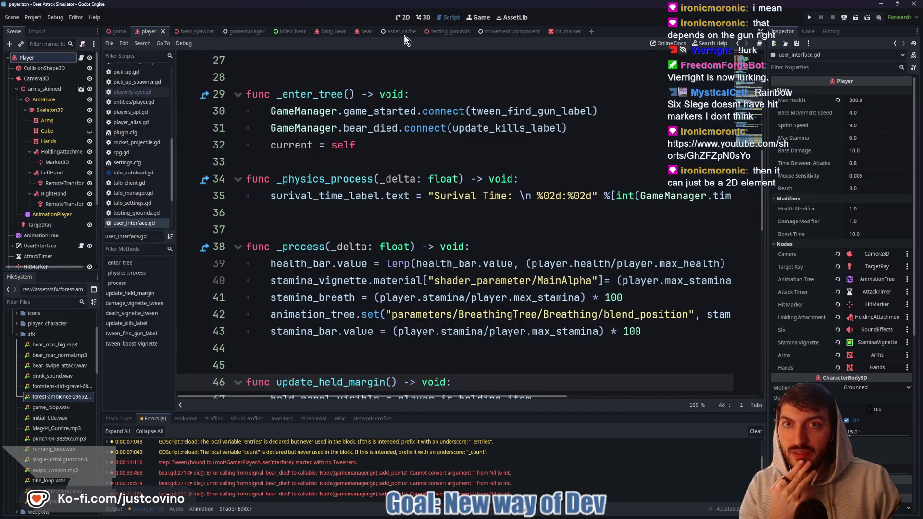
# Switch from the script editor to the 2D view of the player's interface.
pyautogui.click(403, 18)
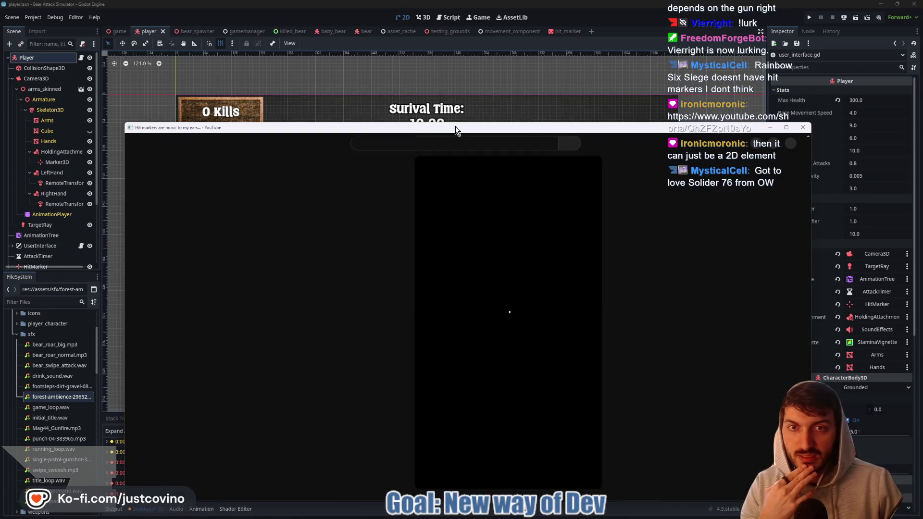
pyautogui.moveTo(455, 130); pyautogui.dragTo(431, 67)
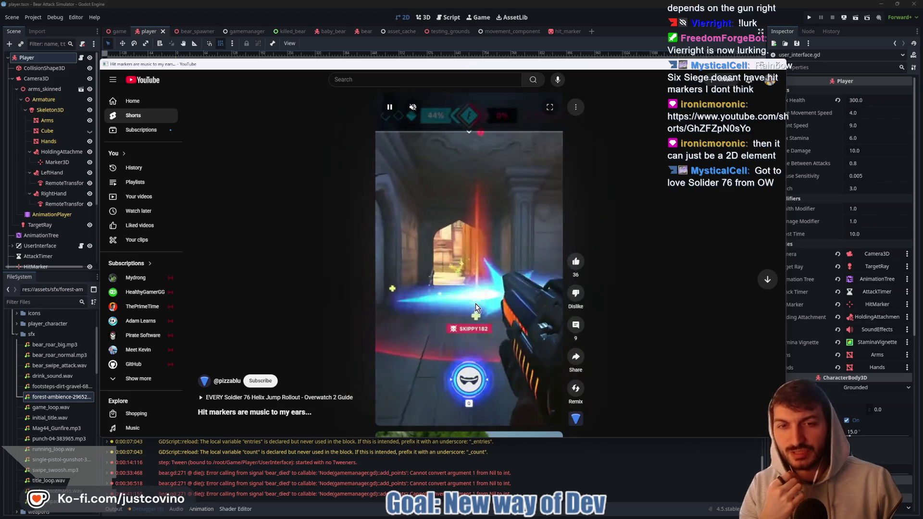
pyautogui.click(475, 309)
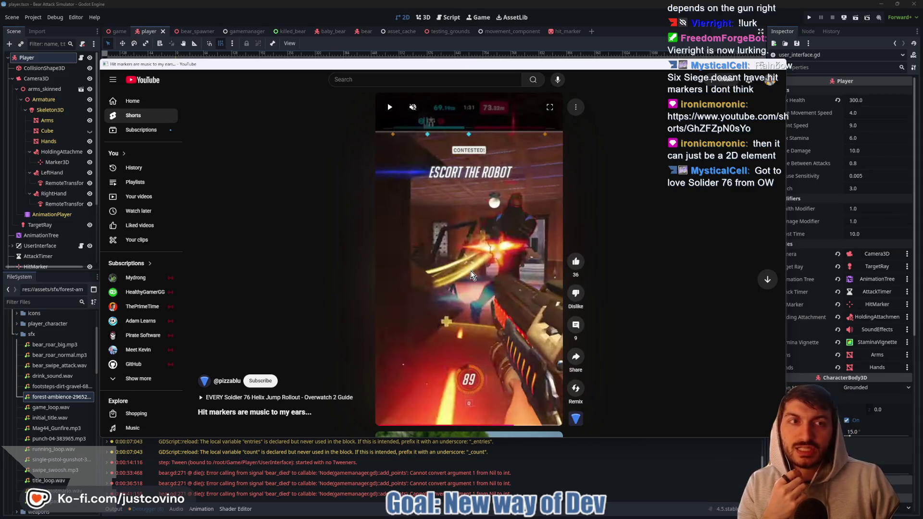
pyautogui.click(471, 272)
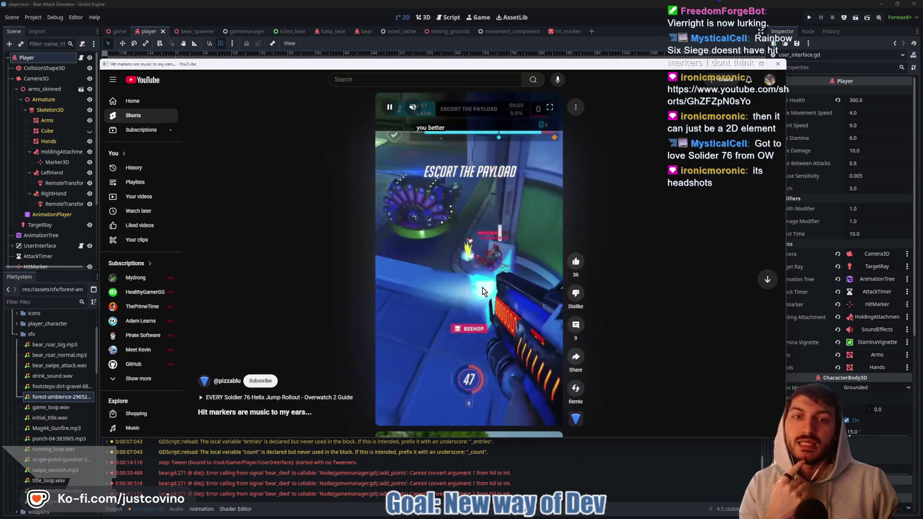
pyautogui.click(483, 288)
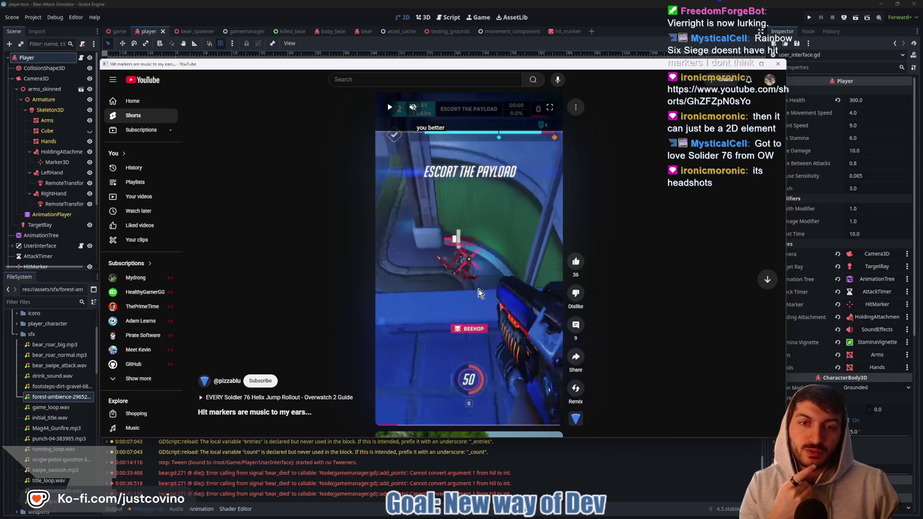
pyautogui.click(479, 291)
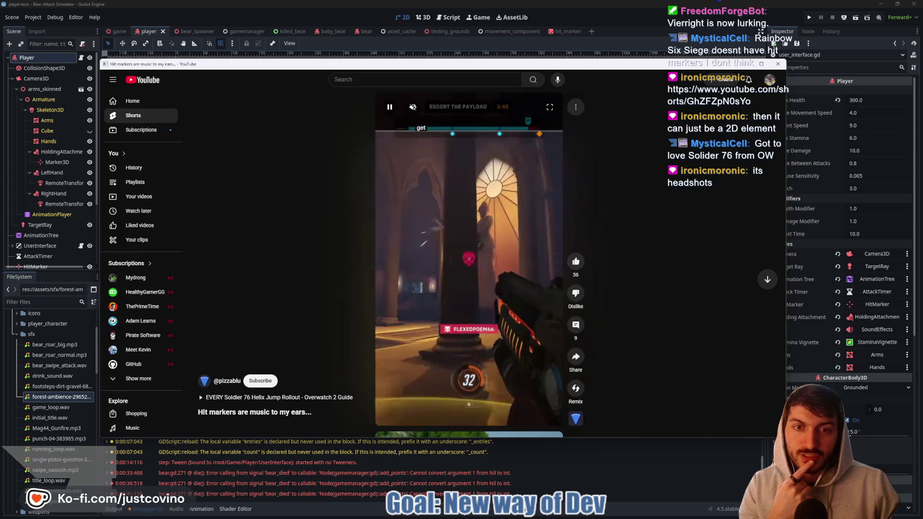
pyautogui.click(492, 278)
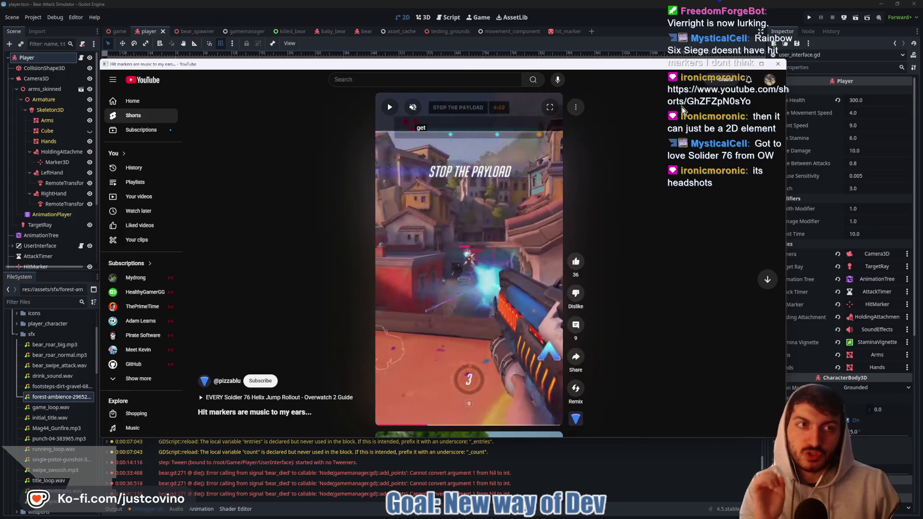
pyautogui.click(778, 66)
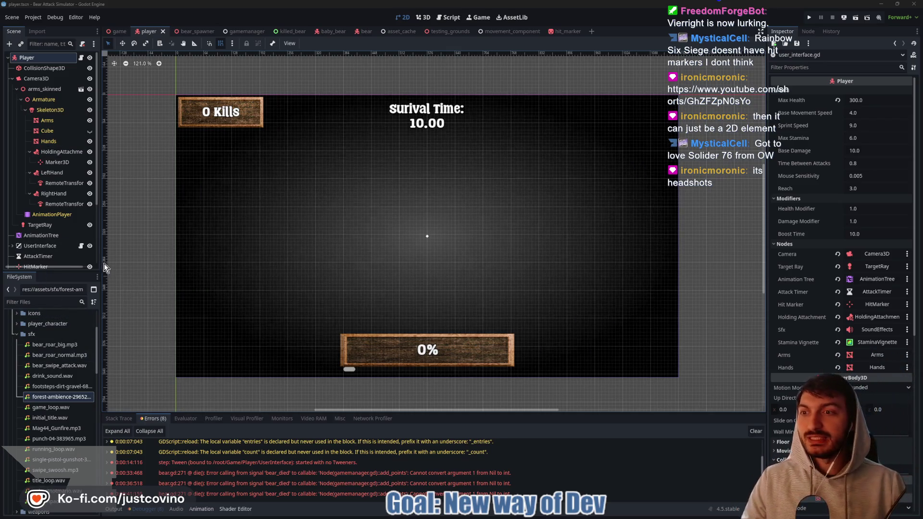
# Collapse HoldingAttachment, LeftHand and RightHand, expand UserInterface and select Reticle.
pyautogui.click(30, 152)
pyautogui.click(30, 162)
pyautogui.click(30, 173)
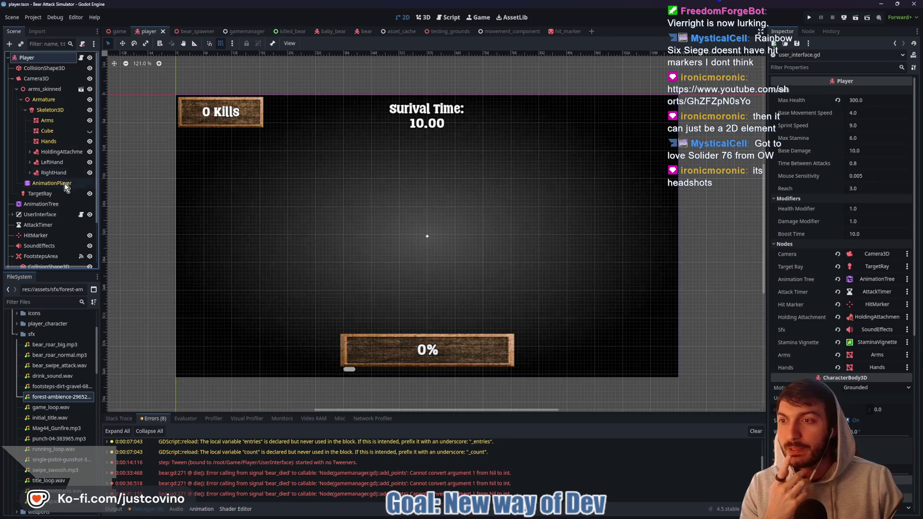
pyautogui.click(12, 214)
pyautogui.scroll(-5, 41, 215)
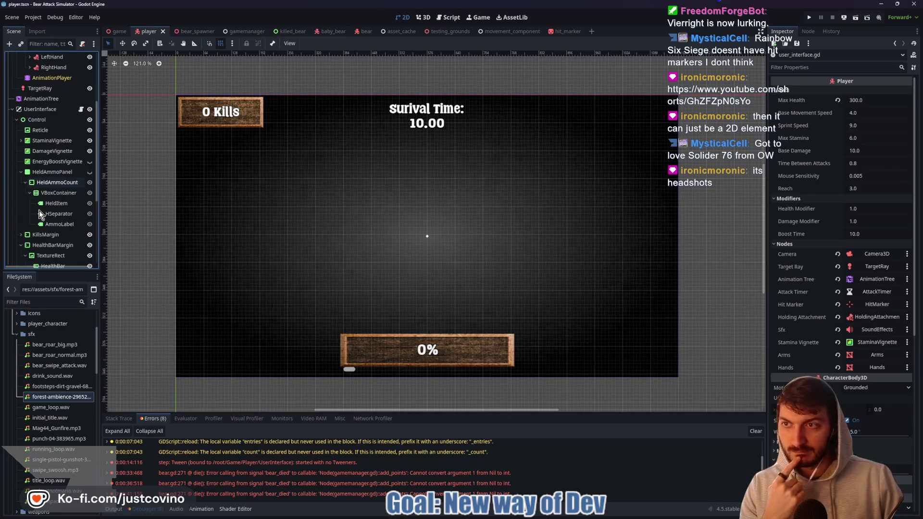
pyautogui.click(37, 129)
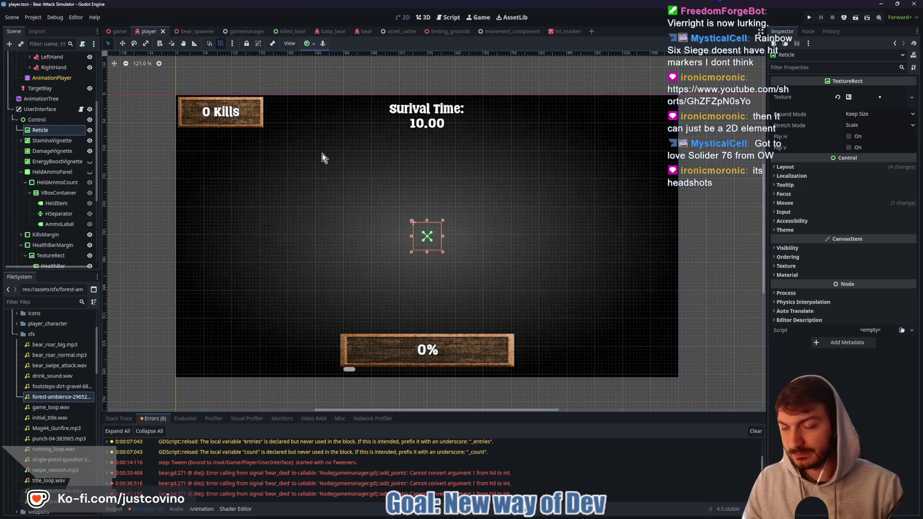
# Search scenes for 'hit' with Quick Open, then close it without opening one.
pyautogui.hotkey('ctrl', 'shift', 'o')
pyautogui.write('hit')
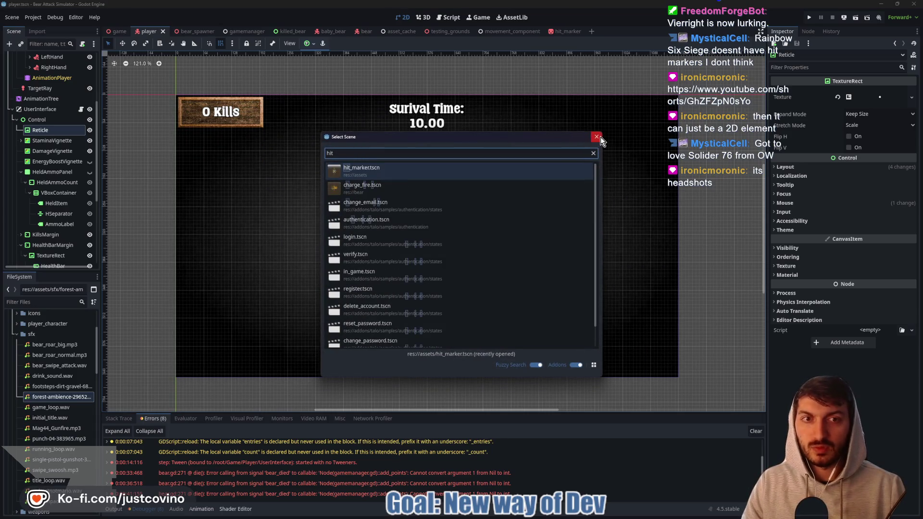
pyautogui.click(596, 136)
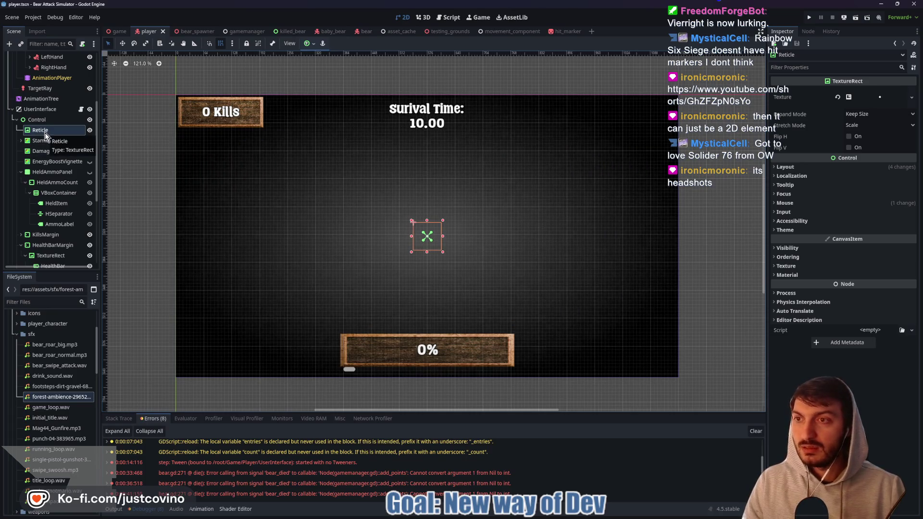
# Add a TextureRect child under Reticle and apply the Center anchor preset.
pyautogui.hotkey('ctrl', 'a')
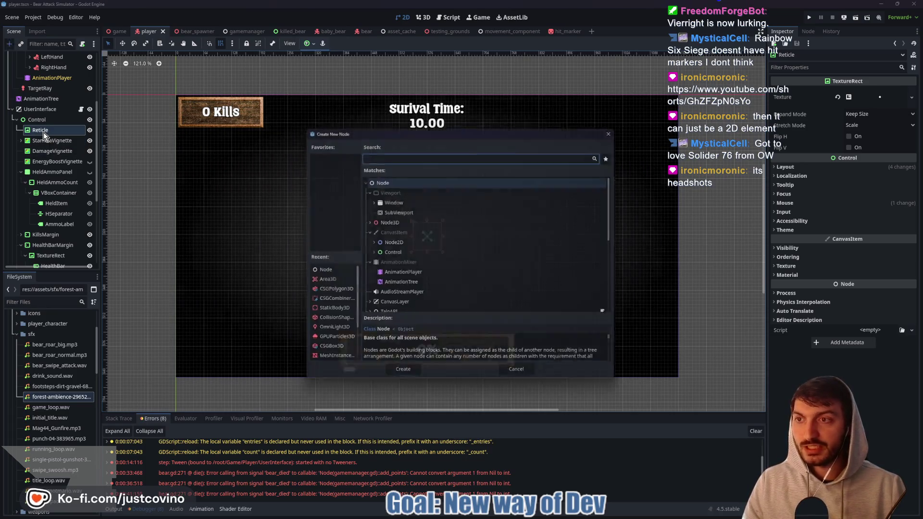
pyautogui.write('texture')
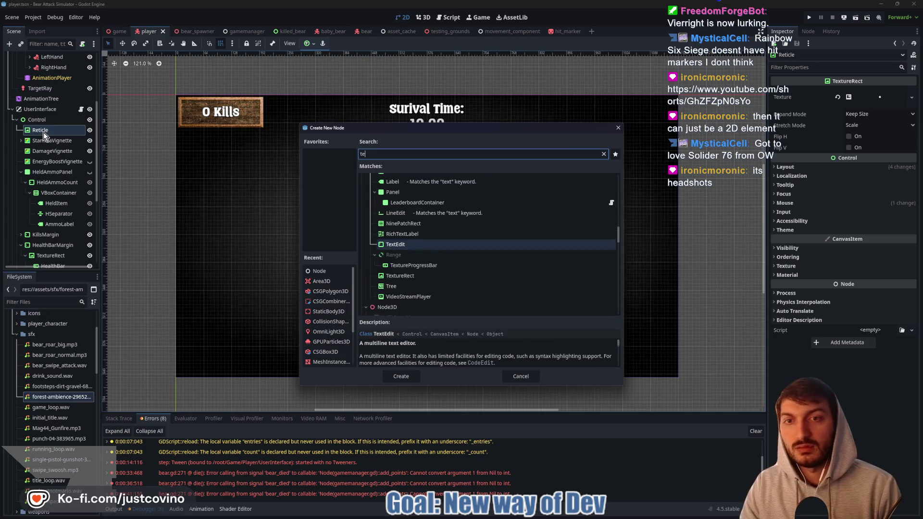
pyautogui.press('Return')
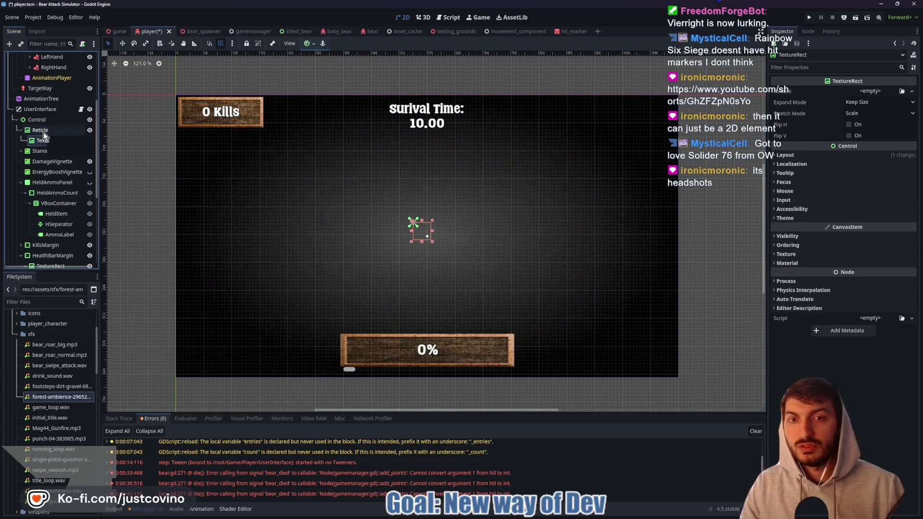
pyautogui.click(310, 43)
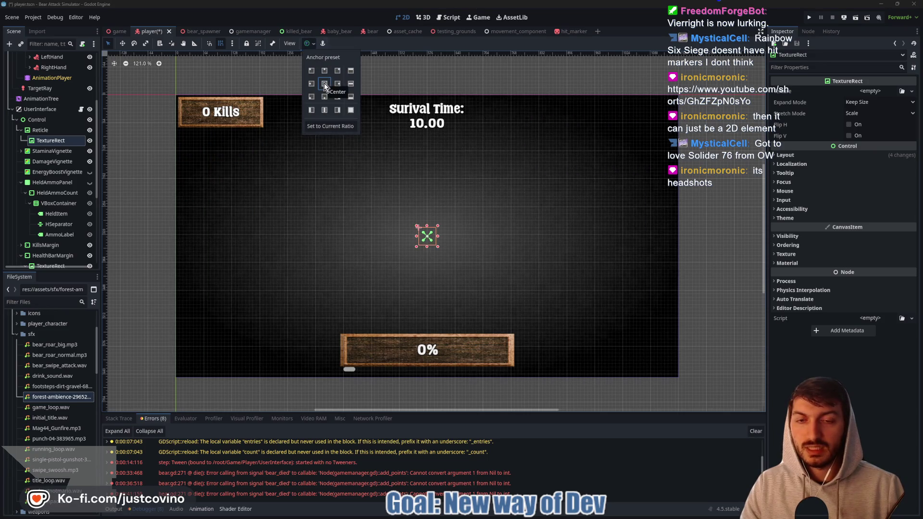
pyautogui.click(324, 83)
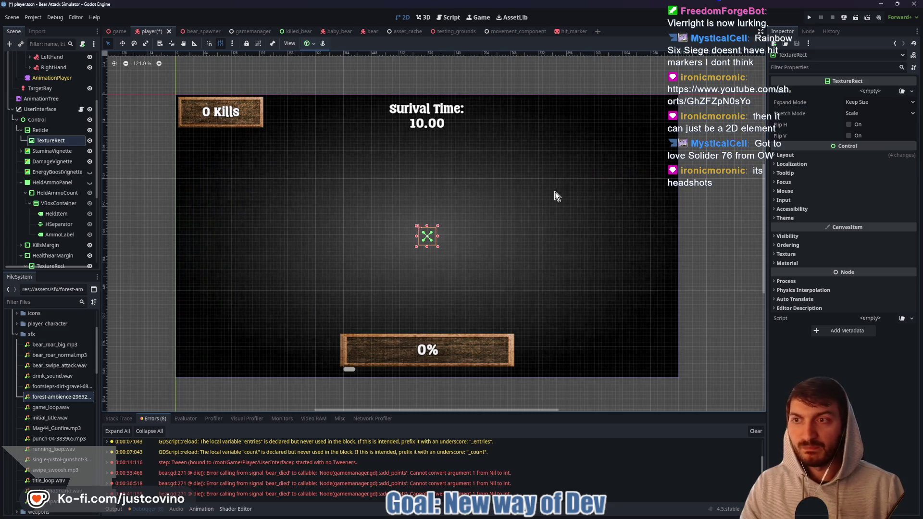
# Set the TextureRect's Expand Mode to Ignore Size, then select Reticle.
pyautogui.click(865, 103)
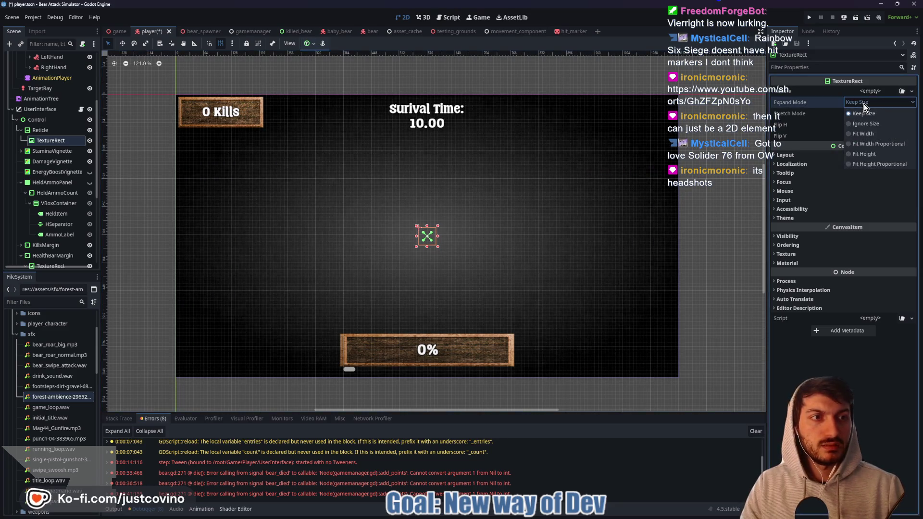
pyautogui.click(860, 125)
pyautogui.click(807, 158)
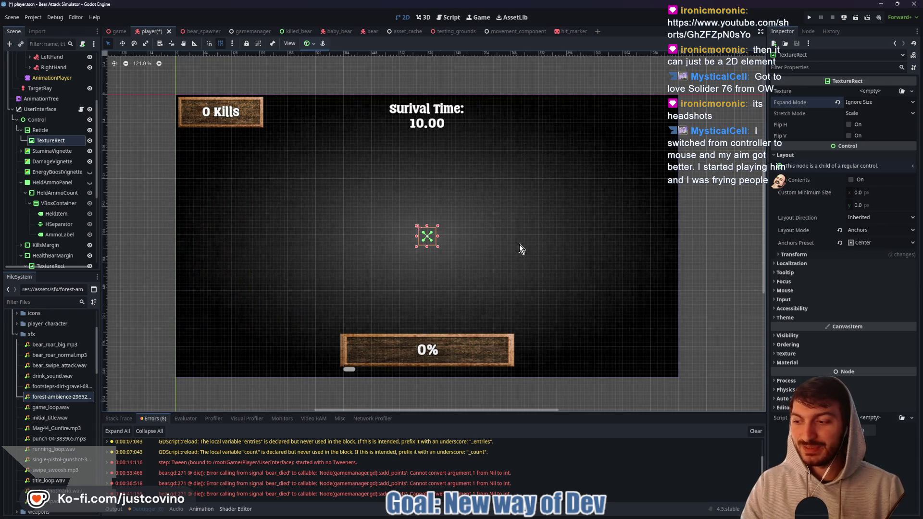
pyautogui.click(47, 131)
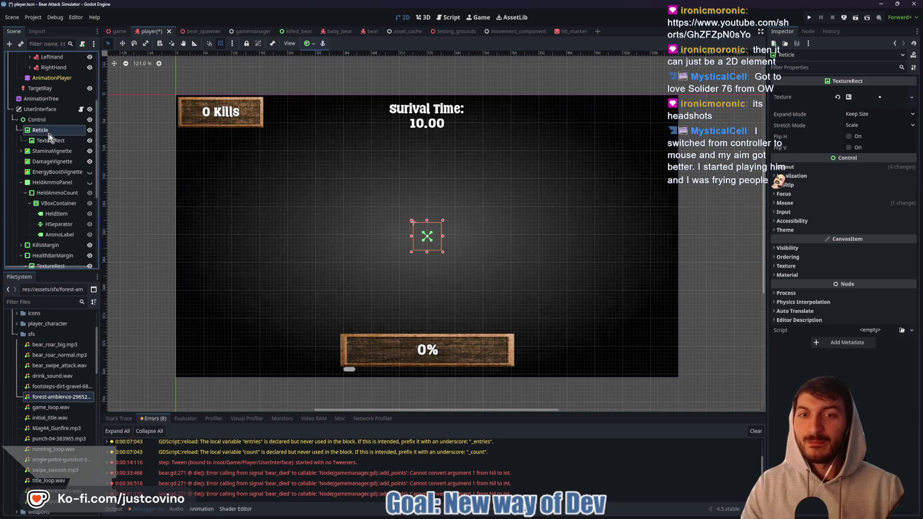
# Check Reticle's size, then set the TextureRect's Custom Minimum Size to 64 × 64.
pyautogui.click(814, 167)
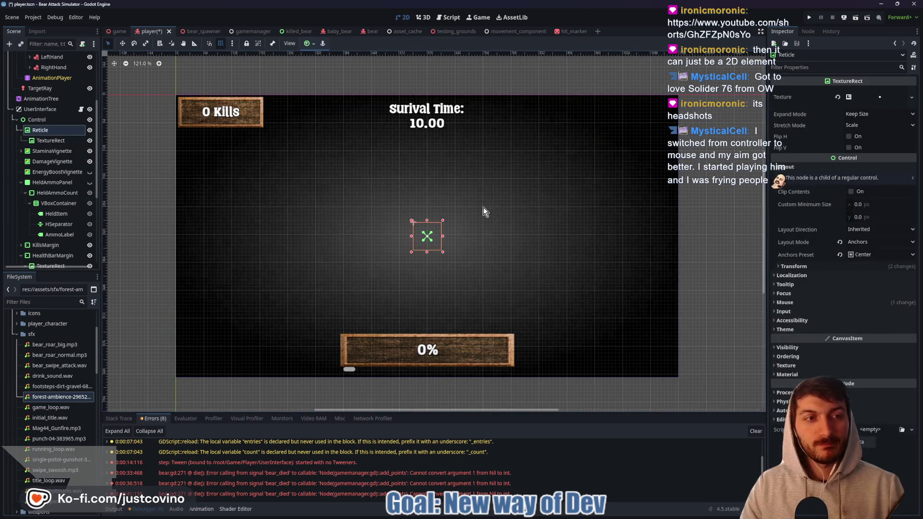
pyautogui.click(784, 266)
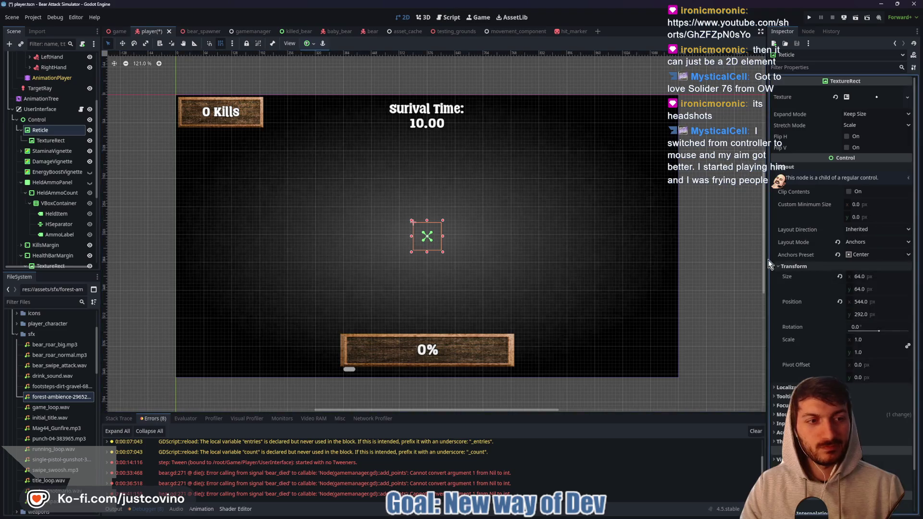
pyautogui.click(48, 139)
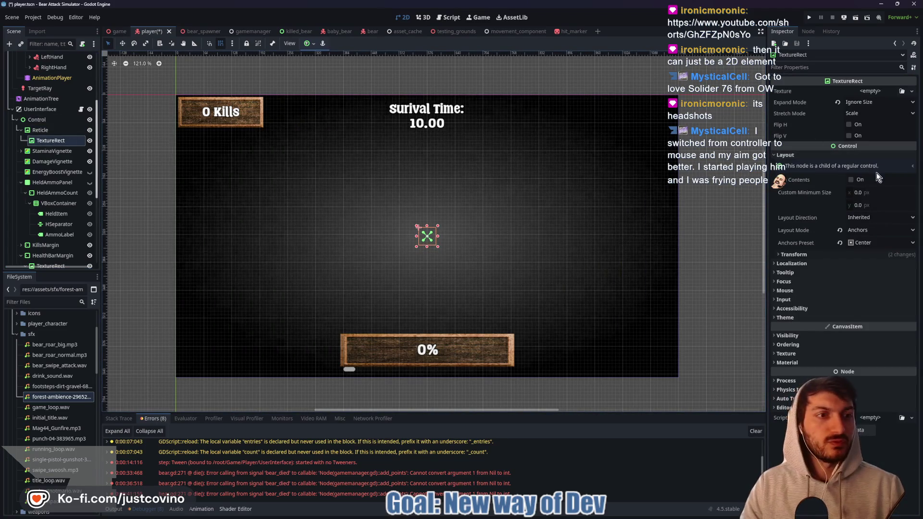
pyautogui.click(869, 192)
pyautogui.write('64')
pyautogui.press('Tab')
pyautogui.write('64')
pyautogui.press('Return')
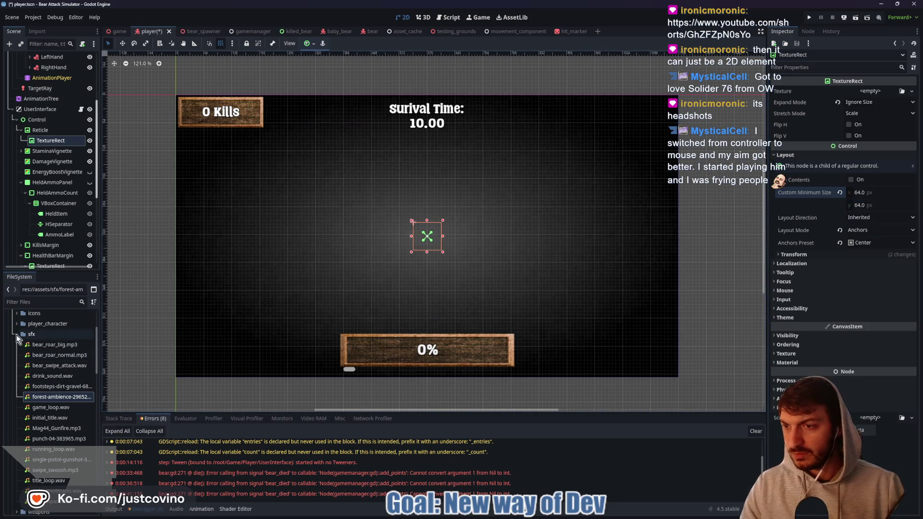
# Collapse the sfx folder and open the assets icons folder in the FileSystem.
pyautogui.click(17, 335)
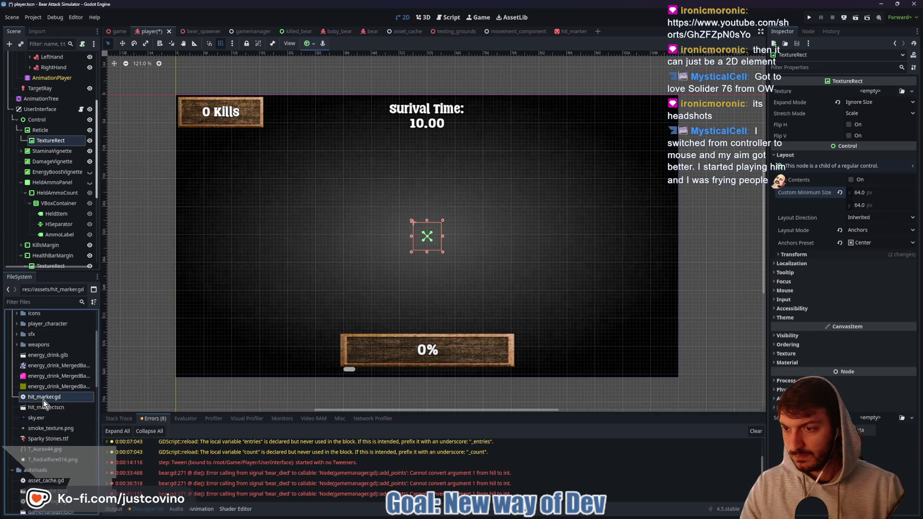
pyautogui.click(45, 397)
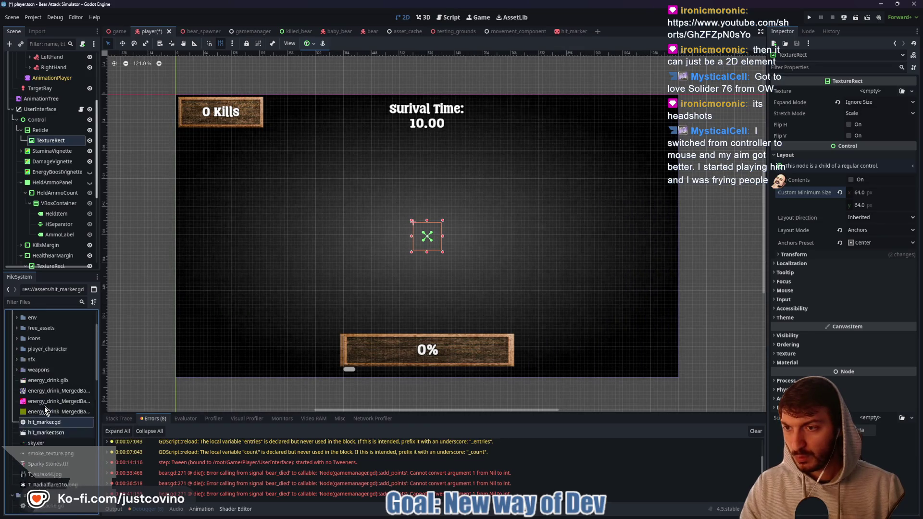
pyautogui.scroll(3, 44, 406)
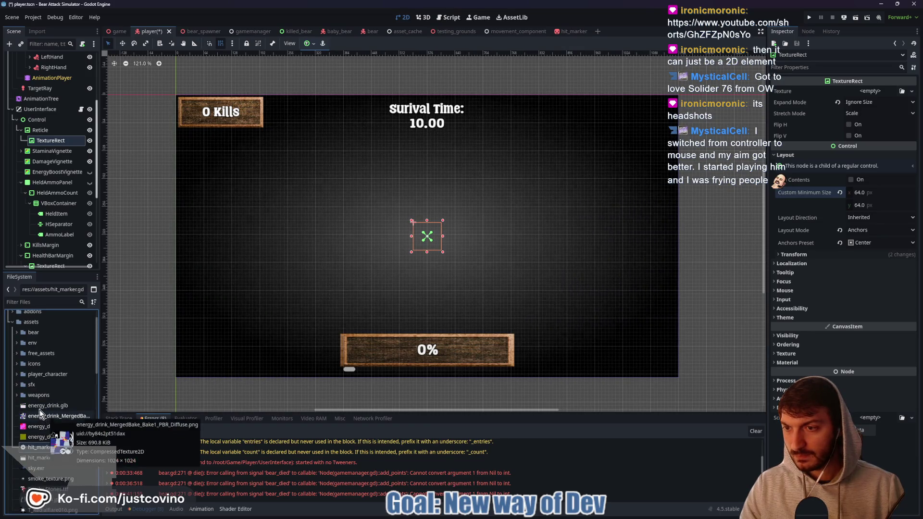
pyautogui.click(16, 364)
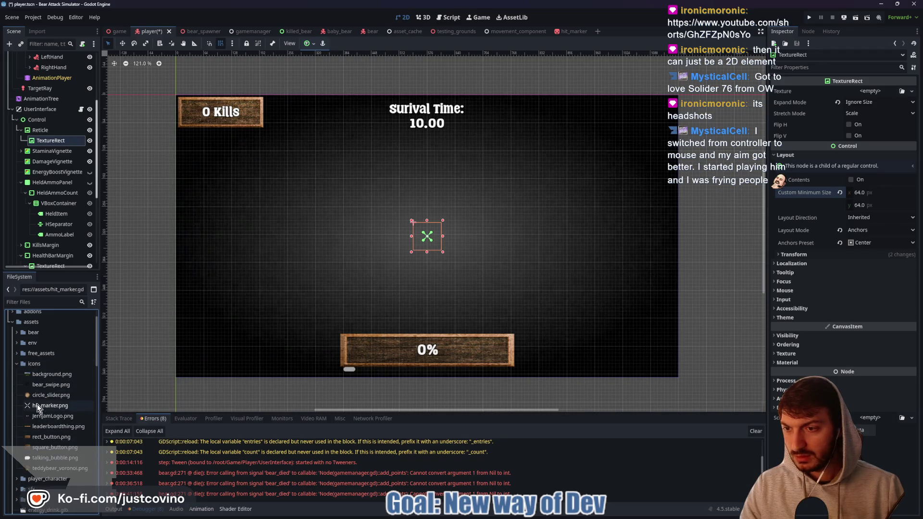
# Assign hit_marker.png as the TextureRect's texture and zoom in on the white X marker.
pyautogui.moveTo(37, 405)
pyautogui.mouseDown()
pyautogui.moveTo(330, 358)
pyautogui.moveTo(878, 91)
pyautogui.mouseUp()
pyautogui.scroll(6, 446, 243)
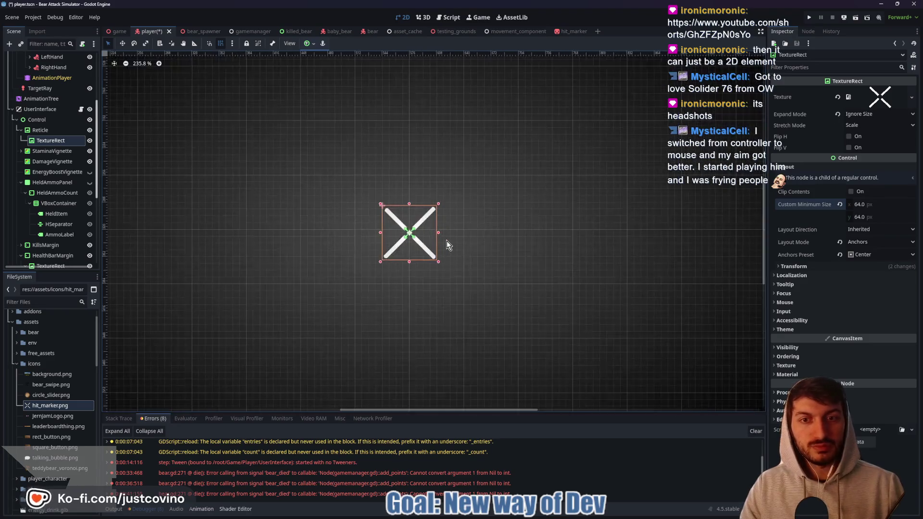
pyautogui.scroll(-5, 448, 244)
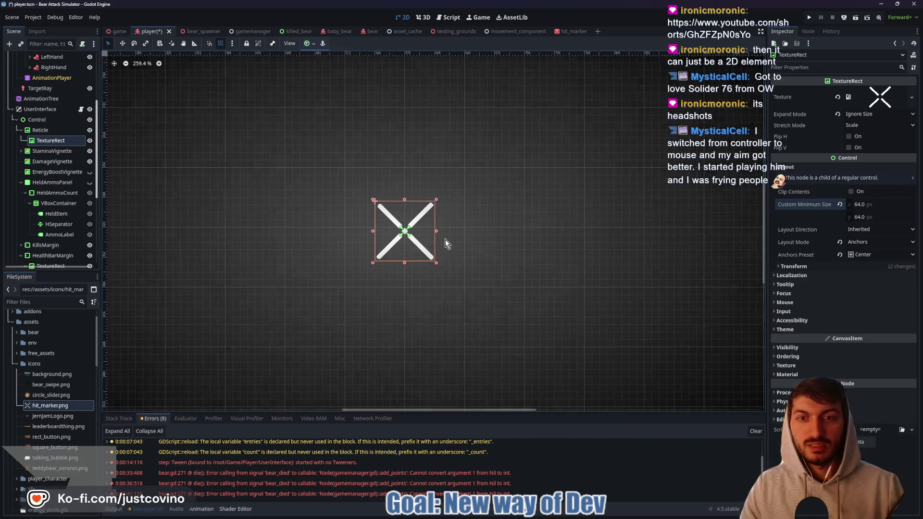
pyautogui.scroll(1, 463, 249)
pyautogui.scroll(3, 462, 249)
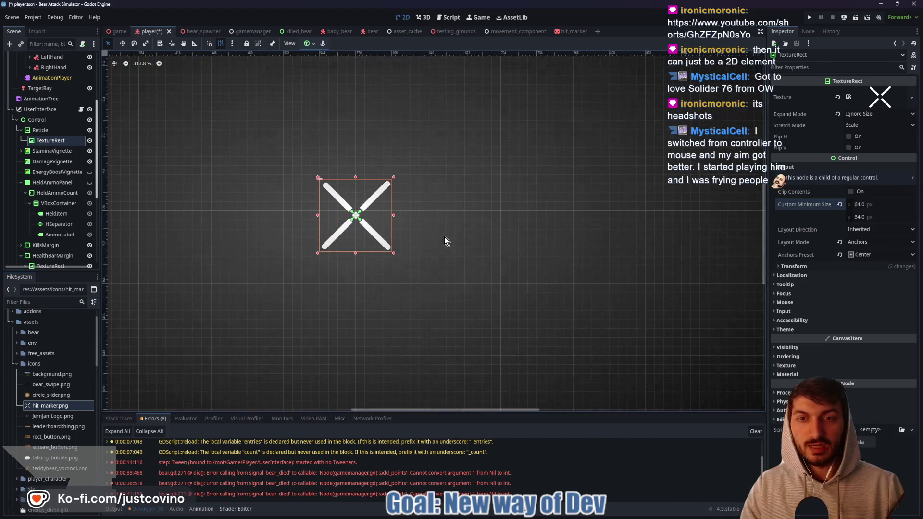
pyautogui.moveTo(434, 232)
pyautogui.mouseDown()
pyautogui.moveTo(550, 239)
pyautogui.moveTo(527, 237)
pyautogui.mouseUp()
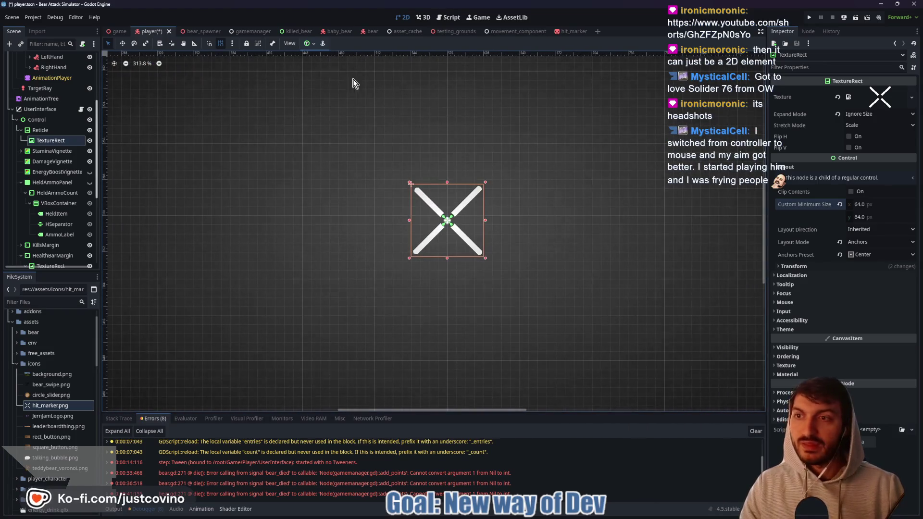
pyautogui.click(69, 144)
pyautogui.click(66, 140)
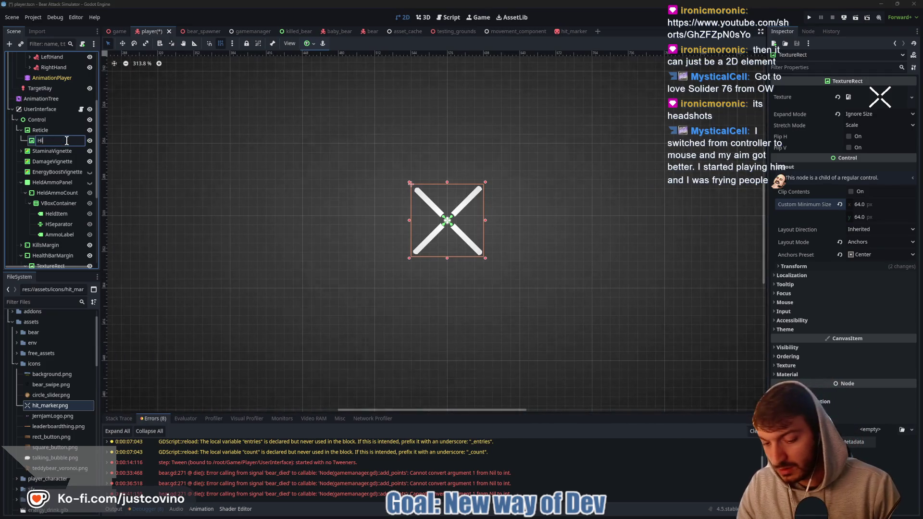
# Rename the TextureRect node to HitMarker and switch to the script editor.
pyautogui.hotkey('ctrl', 'a')
pyautogui.write('HitMarker')
pyautogui.press('Return')
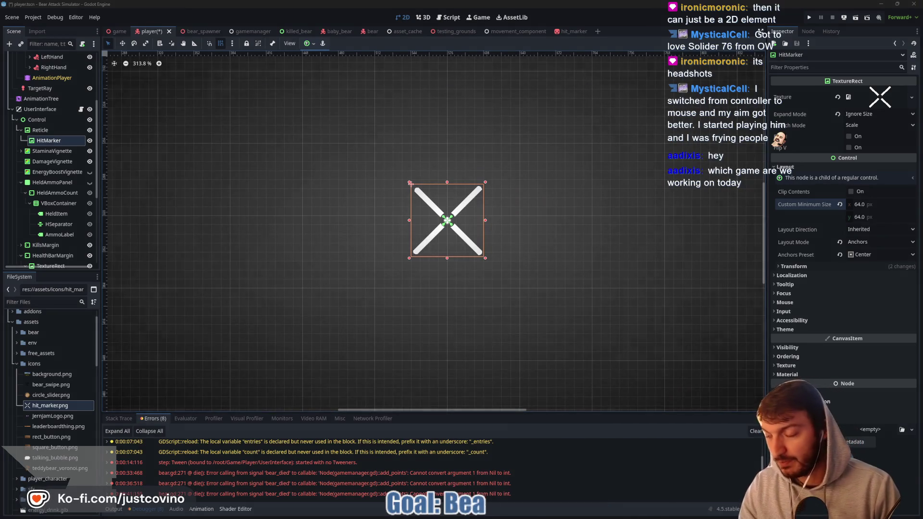
pyautogui.hotkey('ctrl', 'F3')
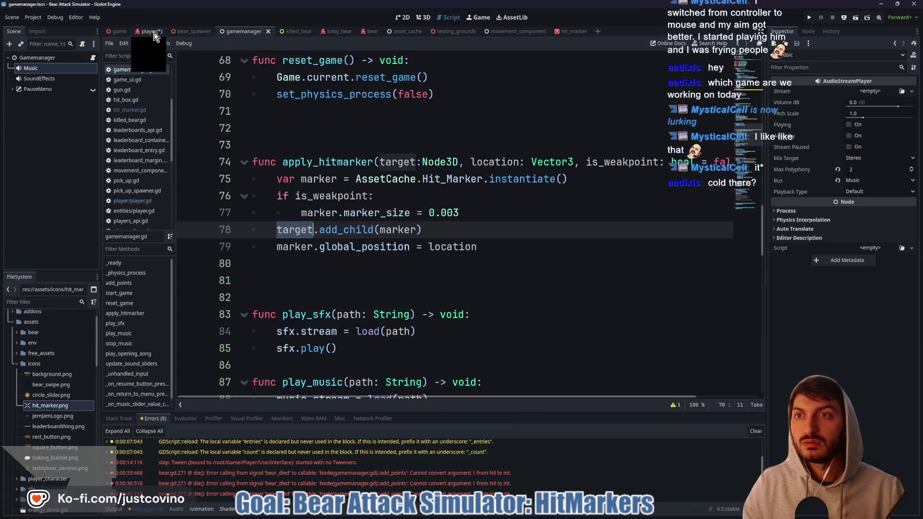
# Add 'var marker_size: float = 0.0015' below boost_tween in user_interface.gd and save.
pyautogui.hotkey('alt', 'Left')
pyautogui.hotkey('alt', 'Left')
pyautogui.hotkey('alt', 'Left')
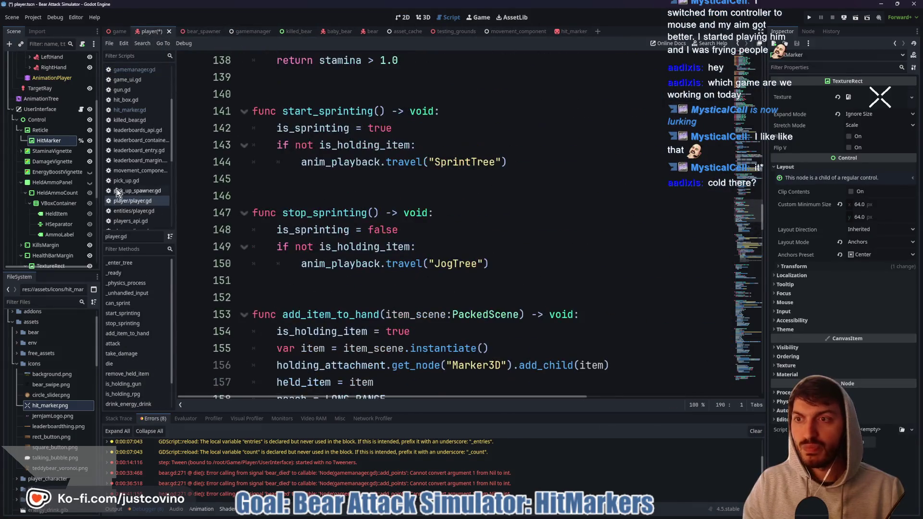
pyautogui.scroll(20, 294, 236)
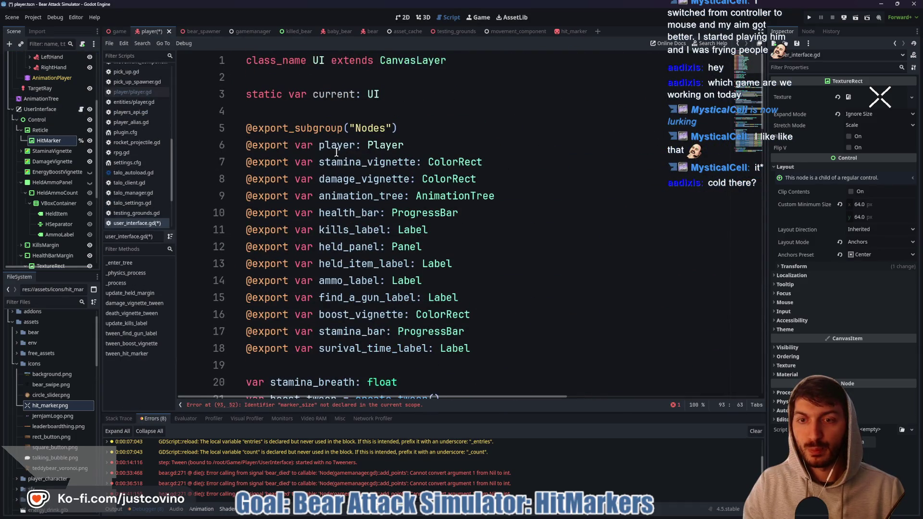
pyautogui.scroll(-5, 337, 152)
pyautogui.click(331, 160)
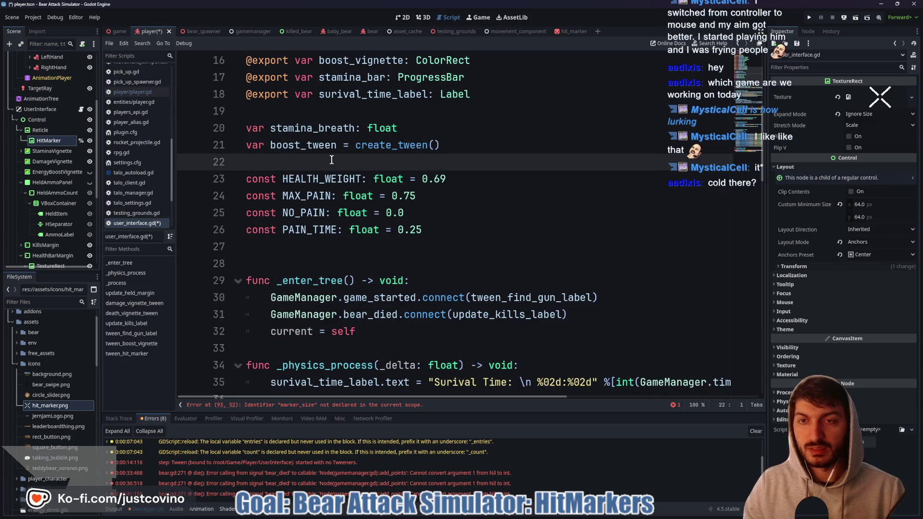
pyautogui.press('Return')
pyautogui.press('Return')
pyautogui.press('Up')
pyautogui.press('Up')
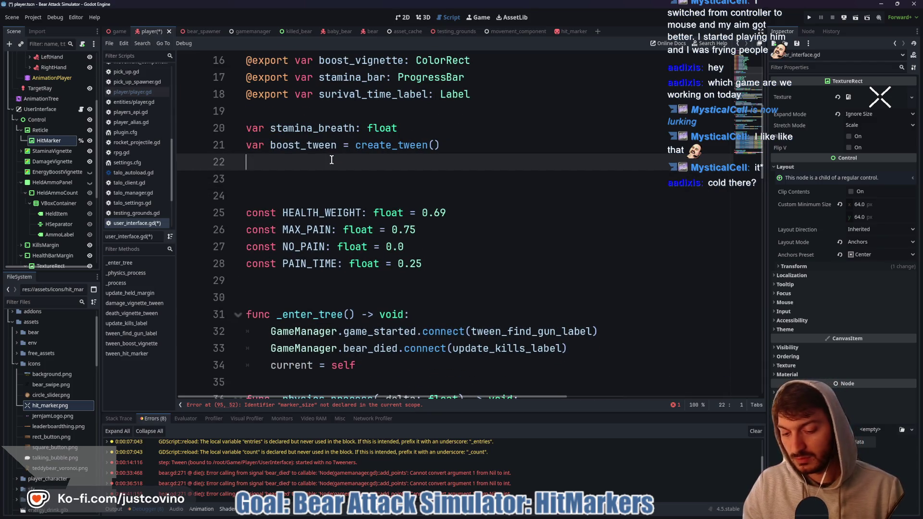
pyautogui.write('var marker_size: float = 0.0015')
pyautogui.click(349, 188)
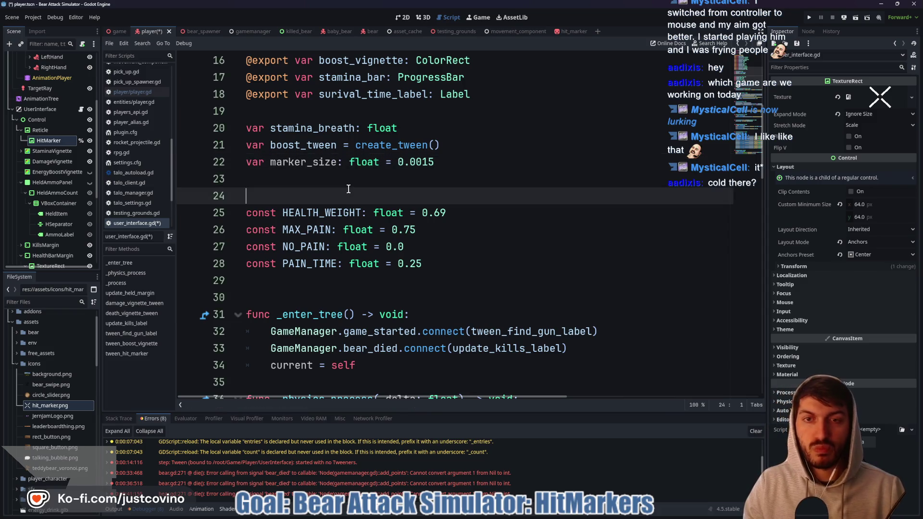
pyautogui.hotkey('ctrl', 's')
pyautogui.scroll(-20, 414, 187)
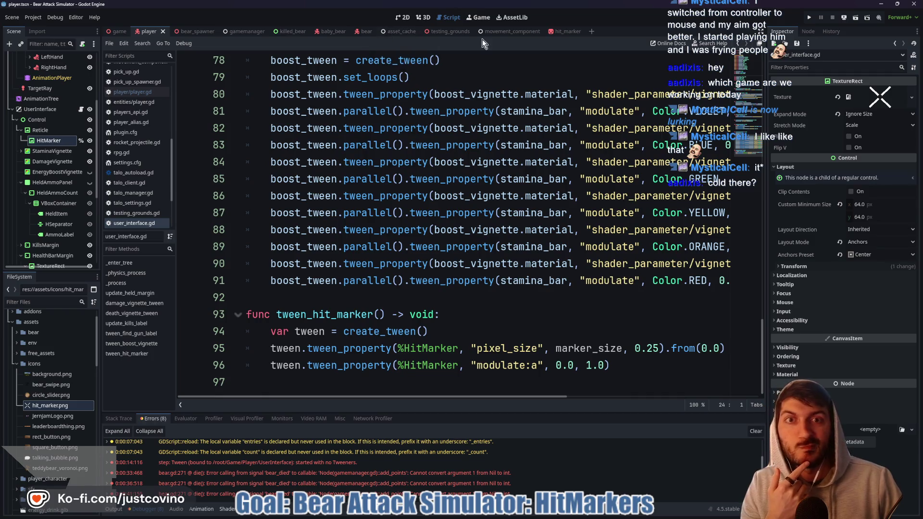
# Open gamemanager.gd and select apply_hitmarker's weakpoint marker_size lines (0.003).
pyautogui.click(245, 33)
pyautogui.click(393, 162)
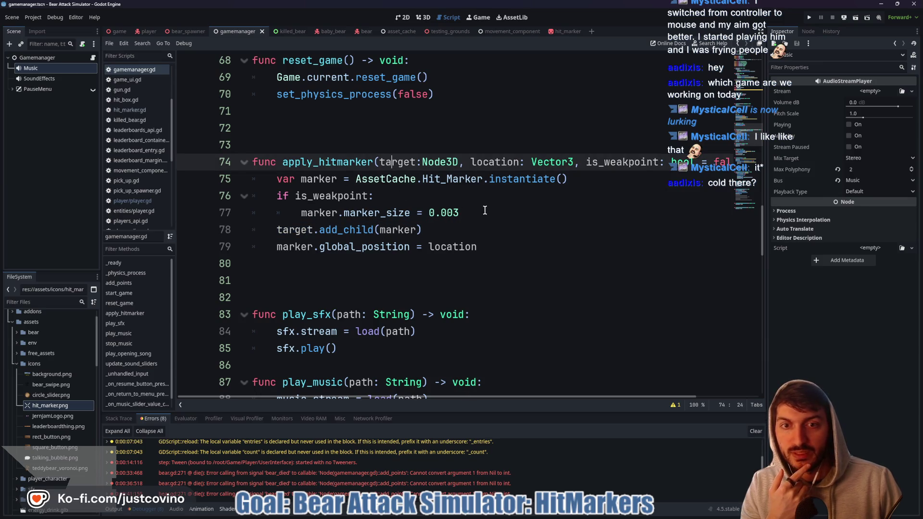
pyautogui.moveTo(485, 210); pyautogui.dragTo(257, 196)
pyautogui.hotkey('ctrl', 'c')
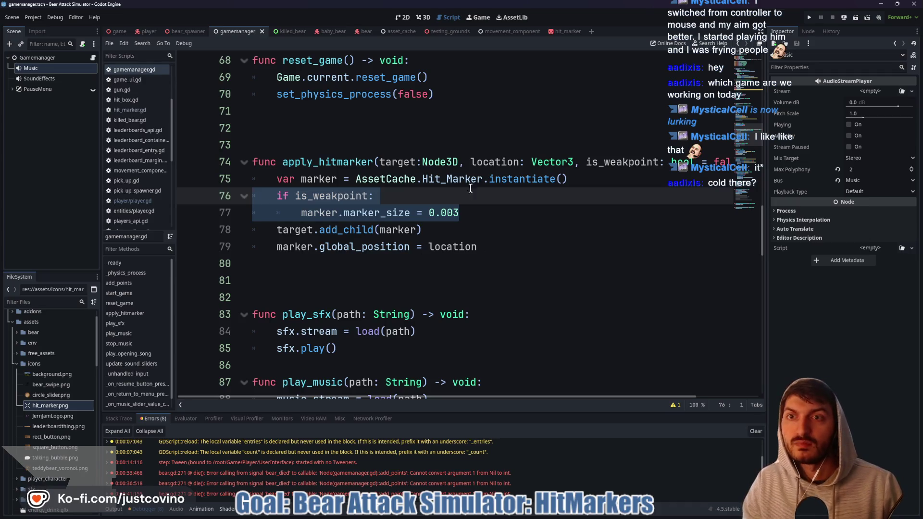
# Add 'if is_weakpoint: marker_size = 0.003' to tween_hit_marker in user_interface.gd.
pyautogui.click(147, 31)
pyautogui.click(81, 109)
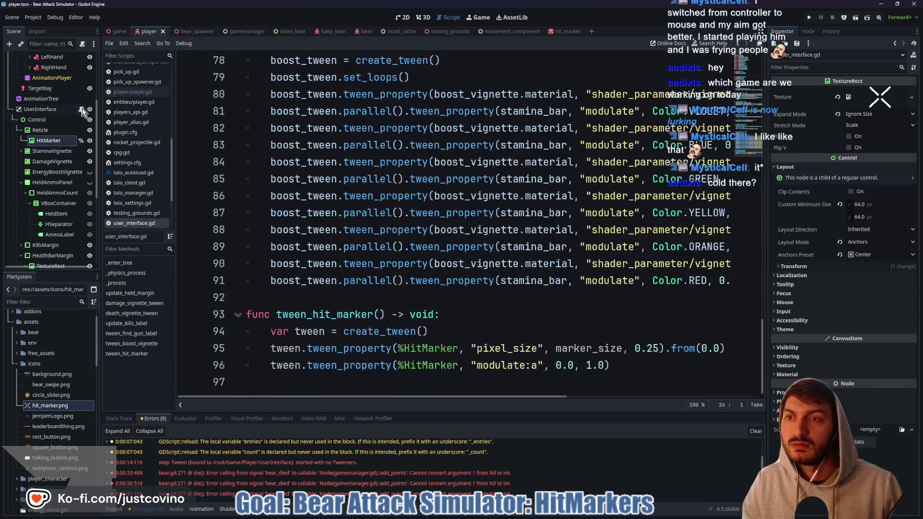
pyautogui.click(461, 331)
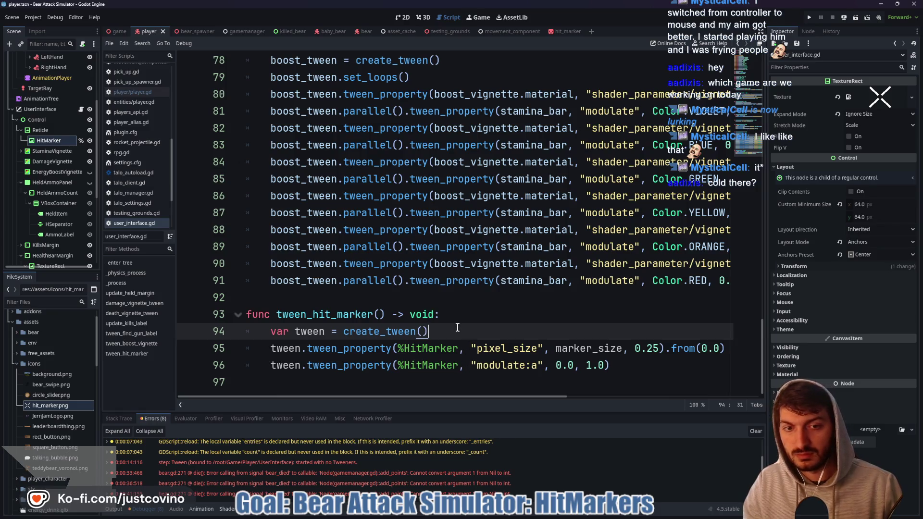
pyautogui.press('Return')
pyautogui.hotkey('ctrl', 'v')
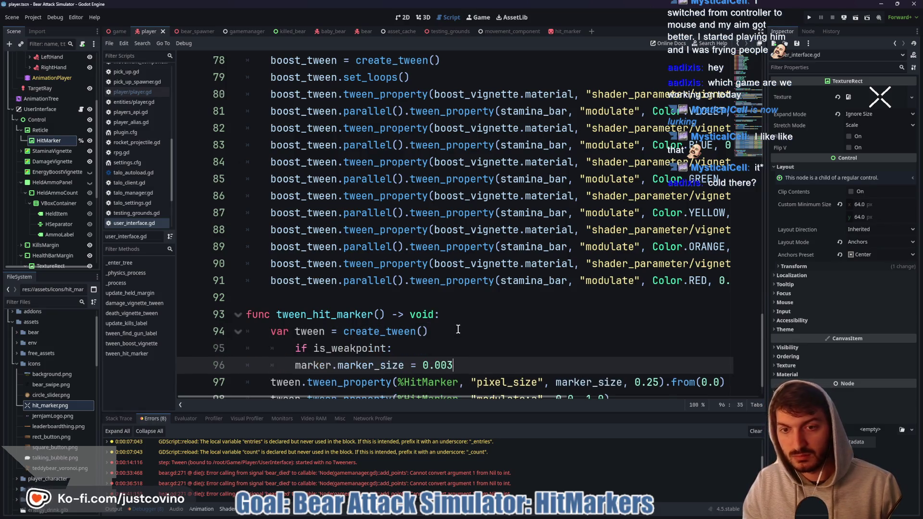
pyautogui.click(294, 348)
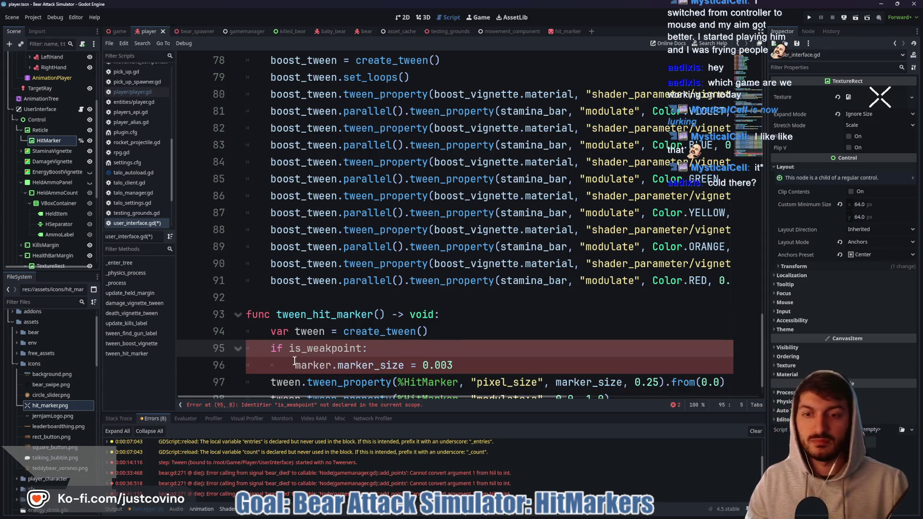
pyautogui.moveTo(331, 366); pyautogui.dragTo(295, 366)
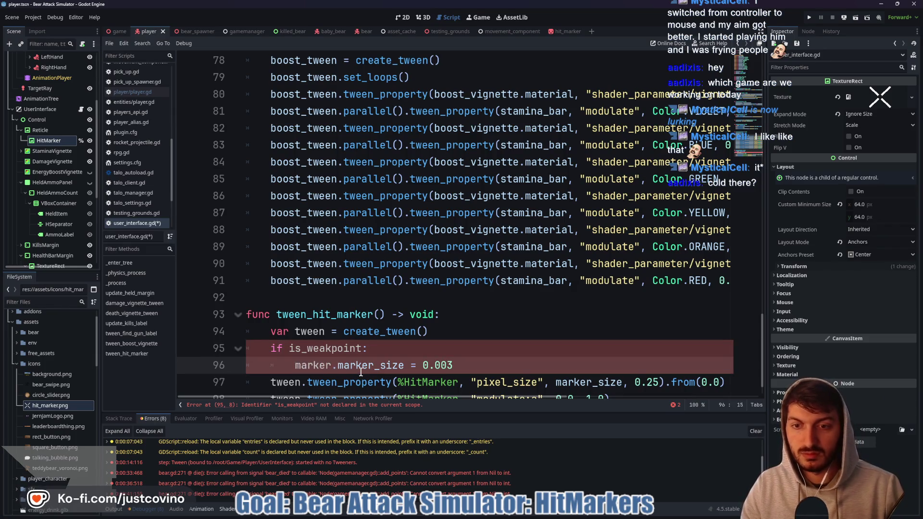
pyautogui.press('BackSpace')
pyautogui.press('BackSpace')
pyautogui.press('BackSpace')
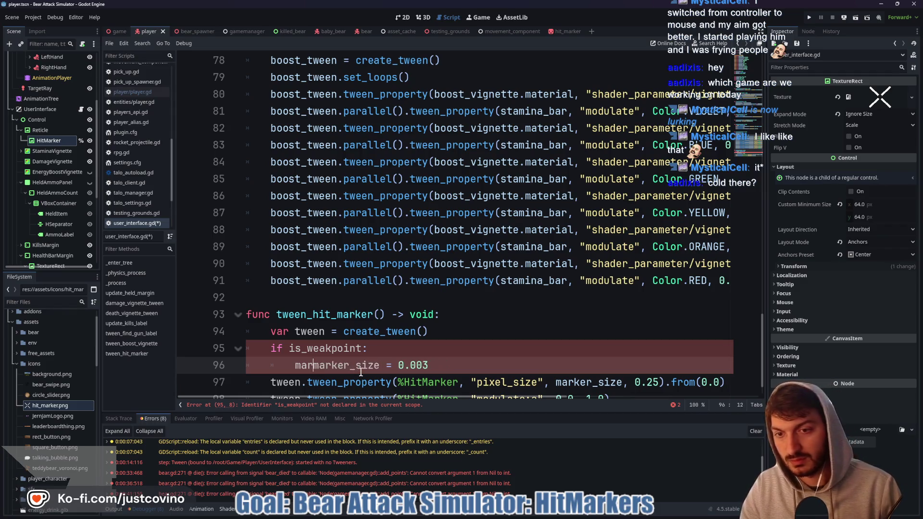
# Give tween_hit_marker the parameter 'is_weakpoint: bool = false'.
pyautogui.click(379, 315)
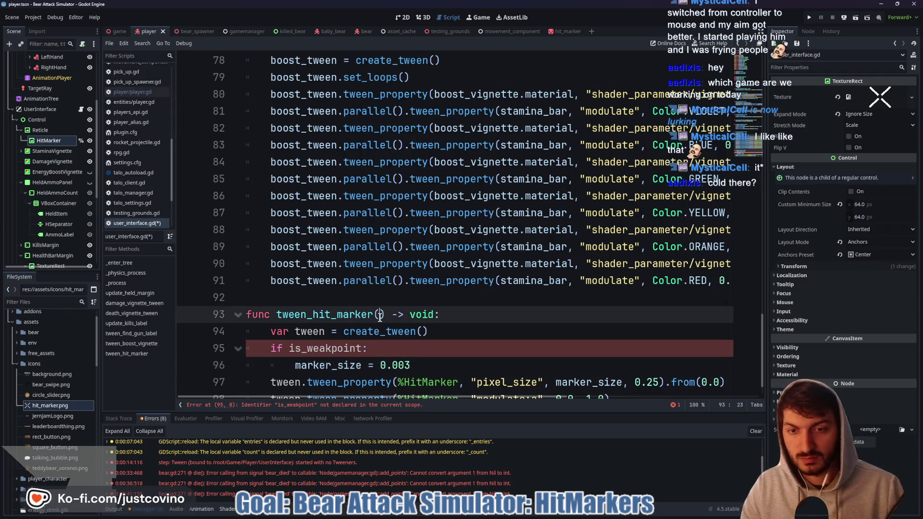
pyautogui.write('is_weakpoint: ')
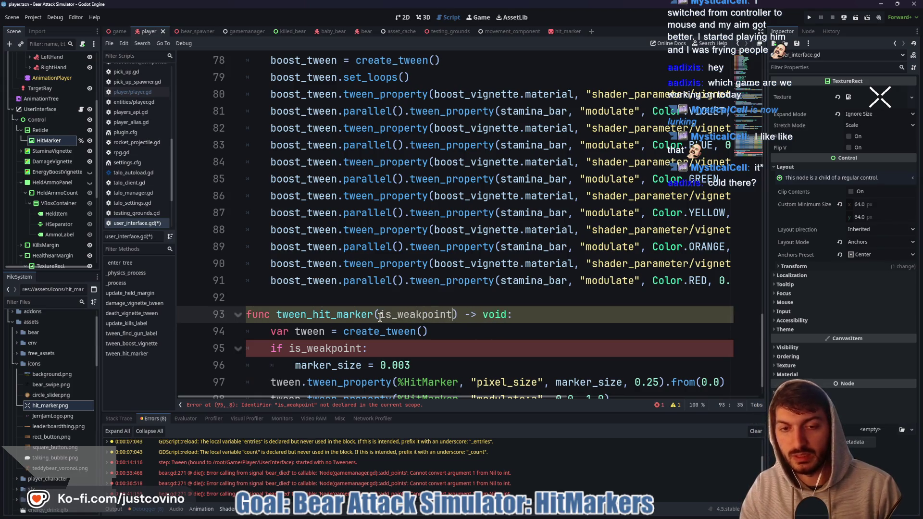
pyautogui.write('bool  ')
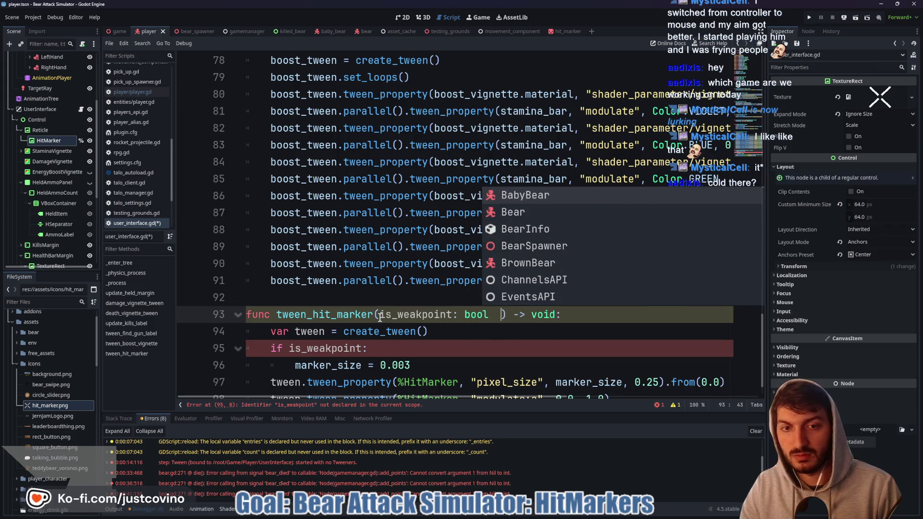
pyautogui.write('= false')
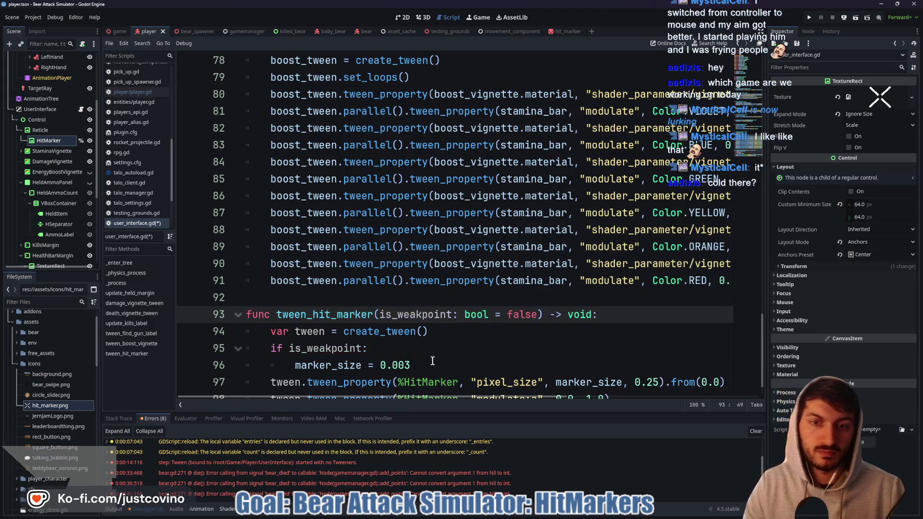
pyautogui.click(428, 348)
pyautogui.scroll(-1, 433, 325)
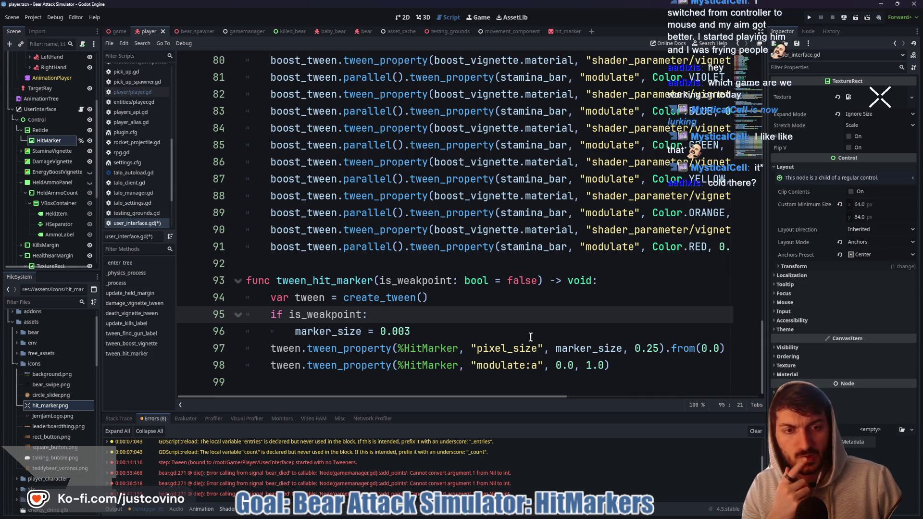
pyautogui.doubleClick(590, 347)
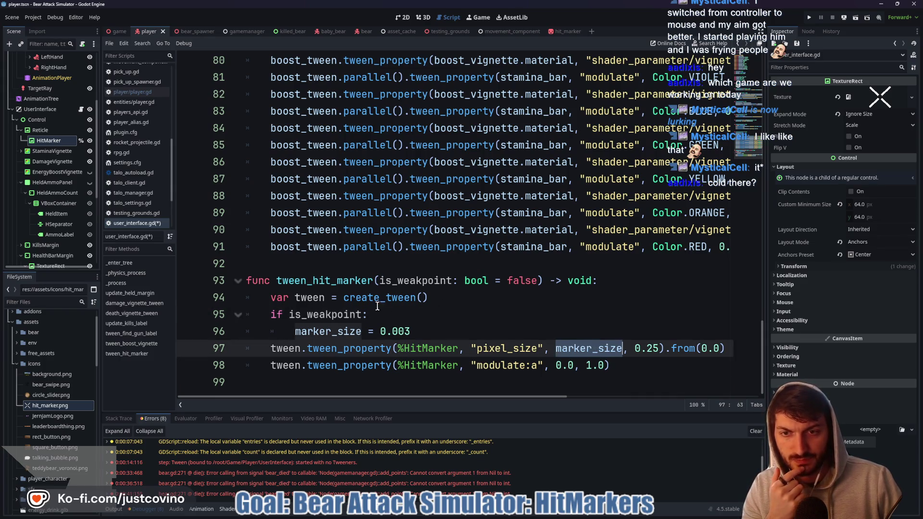
pyautogui.click(313, 286)
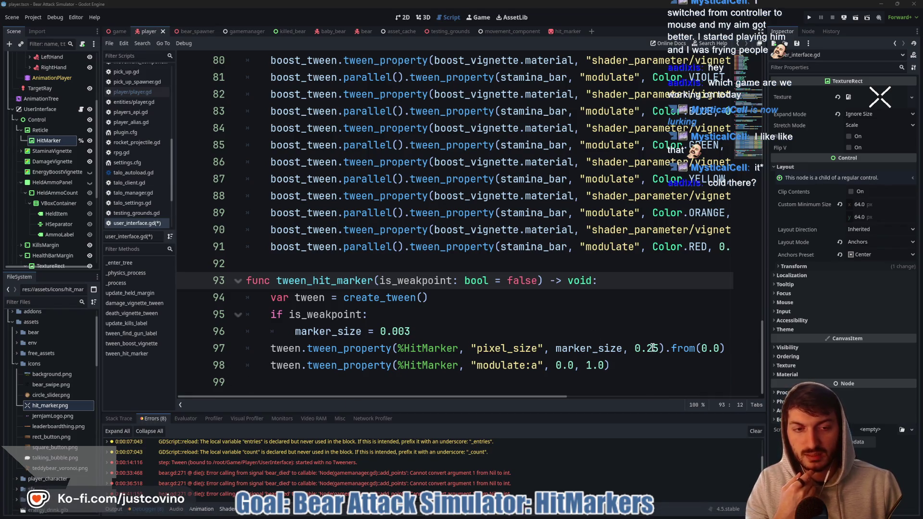
# Change the hit marker grow duration to 0.15 and fade duration to 0.5, then save.
pyautogui.doubleClick(657, 348)
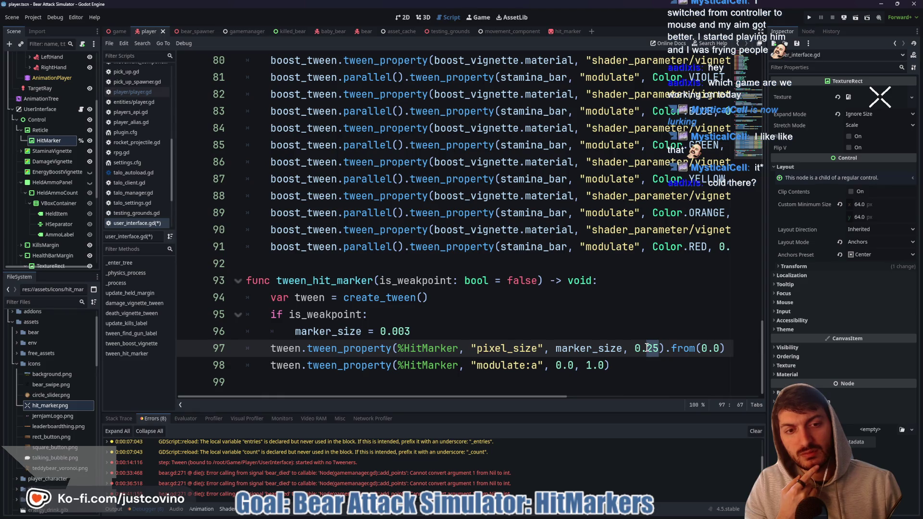
pyautogui.write('15')
pyautogui.click(626, 349)
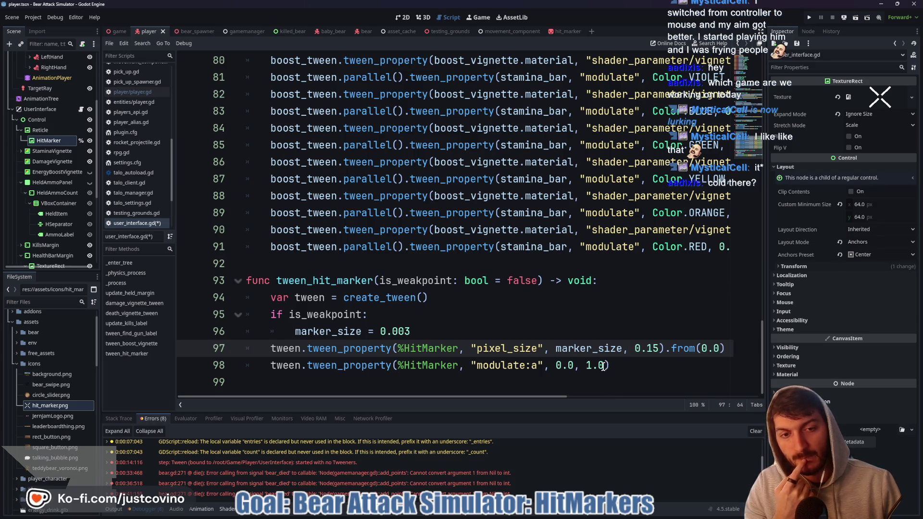
pyautogui.moveTo(603, 366); pyautogui.dragTo(588, 365)
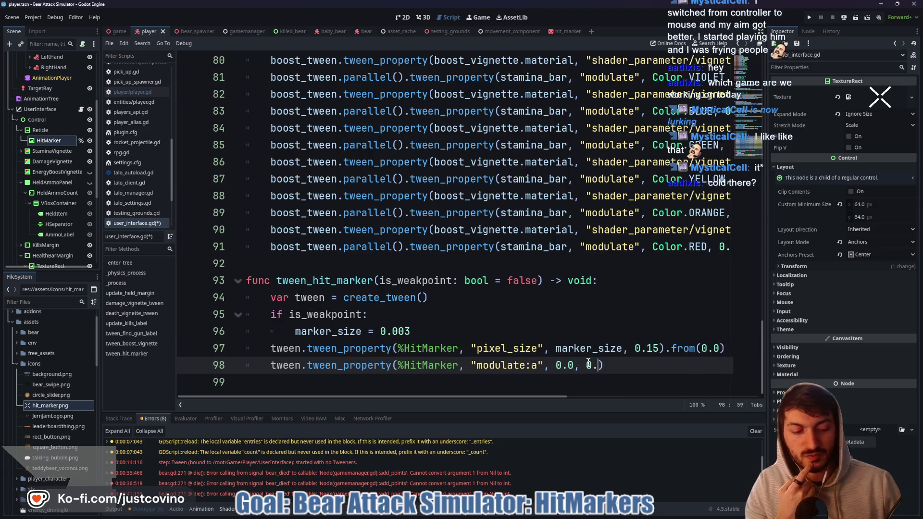
pyautogui.write('5)')
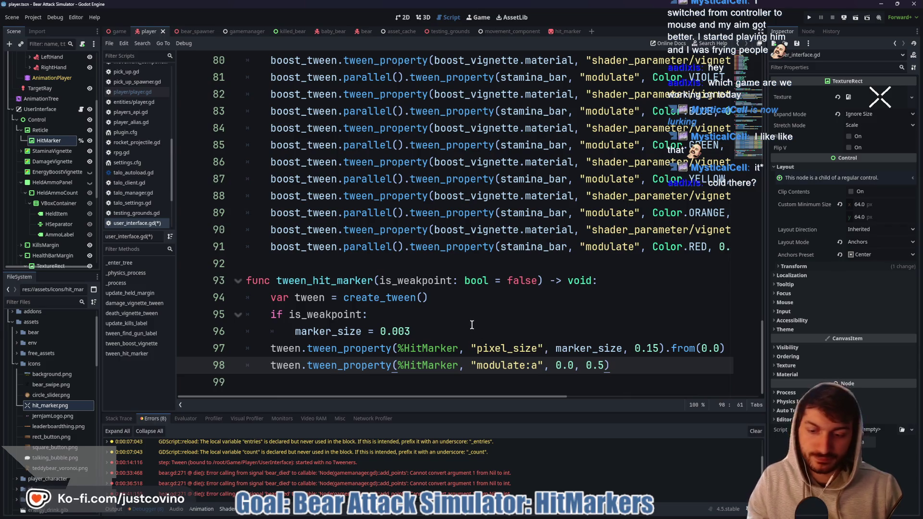
pyautogui.click(472, 325)
pyautogui.hotkey('ctrl', 's')
pyautogui.click(631, 366)
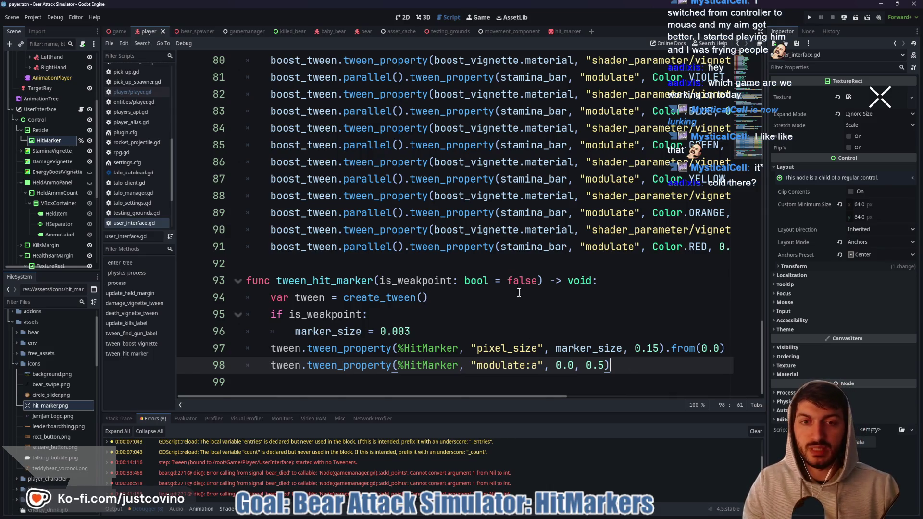
# Move 'var marker_size: float = 0.0015' from class level into tween_hit_marker.
pyautogui.scroll(20, 451, 311)
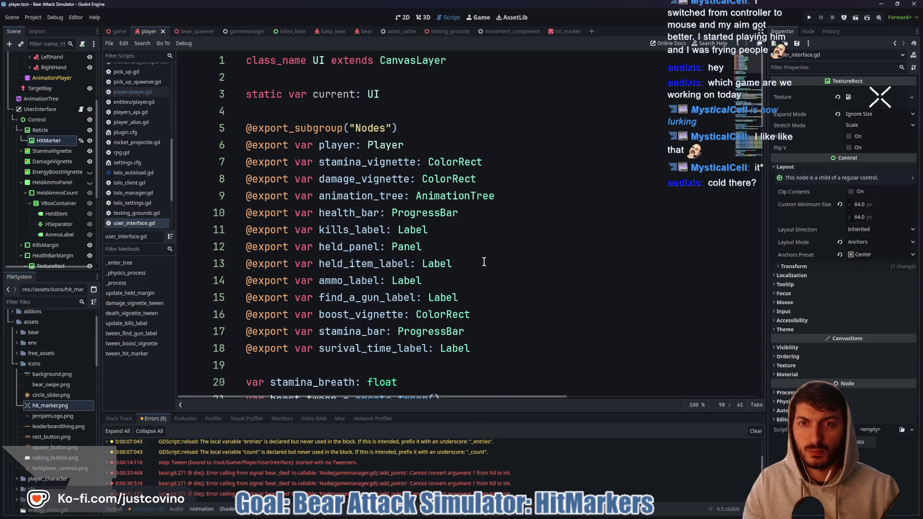
pyautogui.scroll(-4, 479, 259)
pyautogui.moveTo(457, 209); pyautogui.dragTo(245, 212)
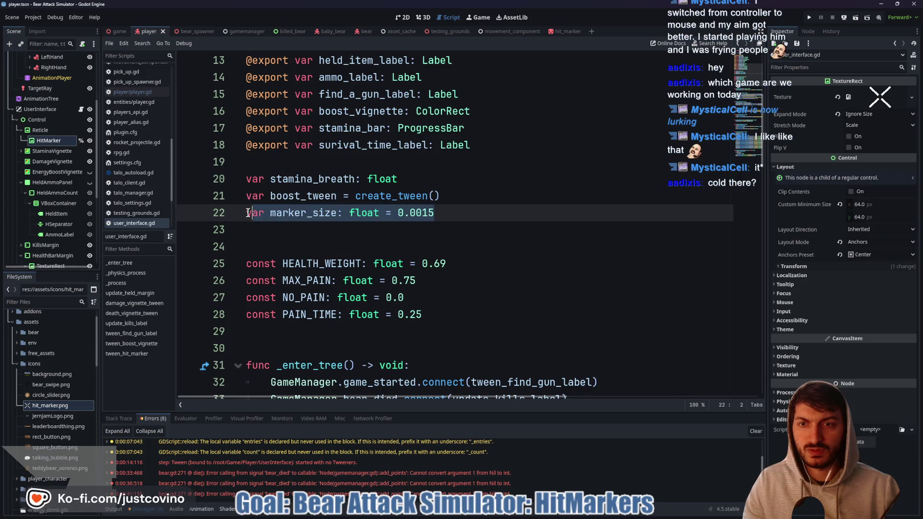
pyautogui.press('BackSpace')
pyautogui.scroll(-8, 400, 247)
pyautogui.scroll(-14, 400, 247)
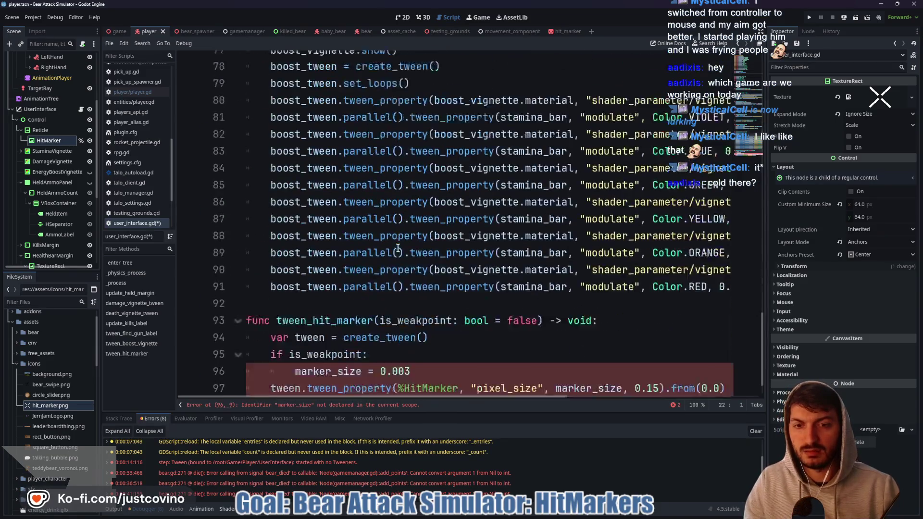
pyautogui.click(452, 297)
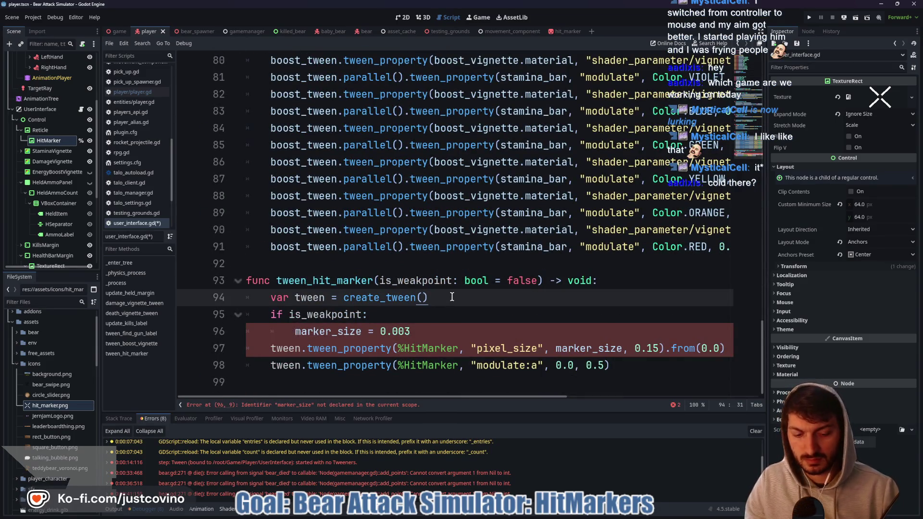
pyautogui.press('Return')
pyautogui.write('var marker_size: float = 0.0015')
pyautogui.hotkey('alt', 'Left')
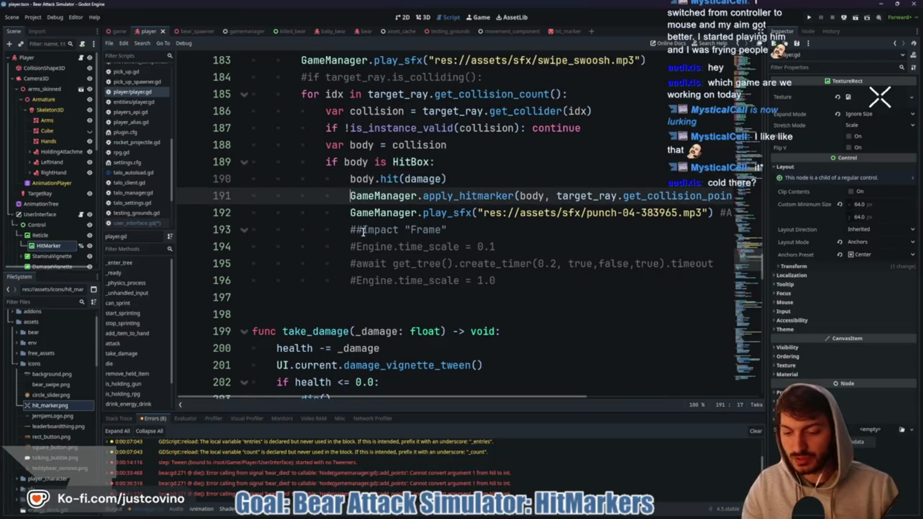
# Comment out GameManager.apply_hitmarker and add UI.current.tween_hit_marker(body.is_weakpoint), then save.
pyautogui.hotkey('ctrl', 'k')
pyautogui.hotkey('ctrl', 'shift', 'Return')
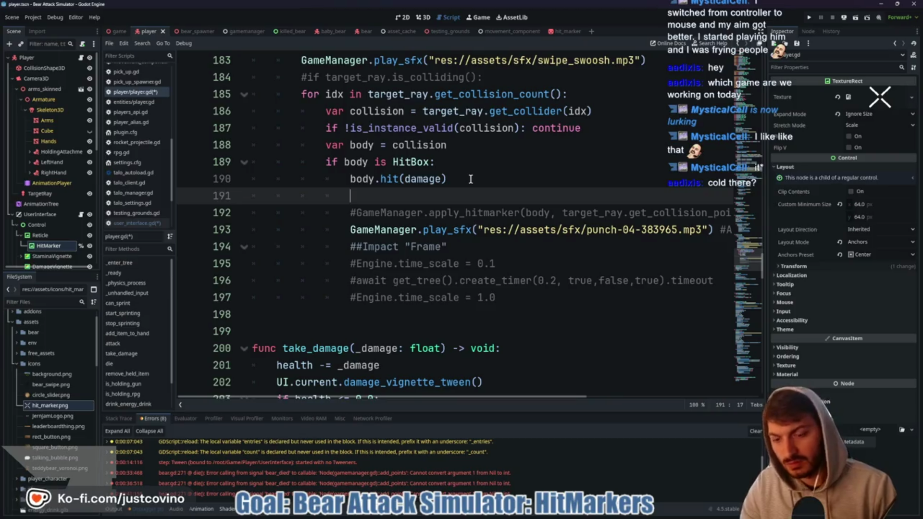
pyautogui.write('UI.current')
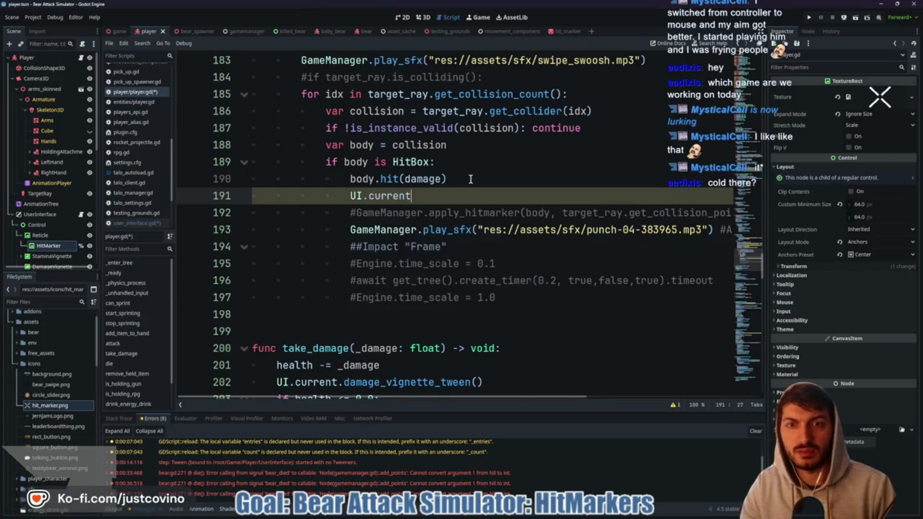
pyautogui.write('.tween_h')
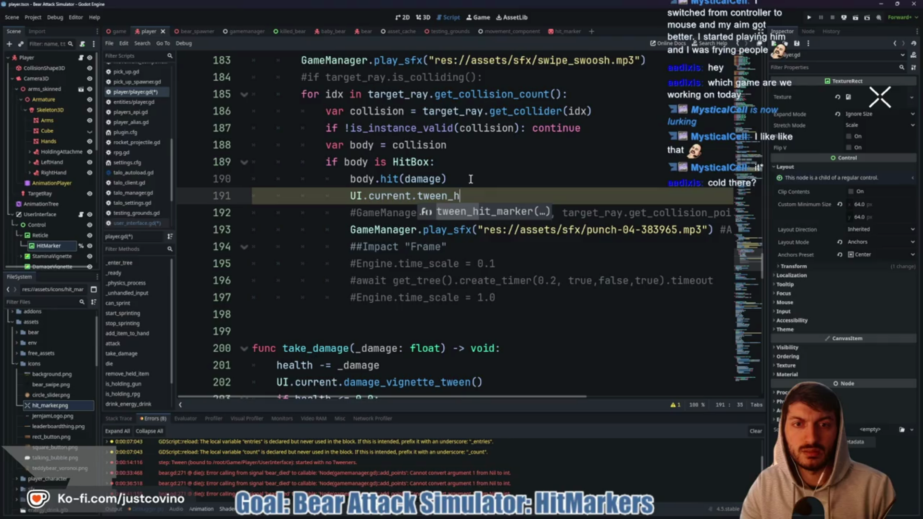
pyautogui.press('Return')
pyautogui.write('body.is_')
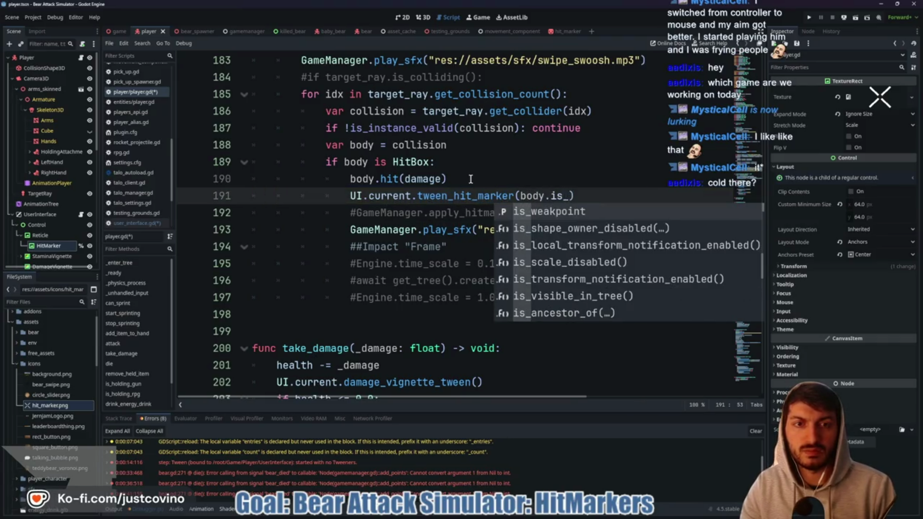
pyautogui.press('Return')
pyautogui.click(658, 195)
pyautogui.hotkey('ctrl', 's')
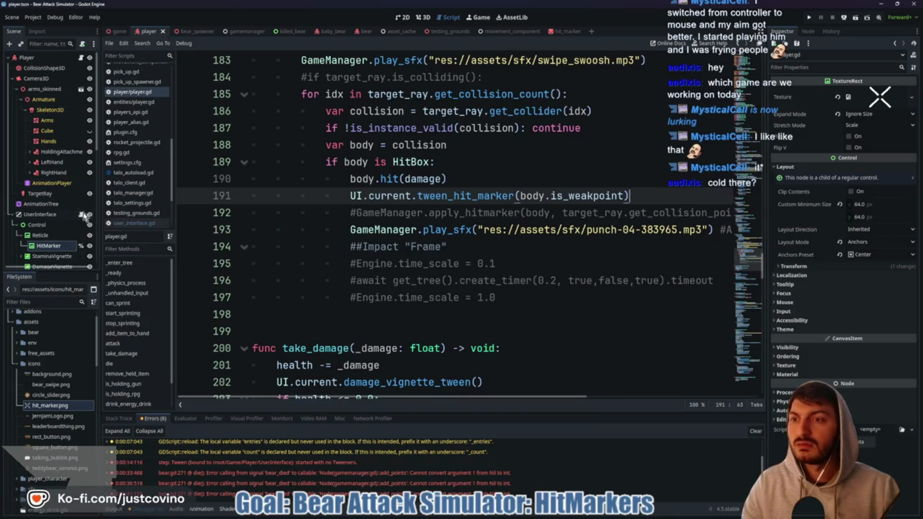
pyautogui.click(68, 247)
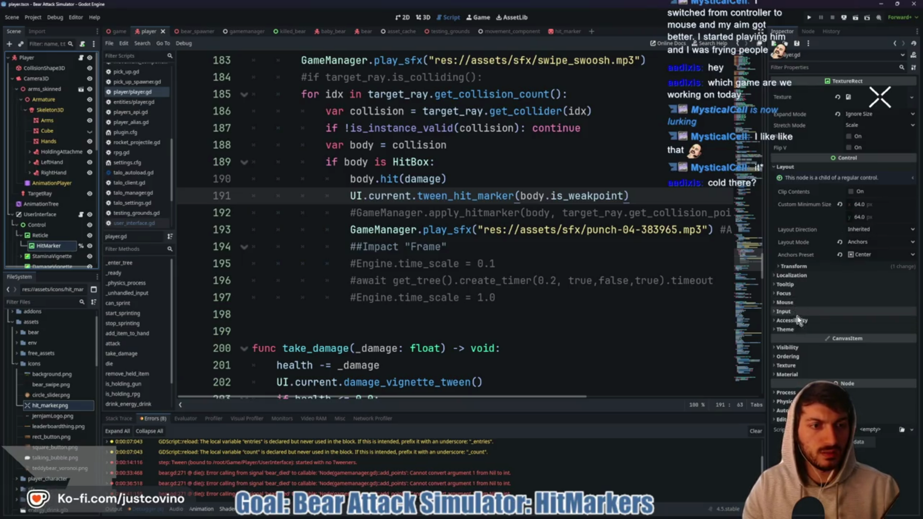
pyautogui.click(791, 351)
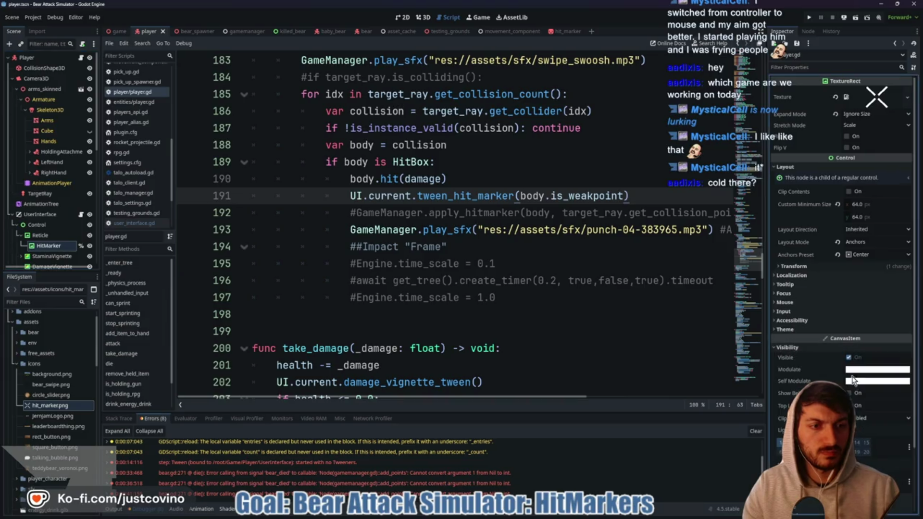
# Make HitMarker's Modulate fully transparent (ffffff00) and save the player scene.
pyautogui.click(878, 369)
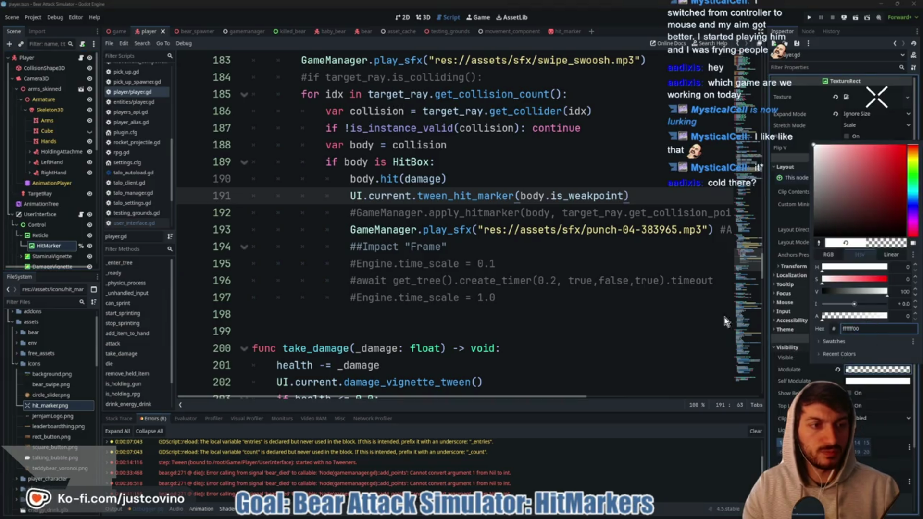
pyautogui.click(724, 313)
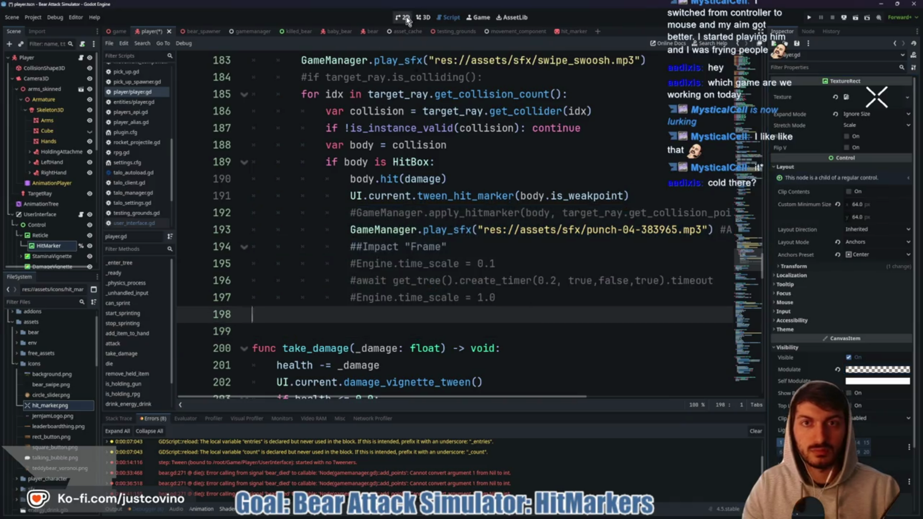
pyautogui.click(403, 17)
pyautogui.hotkey('ctrl', 's')
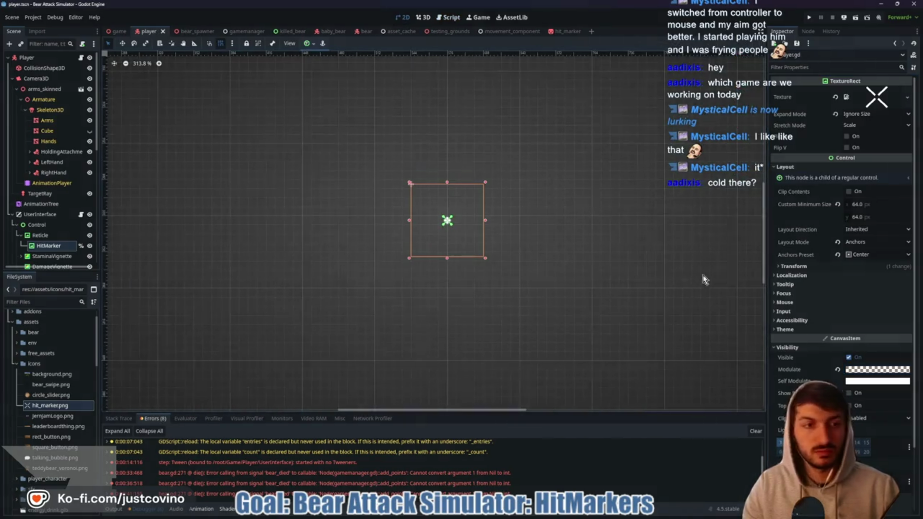
# Set HitMarker's mouse filter to Ignore, save, and switch to the game scene.
pyautogui.click(813, 303)
pyautogui.click(878, 313)
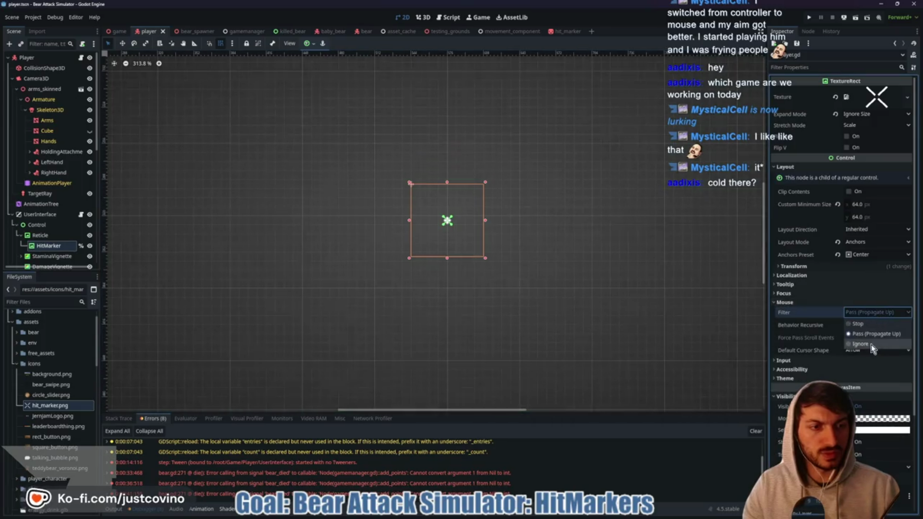
pyautogui.click(871, 345)
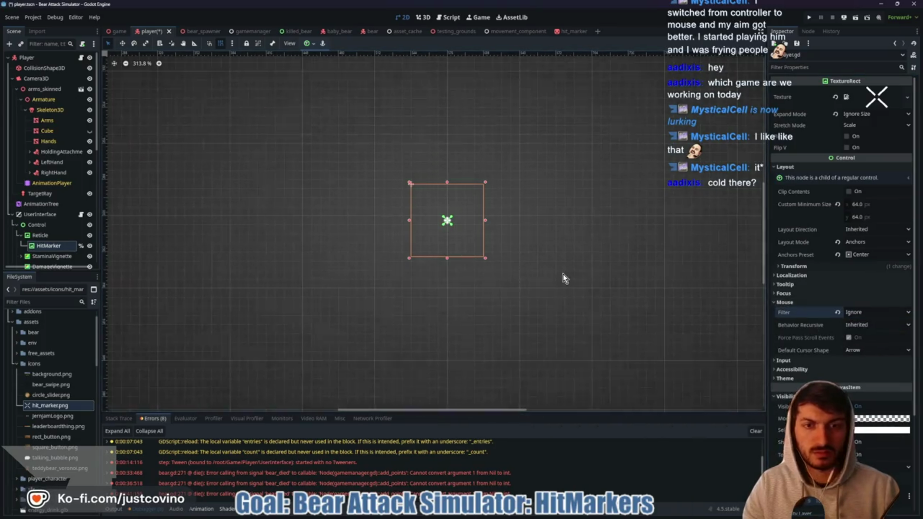
pyautogui.click(565, 279)
pyautogui.hotkey('ctrl', 's')
pyautogui.click(118, 34)
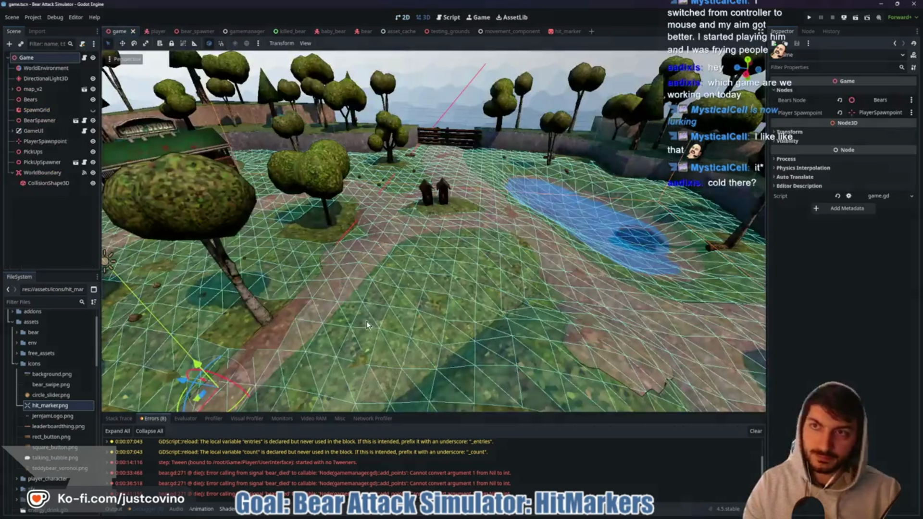
# Run the game, enter a player name, start, and walk to pick up the gun.
pyautogui.press('F5')
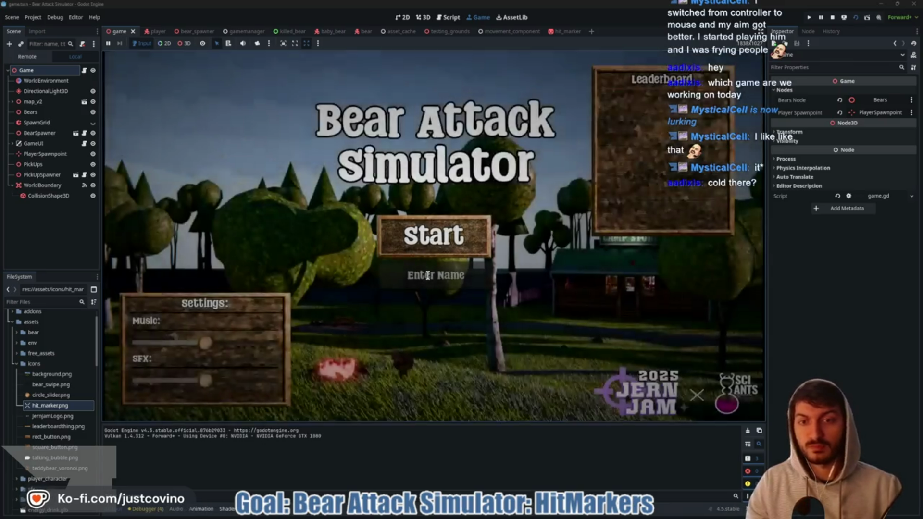
pyautogui.click(428, 276)
pyautogui.write('a')
pyautogui.press('Return')
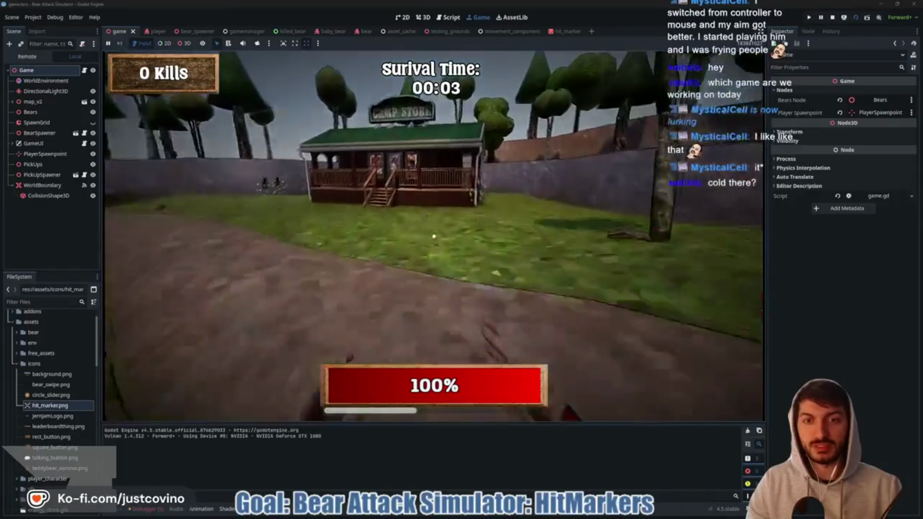
pyautogui.press('w')
pyautogui.press('w')
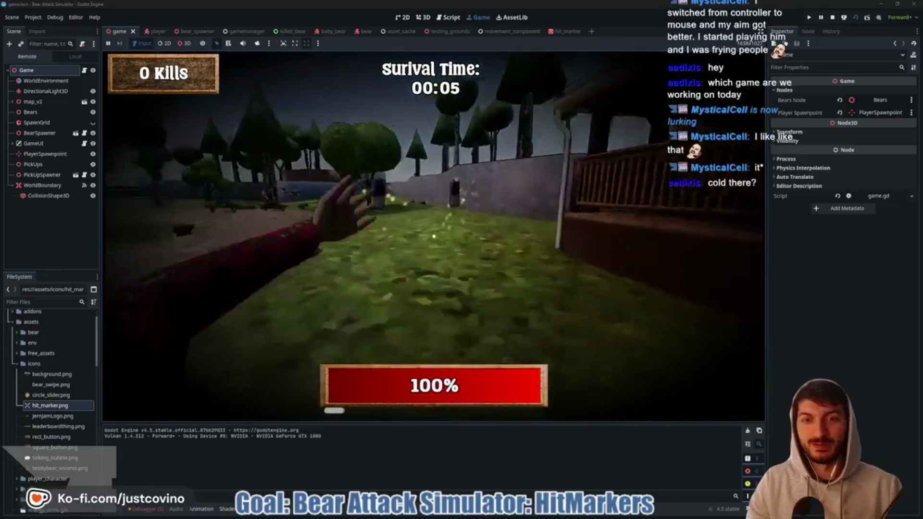
pyautogui.press('w')
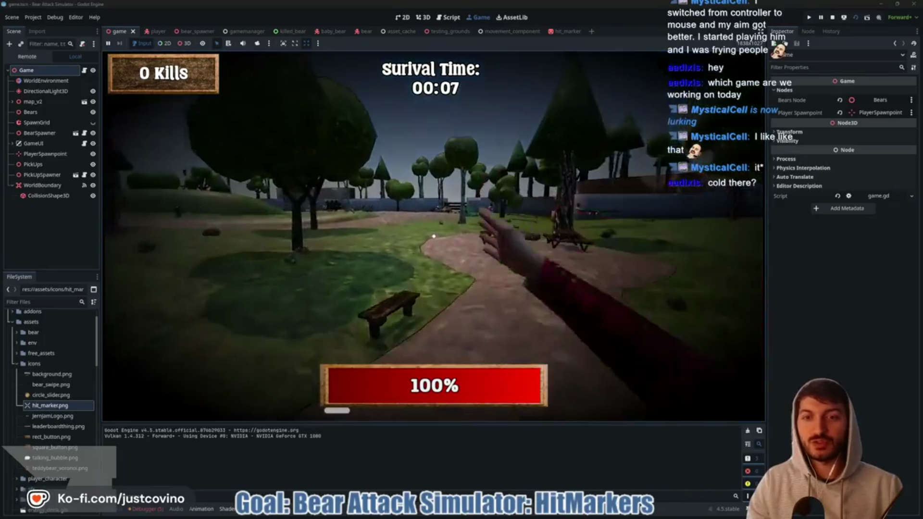
pyautogui.press('w')
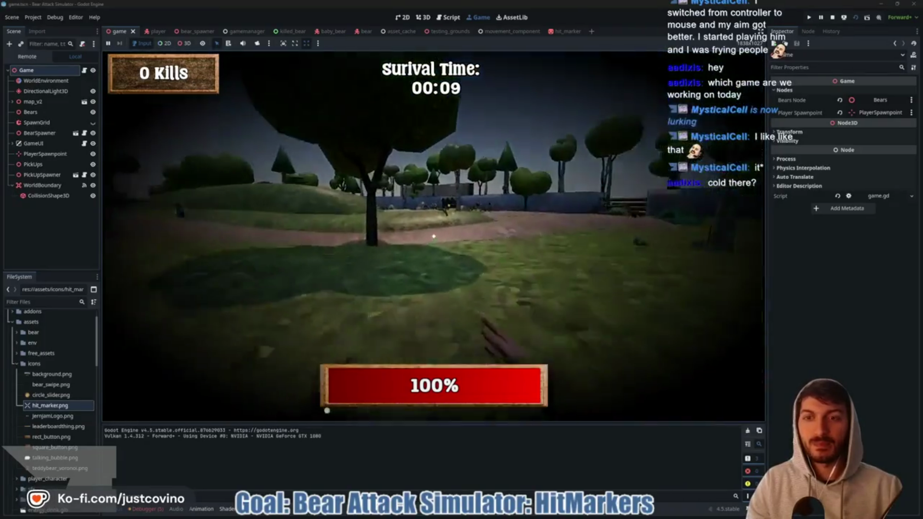
pyautogui.press('w')
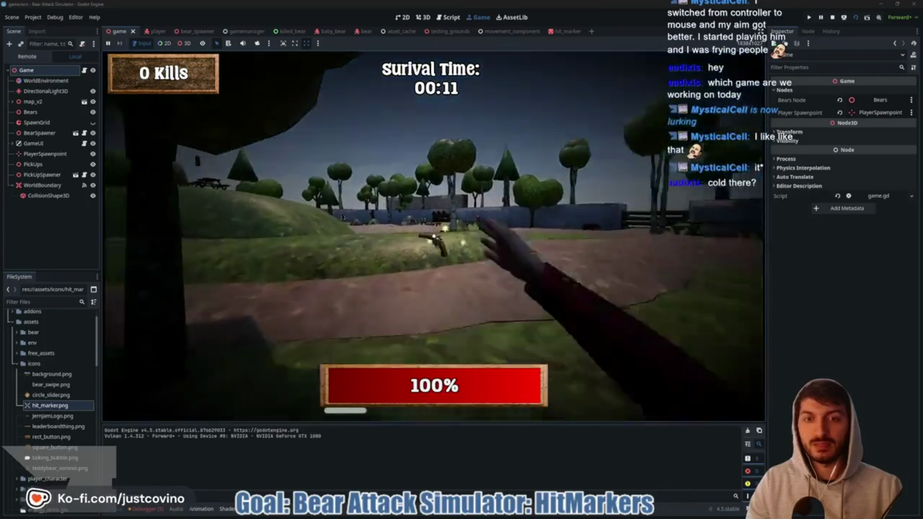
pyautogui.press('e')
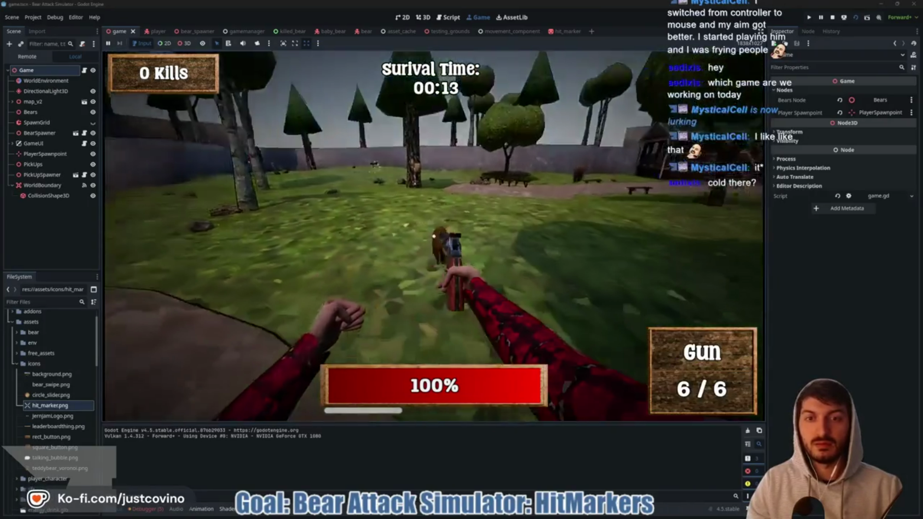
# Shoot and punch the approaching bears to check the hit markers.
pyautogui.click(433, 237)
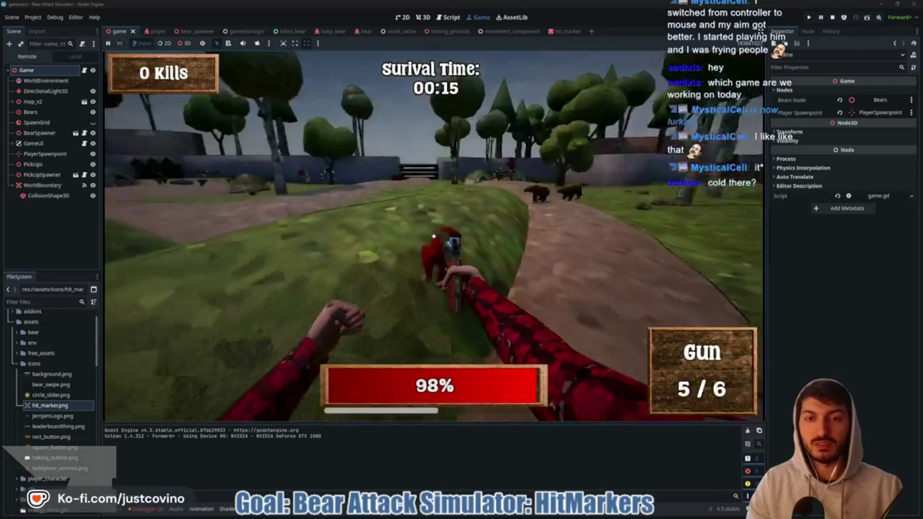
pyautogui.click(433, 237)
pyautogui.click(434, 236)
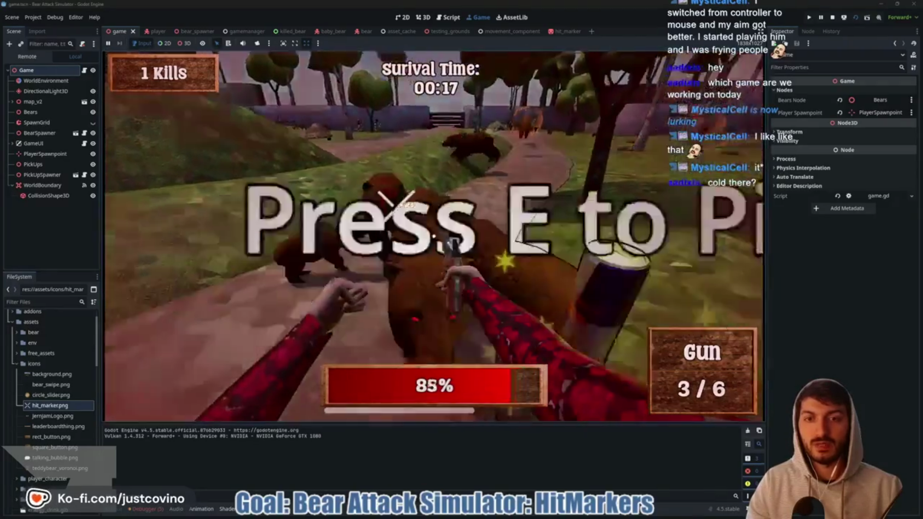
pyautogui.click(434, 236)
pyautogui.click(434, 236)
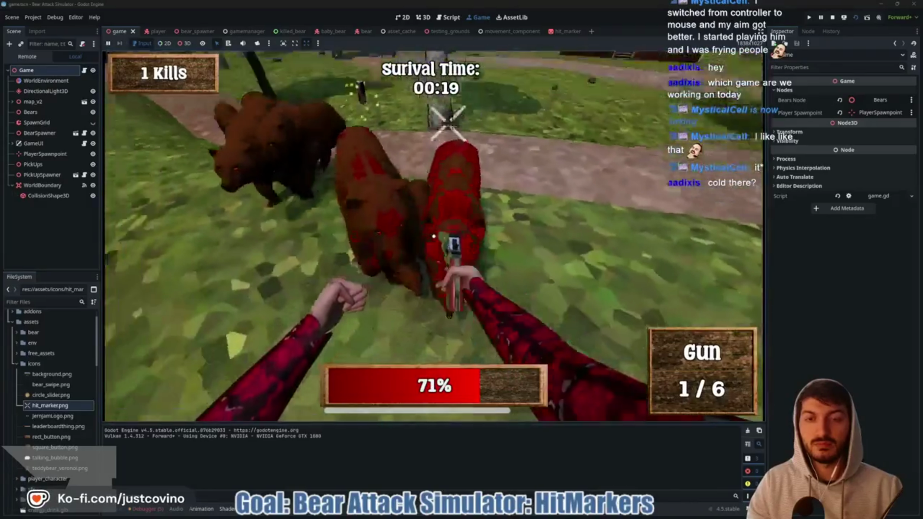
pyautogui.click(434, 236)
pyautogui.click(434, 236)
pyautogui.click(434, 236)
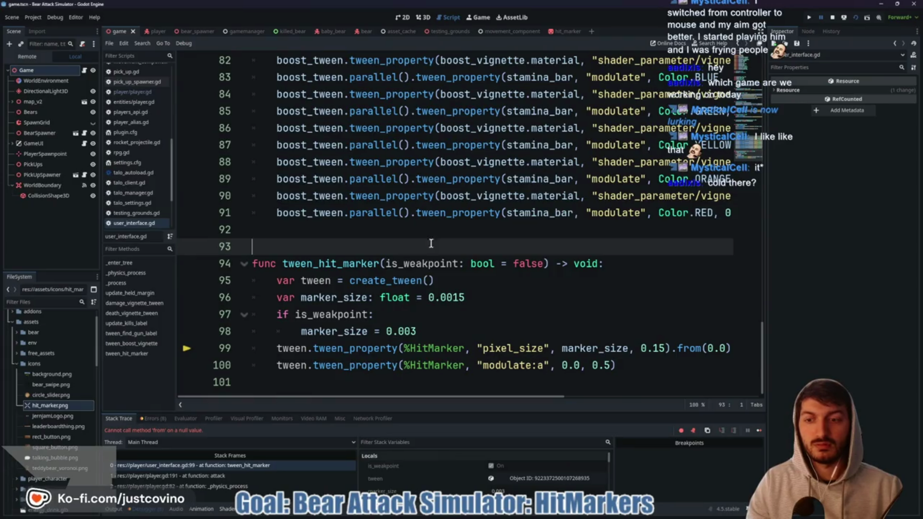
# Stop debugging, inspect the .from(0.0) call on line 99, and return to the player scene.
pyautogui.click(832, 17)
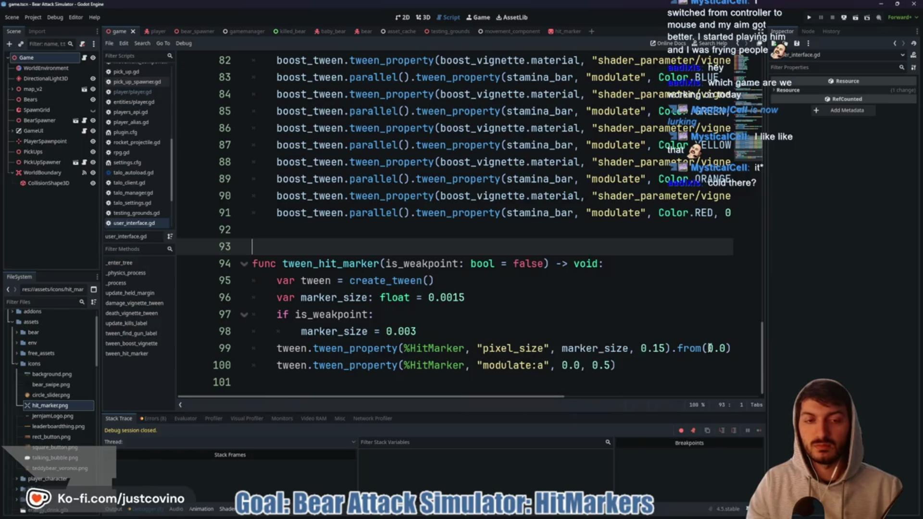
pyautogui.moveTo(734, 347); pyautogui.dragTo(667, 347)
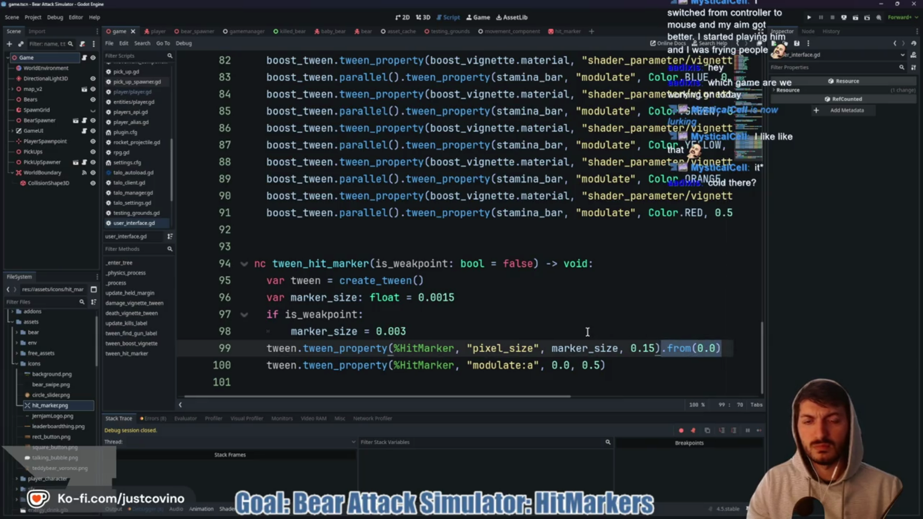
pyautogui.click(485, 348)
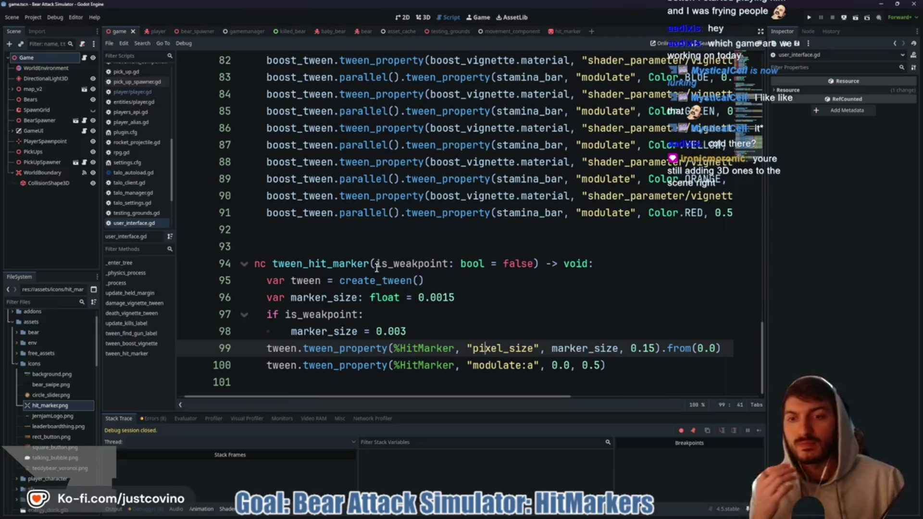
pyautogui.scroll(1, 363, 269)
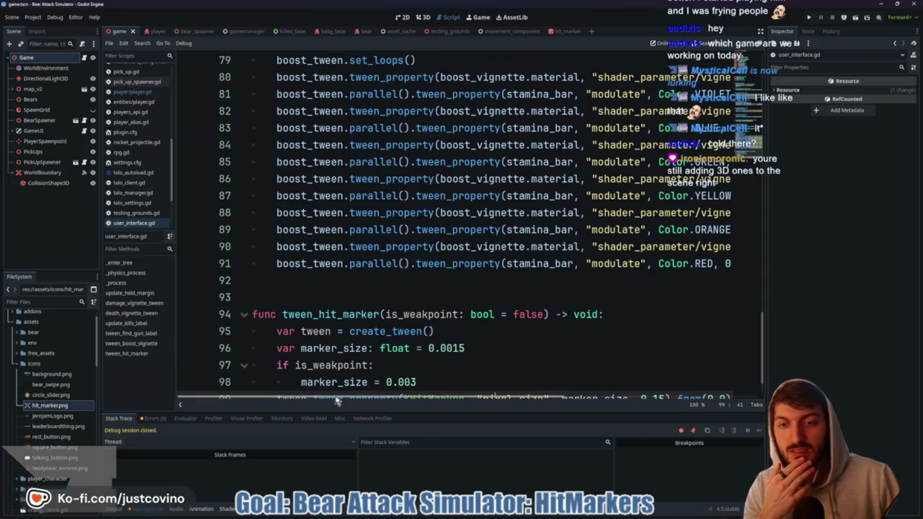
pyautogui.scroll(6, 397, 283)
pyautogui.scroll(4, 397, 284)
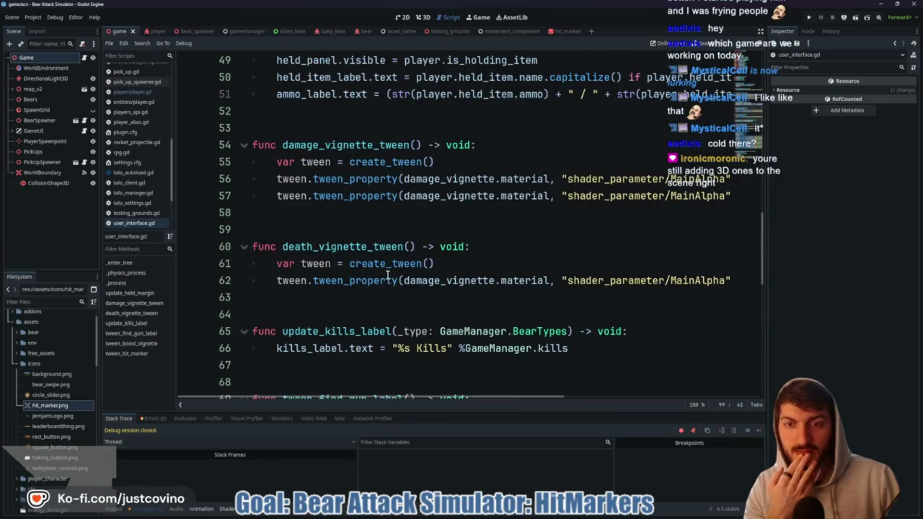
pyautogui.click(153, 31)
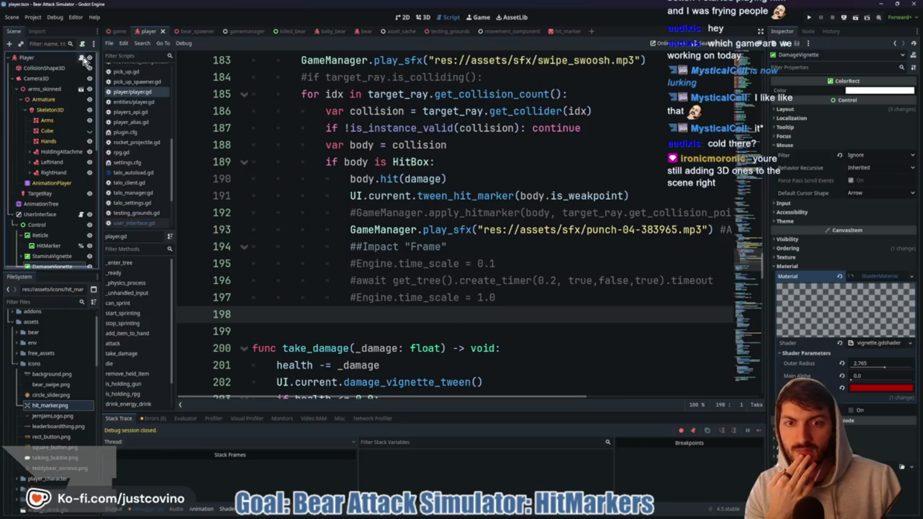
pyautogui.click(447, 213)
pyautogui.doubleClick(438, 214)
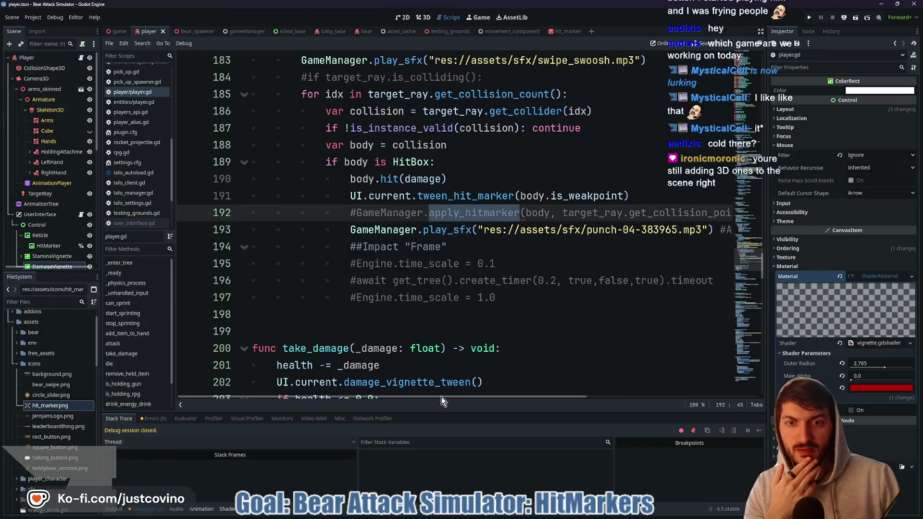
pyautogui.scroll(2, 439, 332)
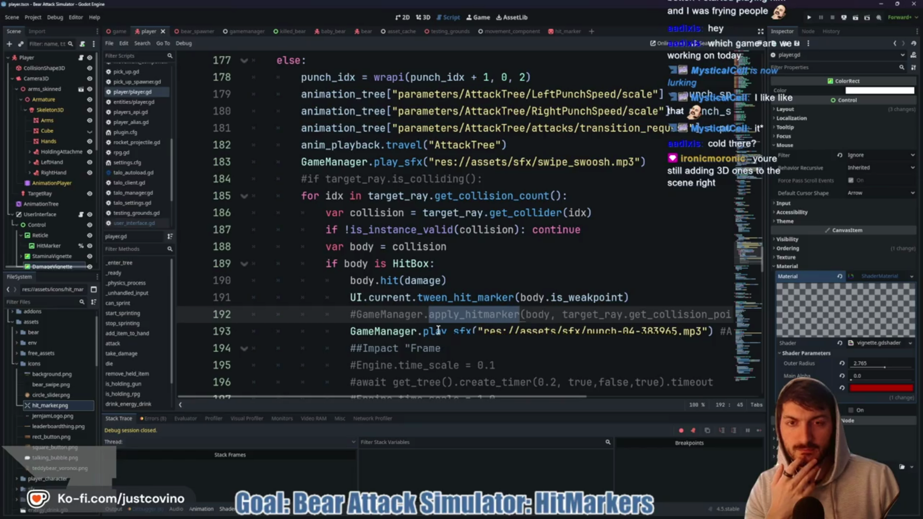
pyautogui.scroll(-2, 437, 330)
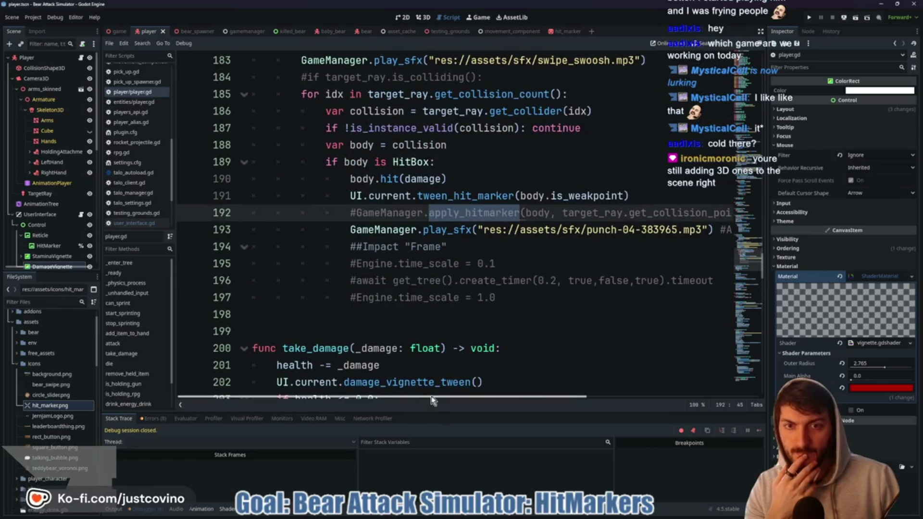
pyautogui.moveTo(432, 396)
pyautogui.mouseDown()
pyautogui.moveTo(565, 401)
pyautogui.moveTo(445, 409)
pyautogui.mouseUp()
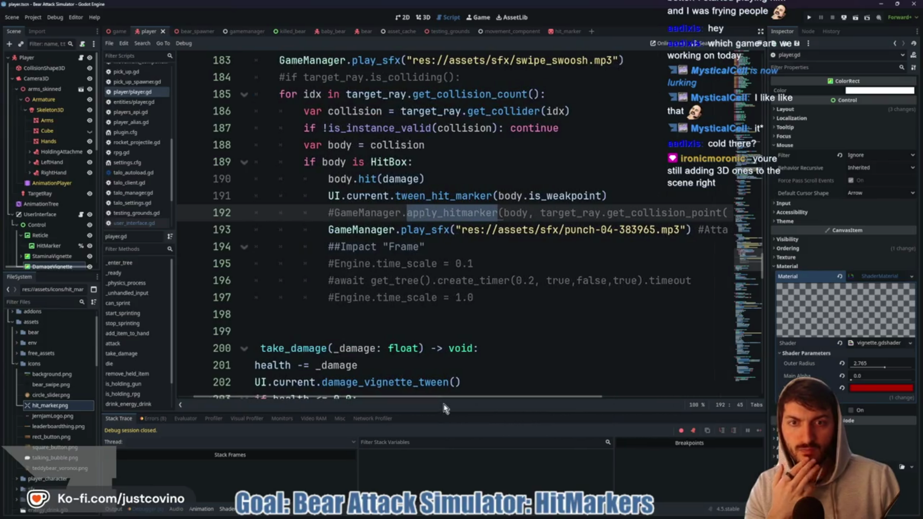
pyautogui.scroll(2, 495, 288)
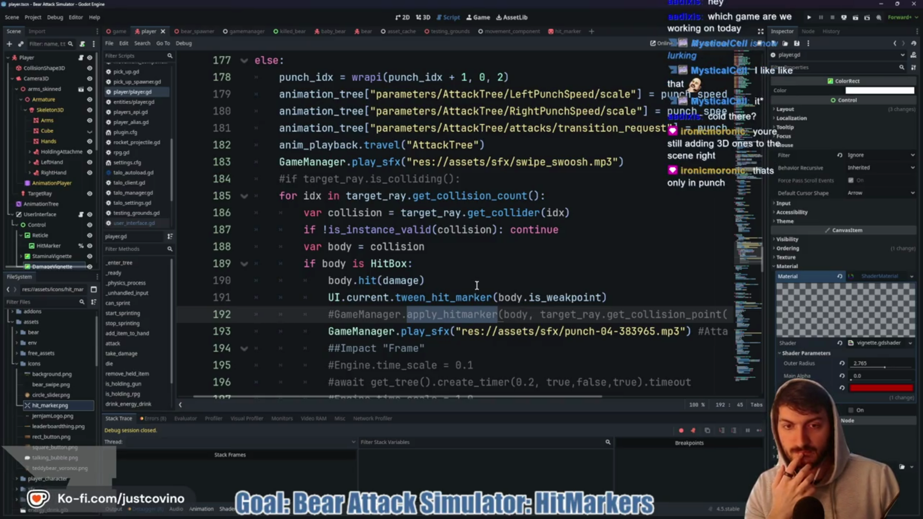
pyautogui.scroll(2, 477, 285)
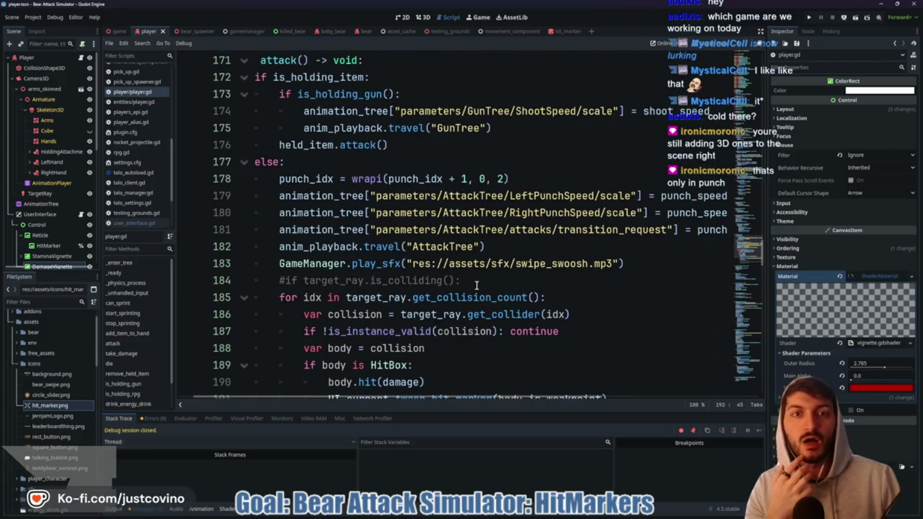
pyautogui.scroll(1, 463, 260)
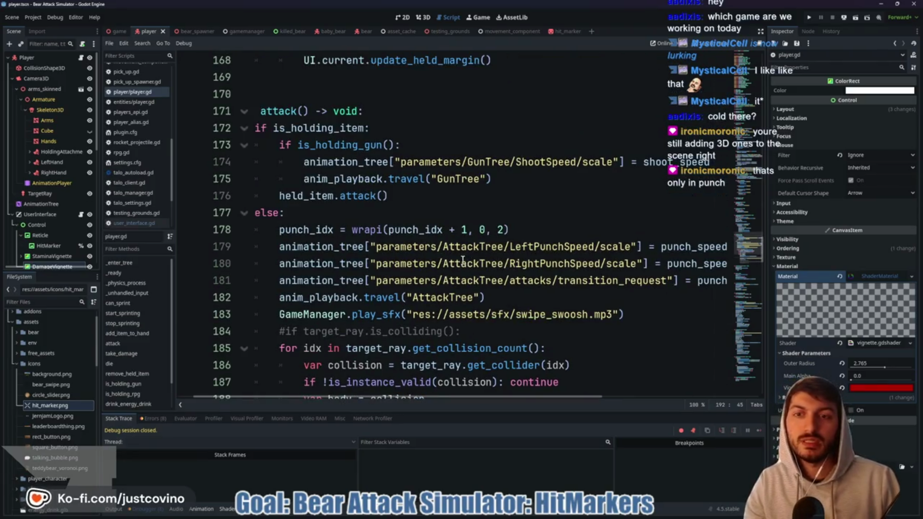
pyautogui.scroll(1, 461, 260)
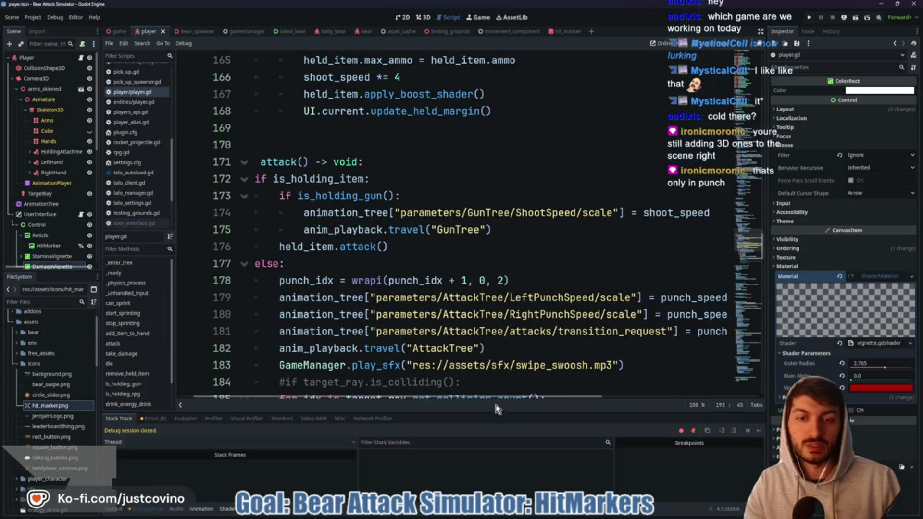
pyautogui.moveTo(490, 401)
pyautogui.mouseDown()
pyautogui.moveTo(550, 403)
pyautogui.moveTo(480, 403)
pyautogui.mouseUp()
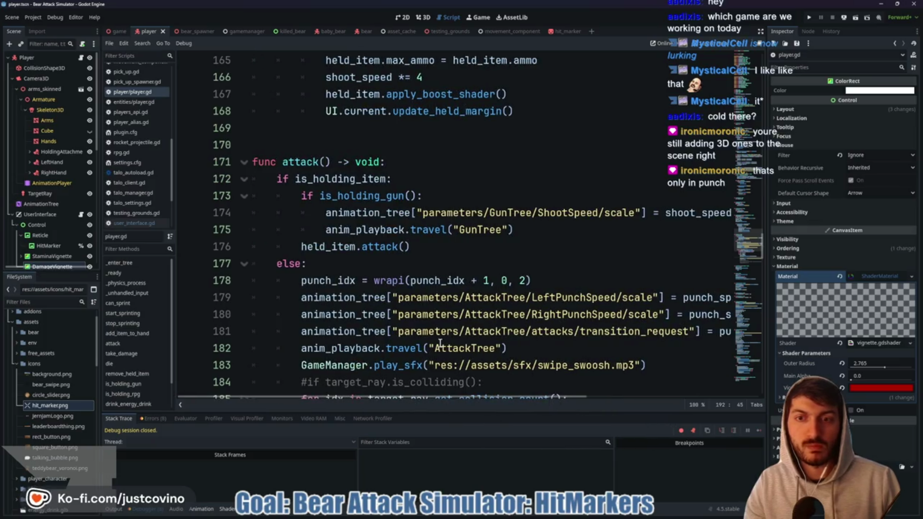
pyautogui.click(57, 303)
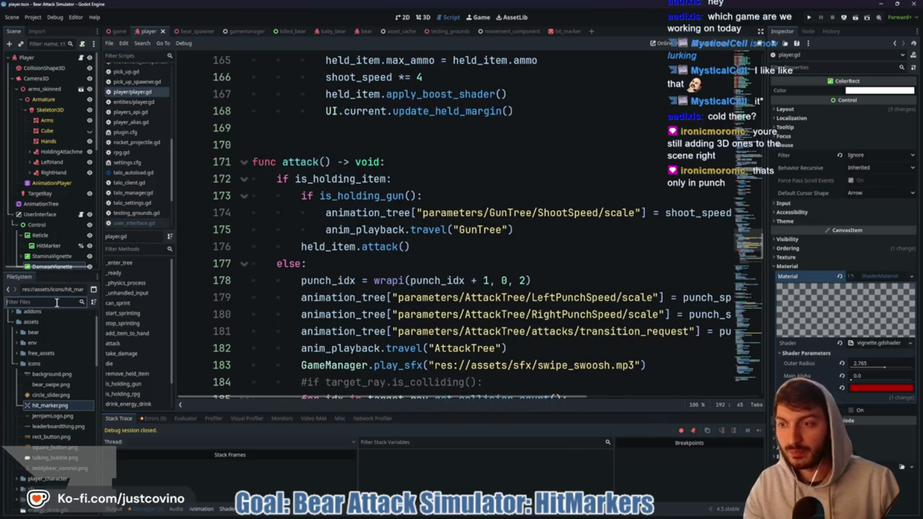
# Filter the FileSystem by 'gun' and open gun.tscn to reach its fire() code.
pyautogui.write('gun')
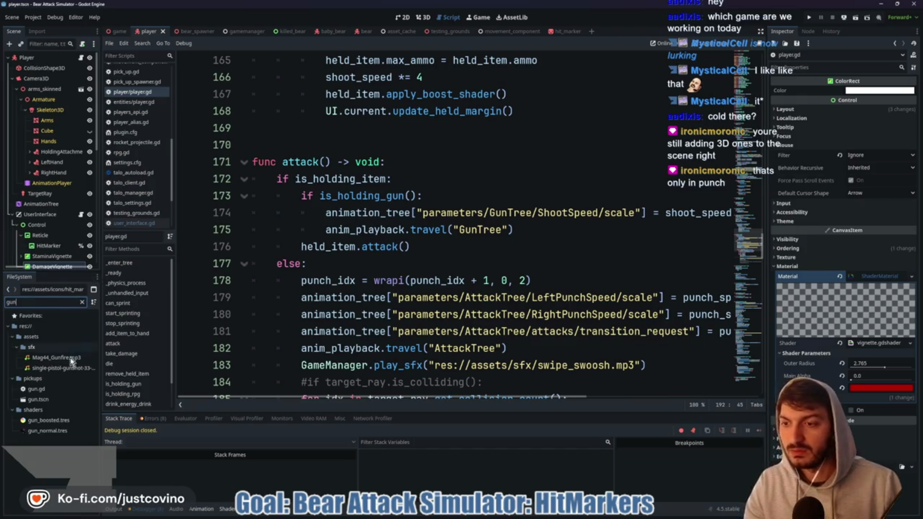
pyautogui.doubleClick(47, 398)
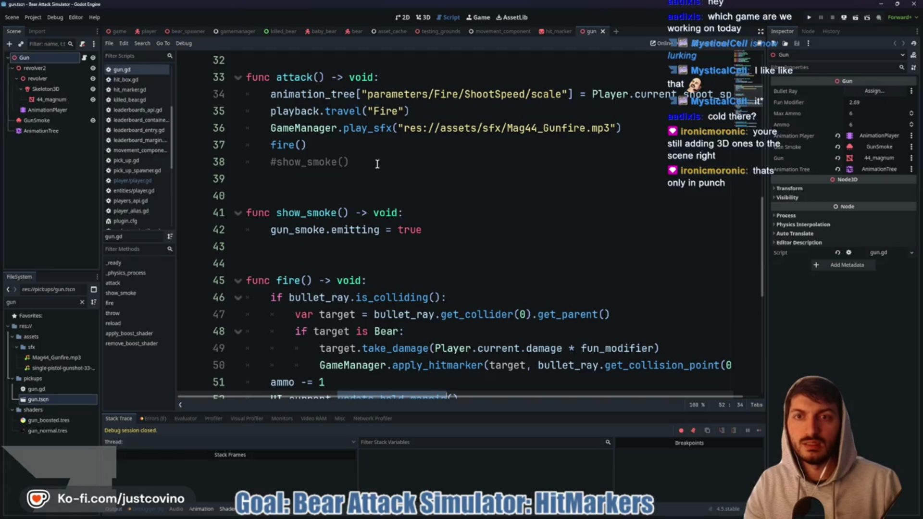
pyautogui.scroll(3, 379, 176)
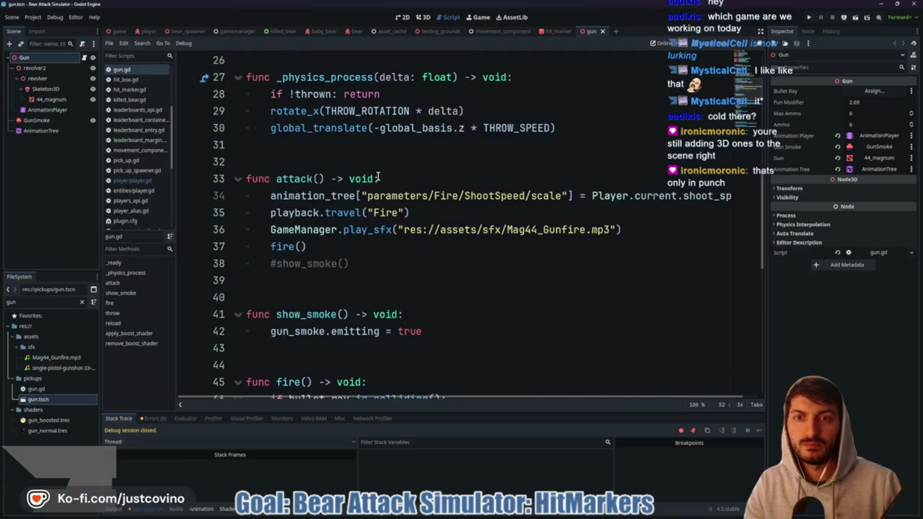
pyautogui.scroll(1, 380, 181)
pyautogui.scroll(5, 379, 184)
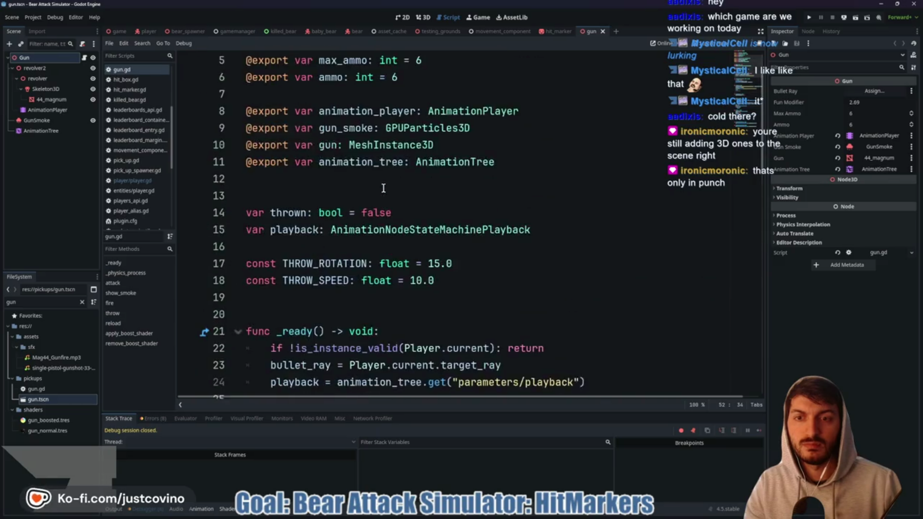
pyautogui.scroll(-2, 380, 188)
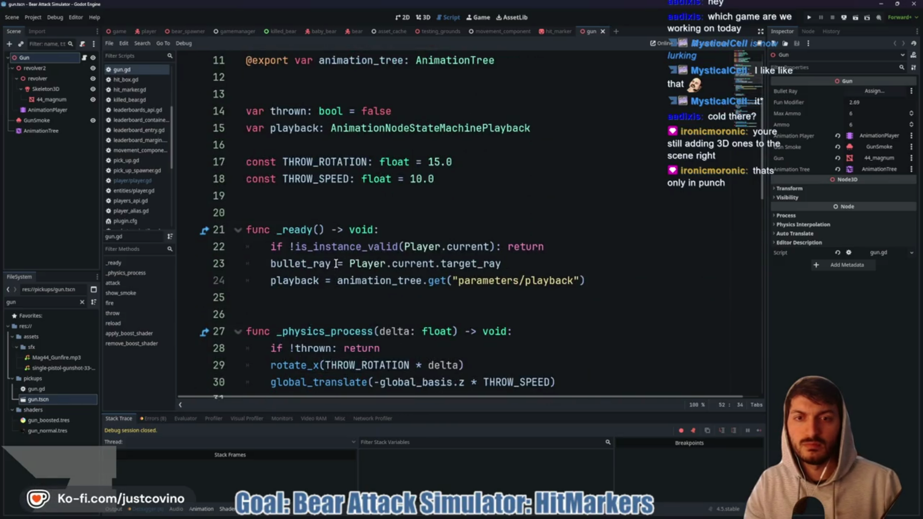
pyautogui.scroll(-9, 329, 256)
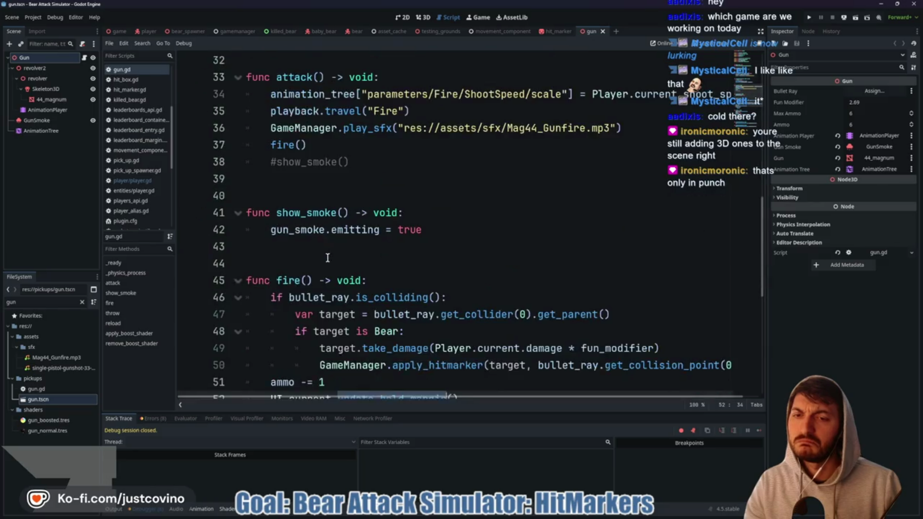
# Comment out the GameManager hitmarker call on line 50 of fire().
pyautogui.click(321, 264)
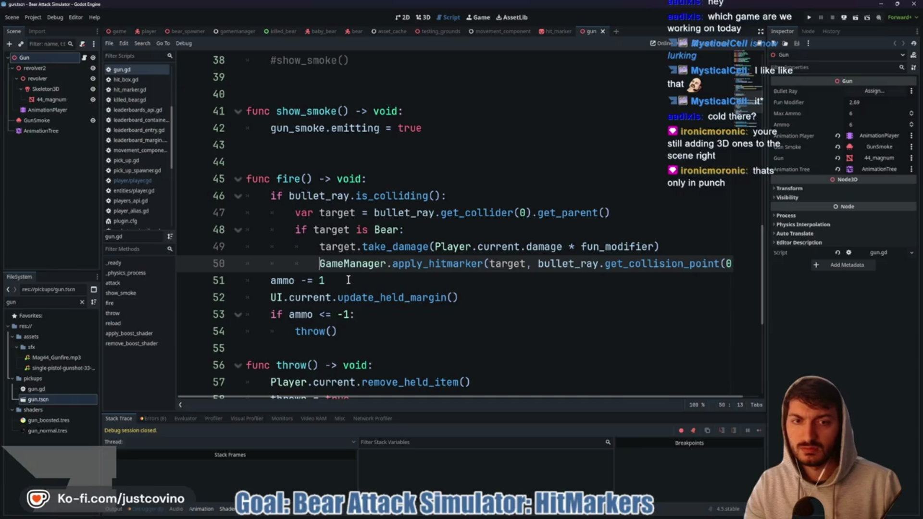
pyautogui.write('#')
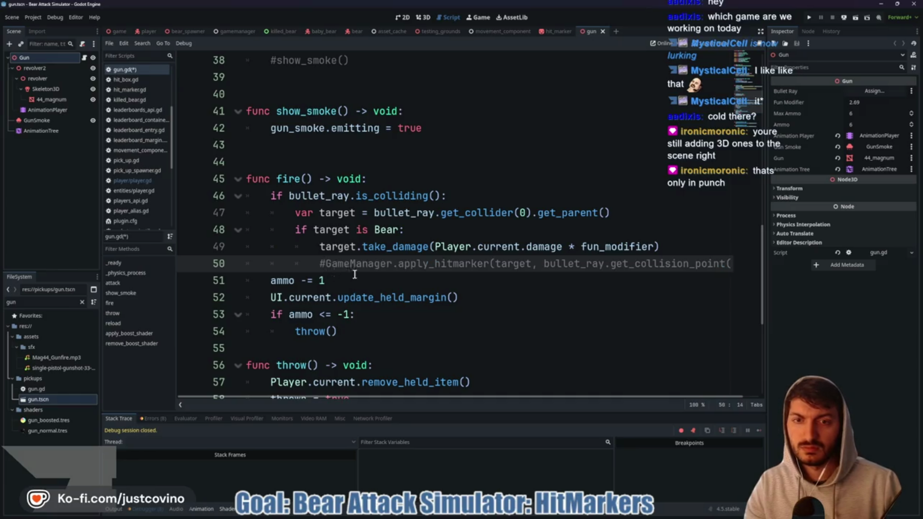
pyautogui.click(317, 265)
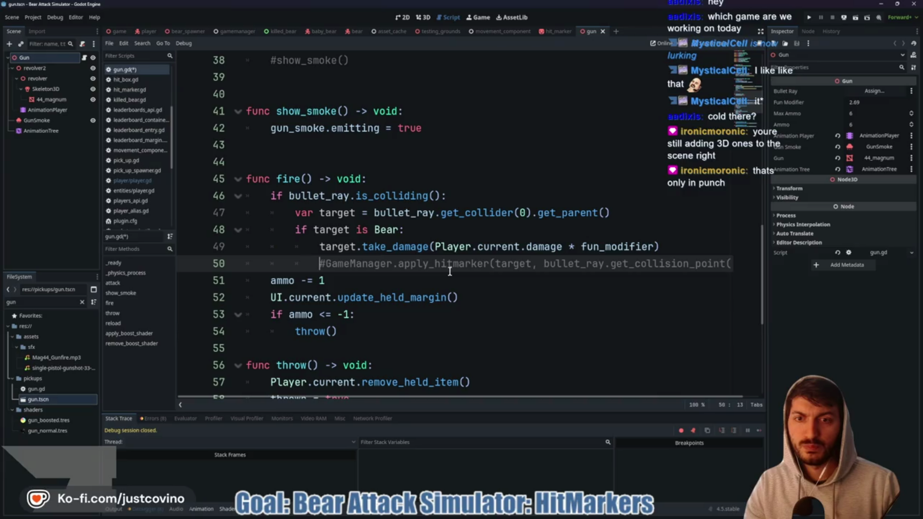
pyautogui.doubleClick(420, 246)
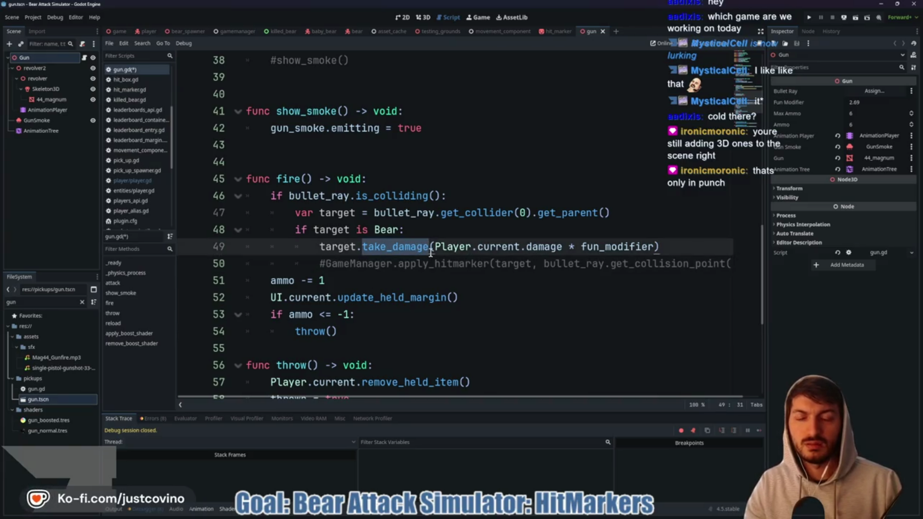
pyautogui.moveTo(431, 252)
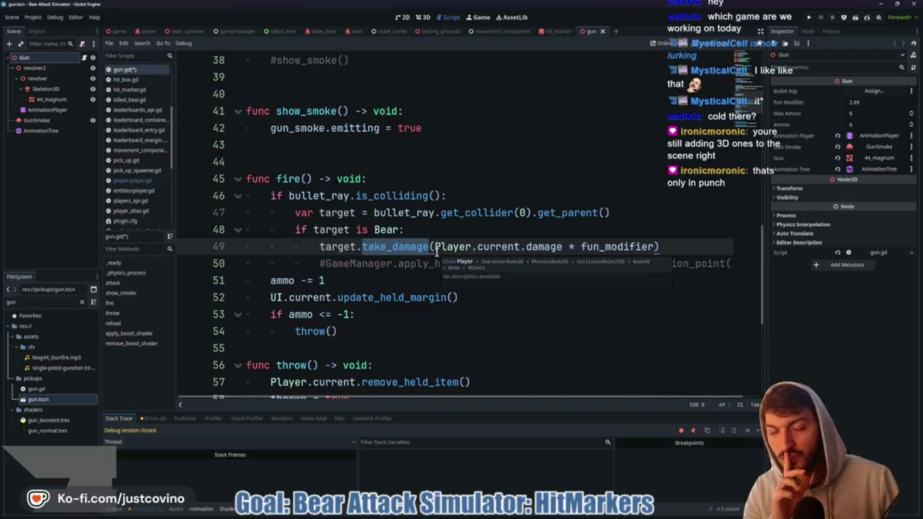
# Change line 48's type check from Bear to HitBox and start a new line with target.is.
pyautogui.click(394, 230)
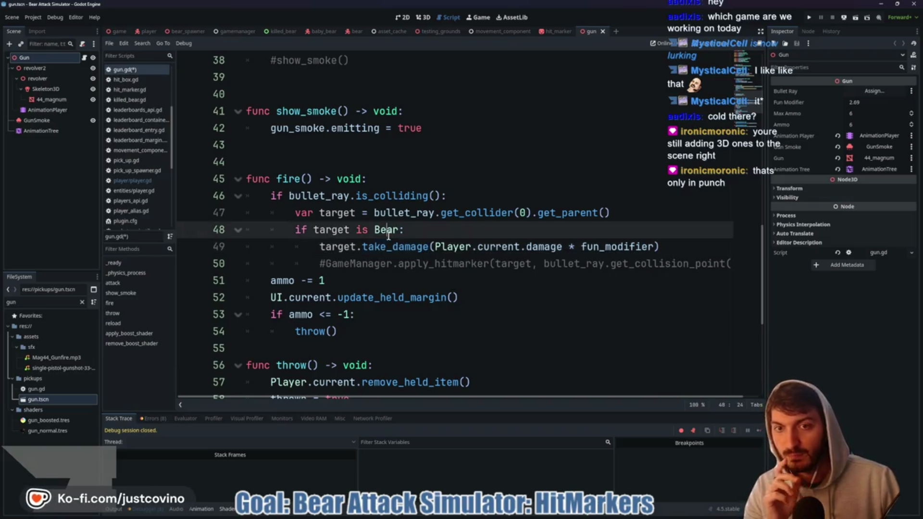
pyautogui.moveTo(399, 230); pyautogui.dragTo(374, 231)
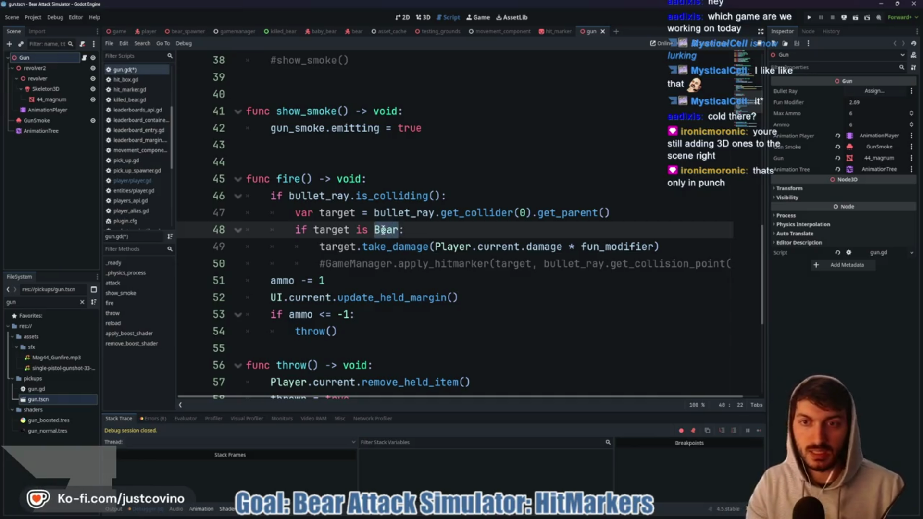
pyautogui.write('Hit')
pyautogui.press('Return')
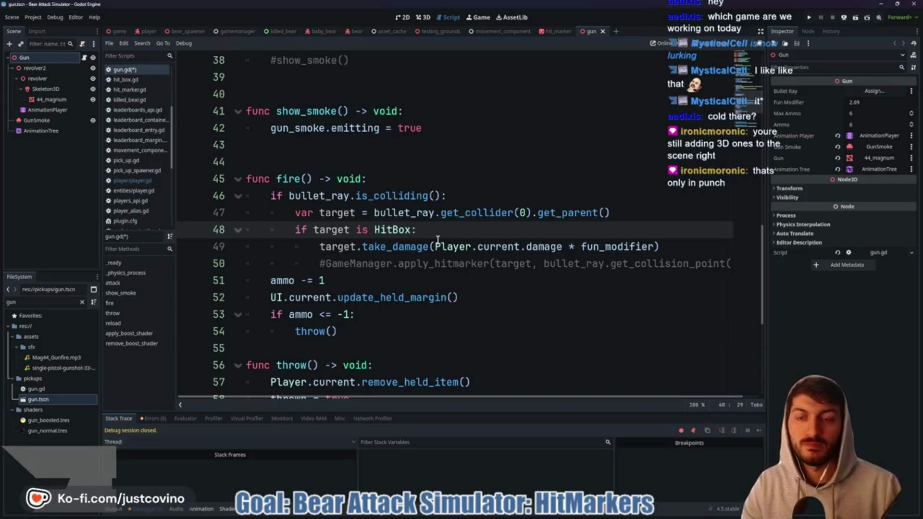
pyautogui.press('Return')
pyautogui.write('target')
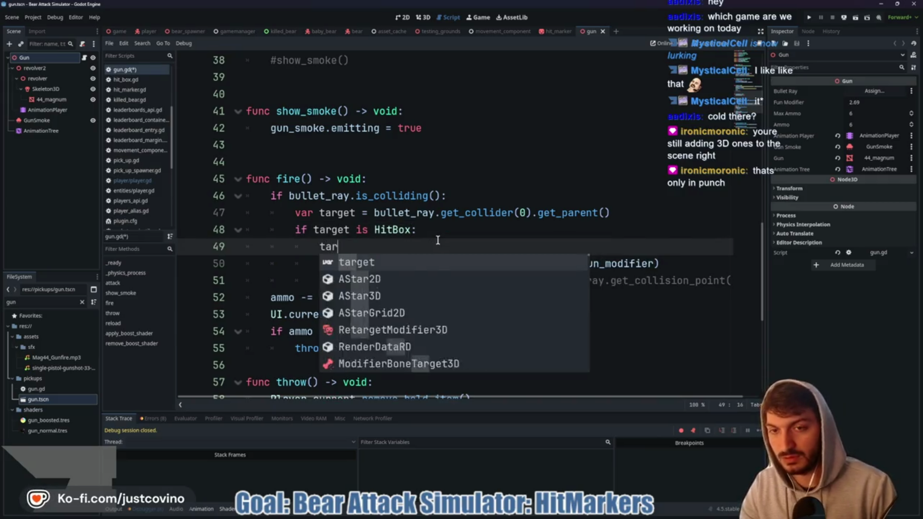
pyautogui.write('.is')
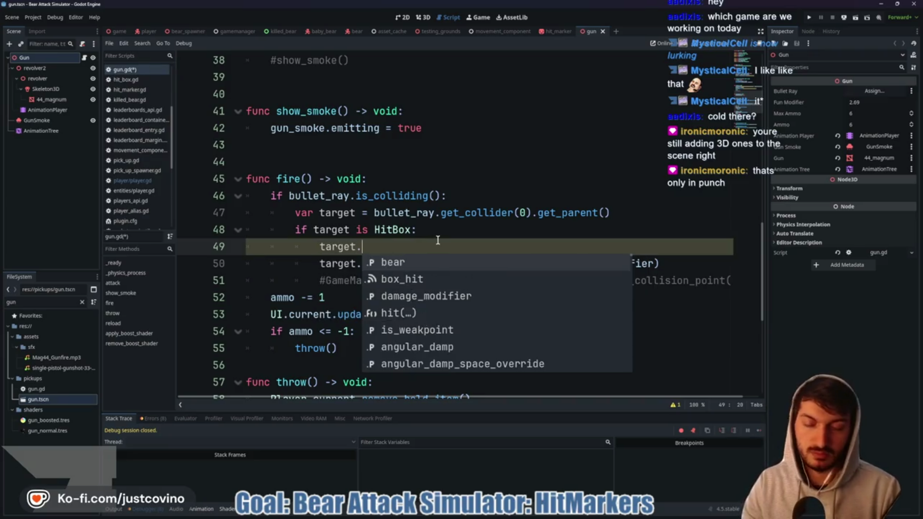
# Write 'if target.is_weakpoint:' on line 49 with an indented line beneath, then return to the player scene.
pyautogui.press('Return')
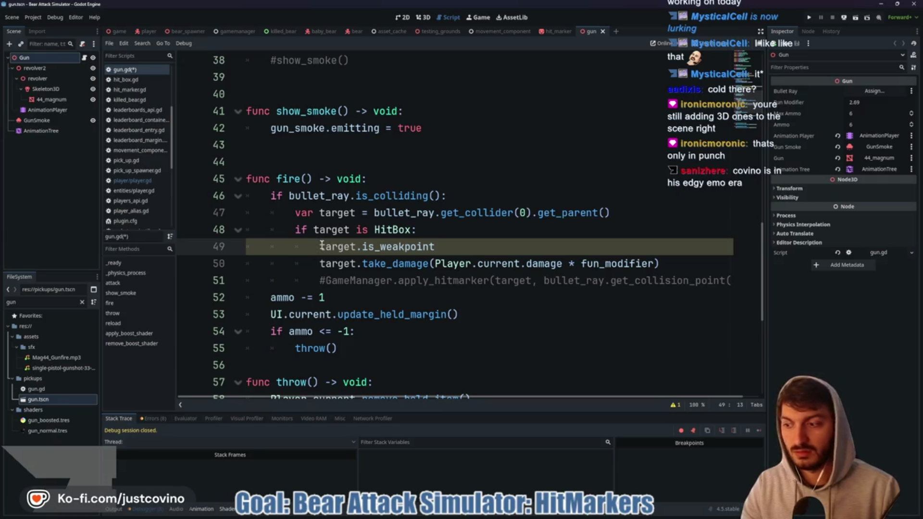
pyautogui.write('if')
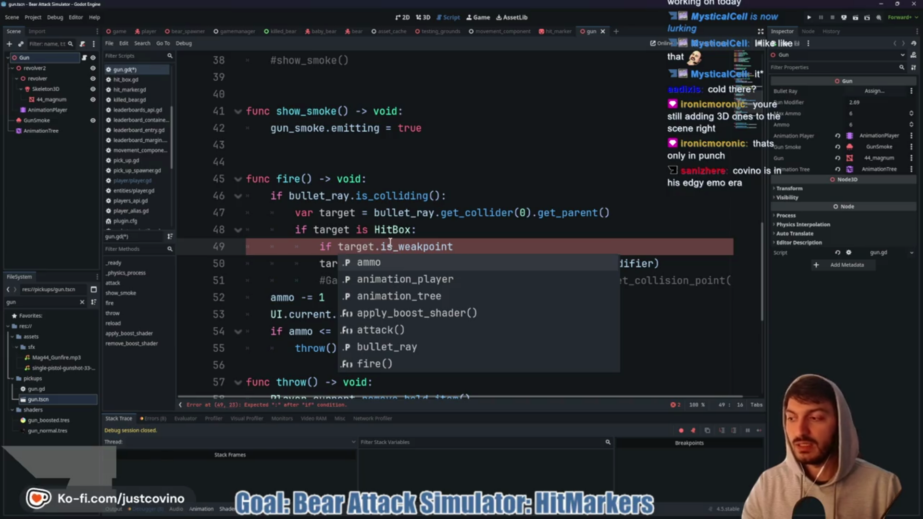
pyautogui.click(453, 246)
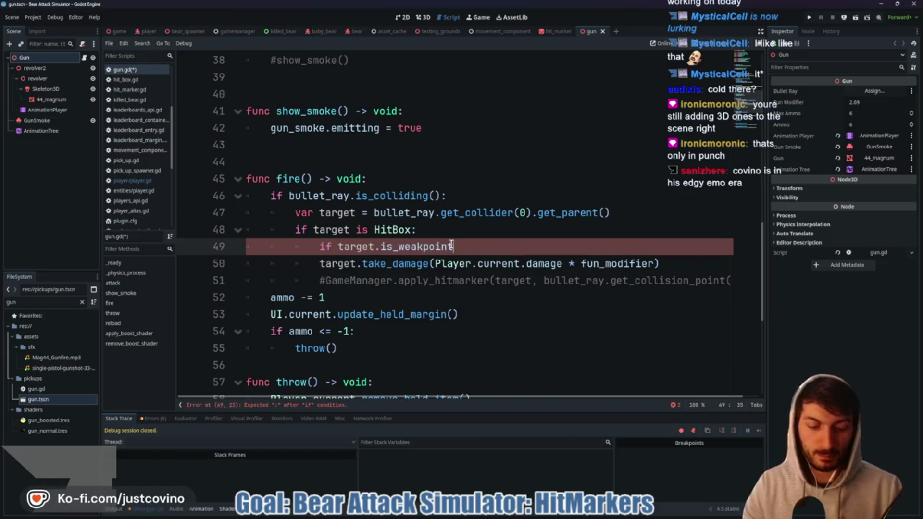
pyautogui.write(':')
pyautogui.press('Return')
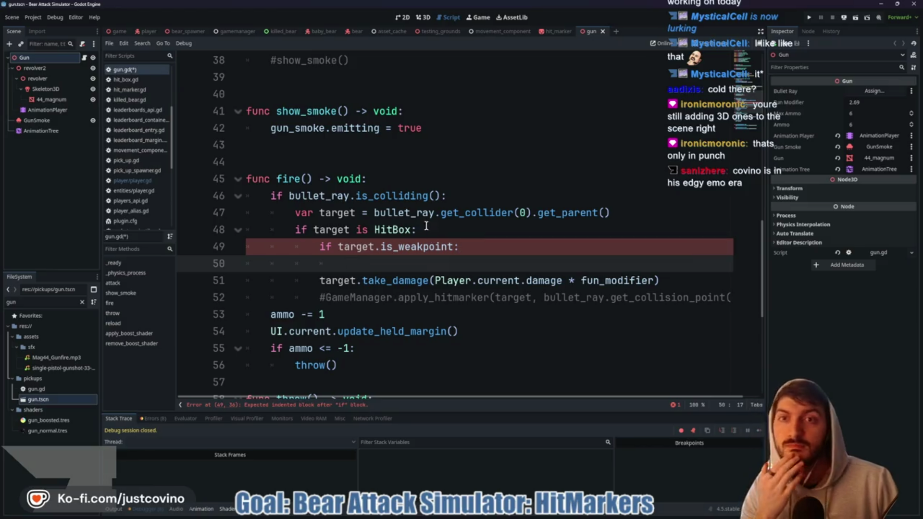
pyautogui.click(149, 31)
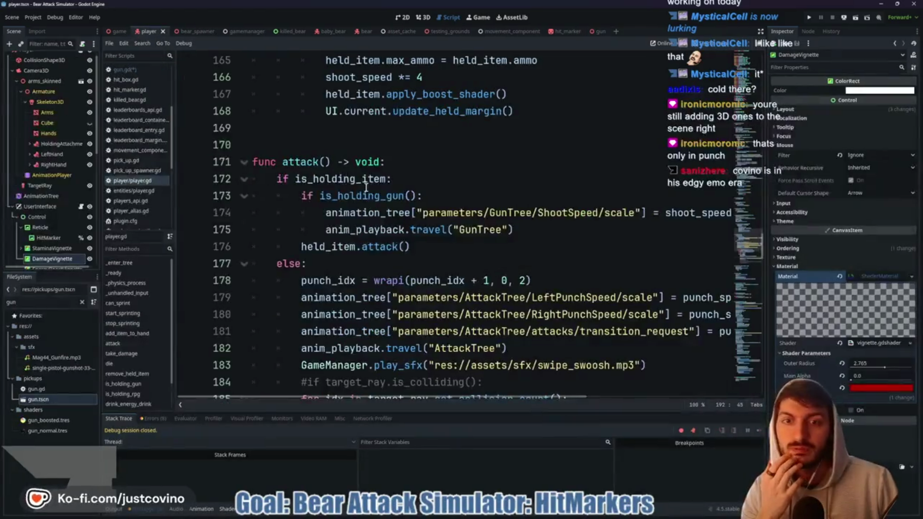
# Jump to the hit method's definition in player.gd to inspect it.
pyautogui.scroll(-3, 385, 216)
pyautogui.scroll(-3, 384, 216)
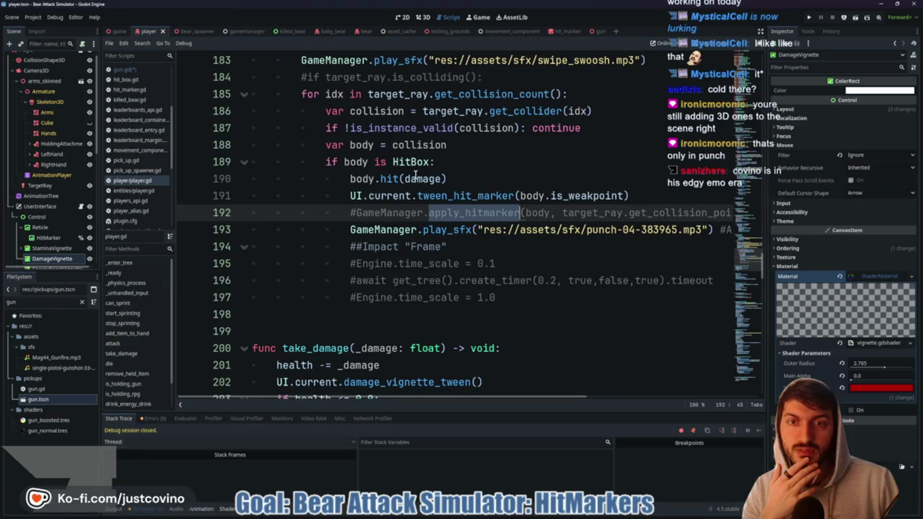
pyautogui.moveTo(418, 180)
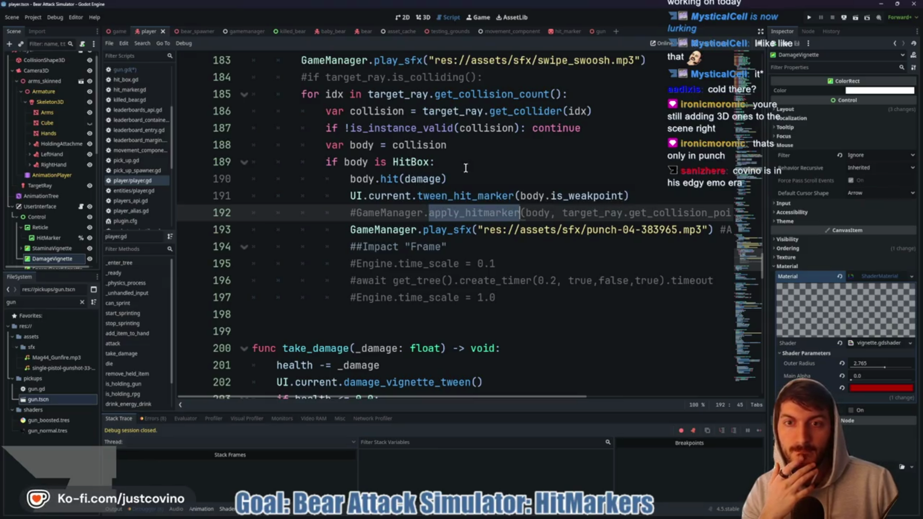
pyautogui.keyDown('ctrl'); pyautogui.click(389, 178); pyautogui.keyUp('ctrl')
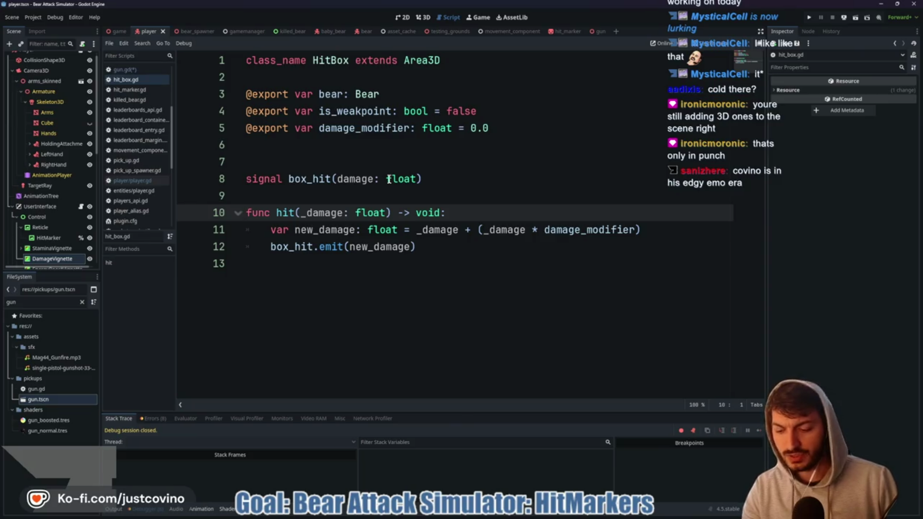
pyautogui.press('ctrl')
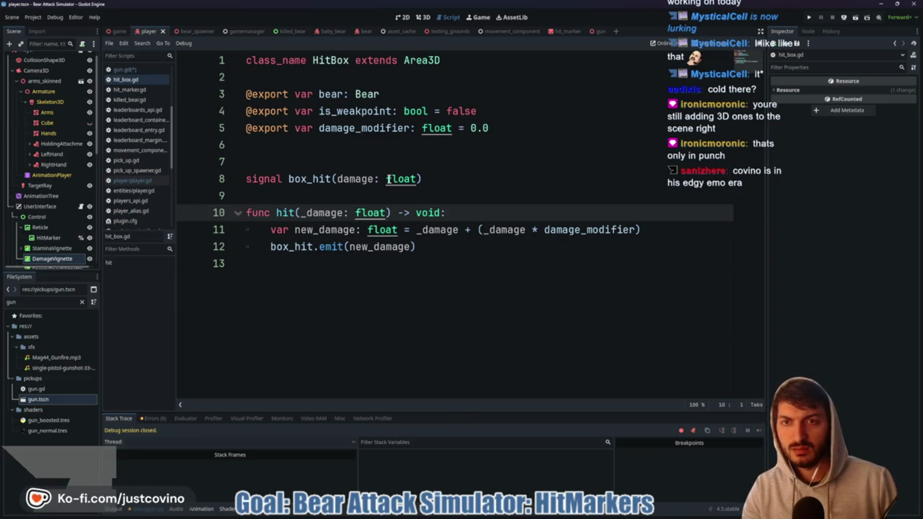
pyautogui.press('Up')
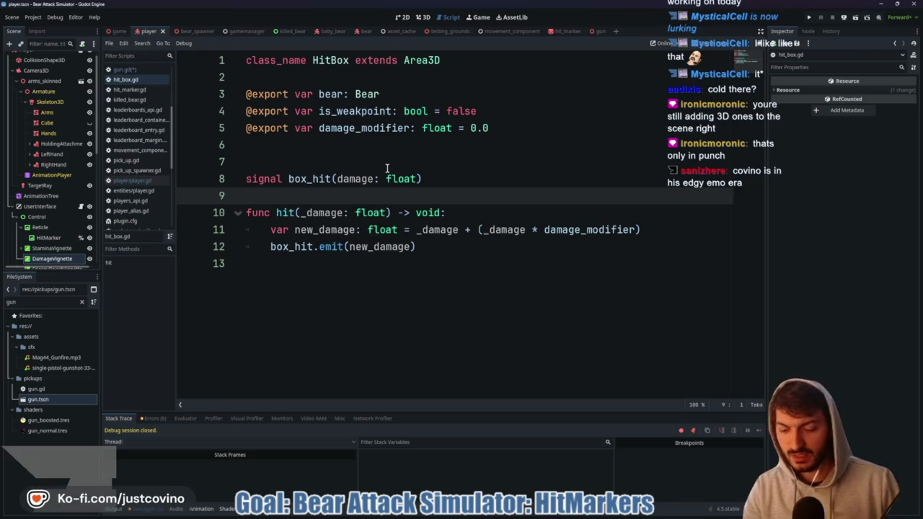
pyautogui.press('Down')
pyautogui.scroll(1, 48, 82)
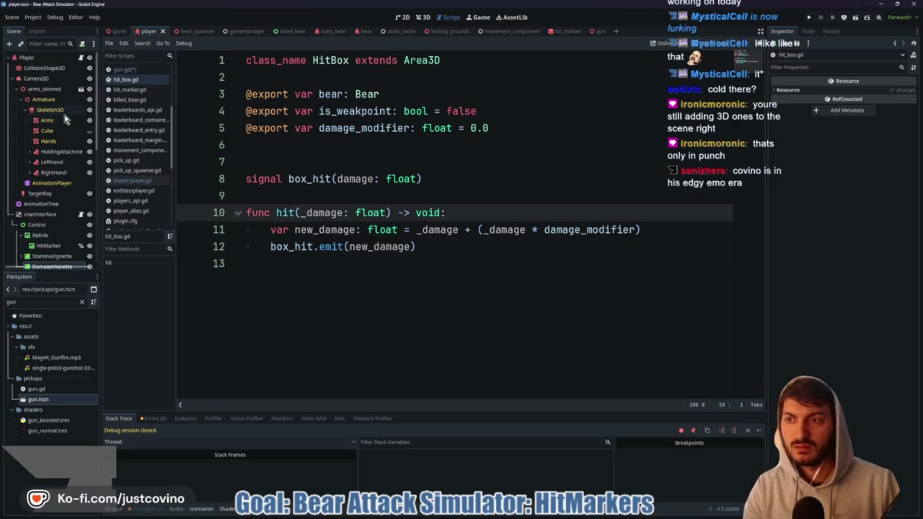
# Select the punch code's body.hit(damage) and UI.current.tween_hit_marker(body.is_weakpoint) lines.
pyautogui.click(81, 58)
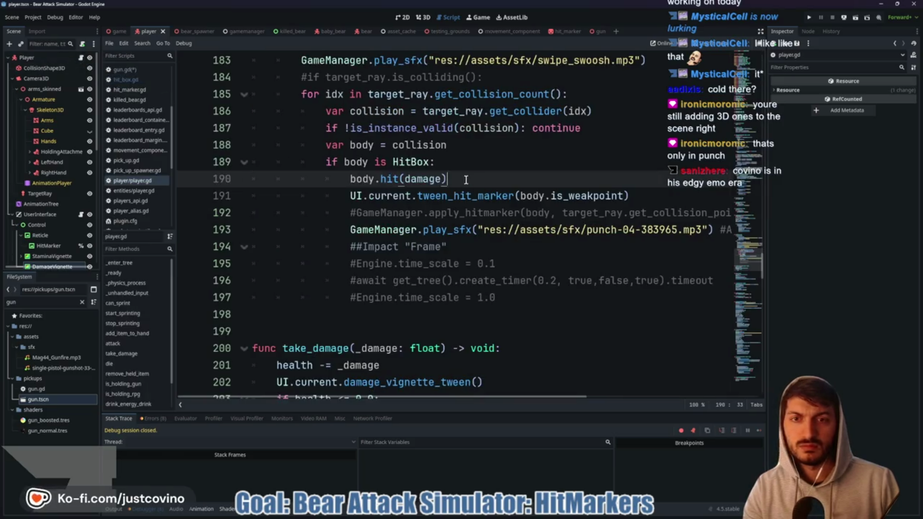
pyautogui.moveTo(447, 179); pyautogui.dragTo(345, 181)
pyautogui.press('BackSpace')
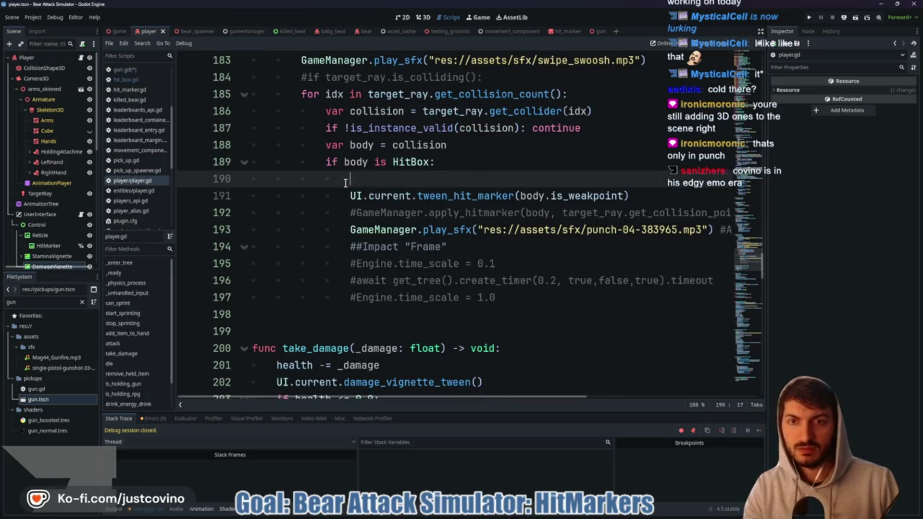
pyautogui.hotkey('ctrl', 'z')
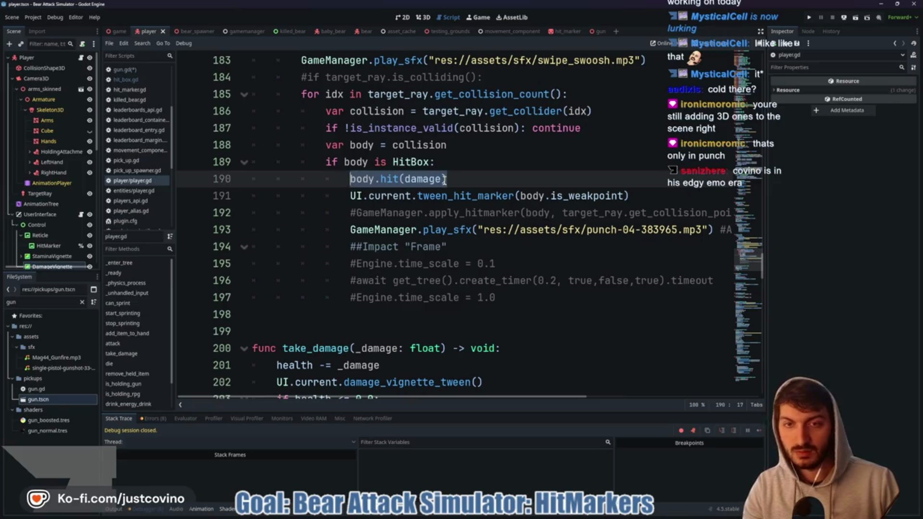
pyautogui.moveTo(630, 196); pyautogui.dragTo(262, 178)
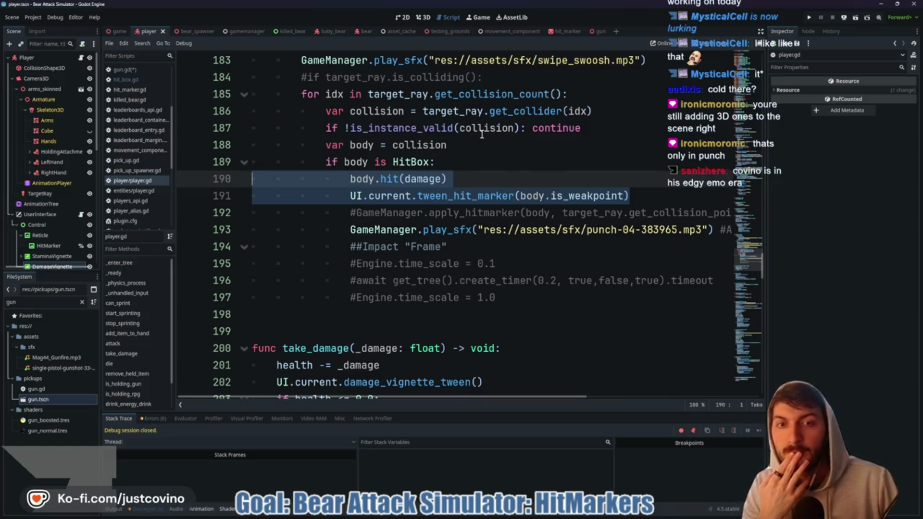
pyautogui.moveTo(479, 195)
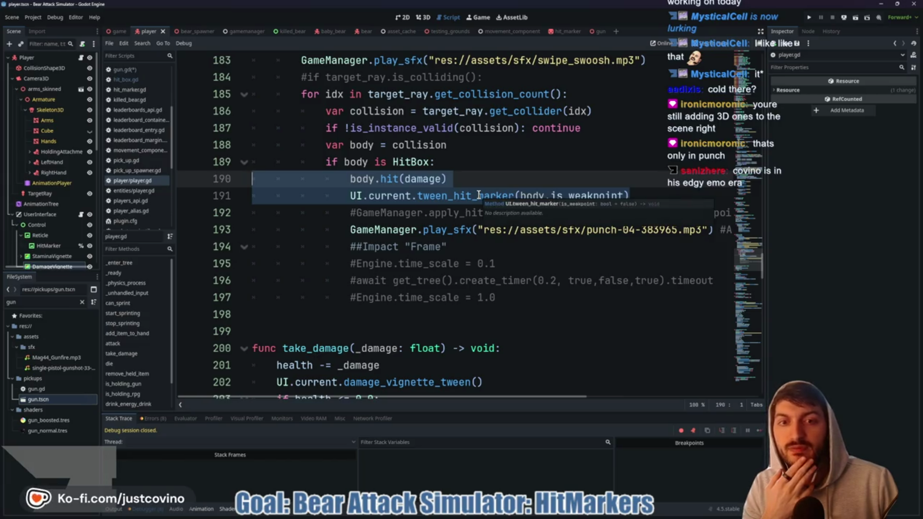
# In gun.gd, replace the old weakpoint check lines in fire() with the copied hit and hit-marker lines.
pyautogui.click(599, 32)
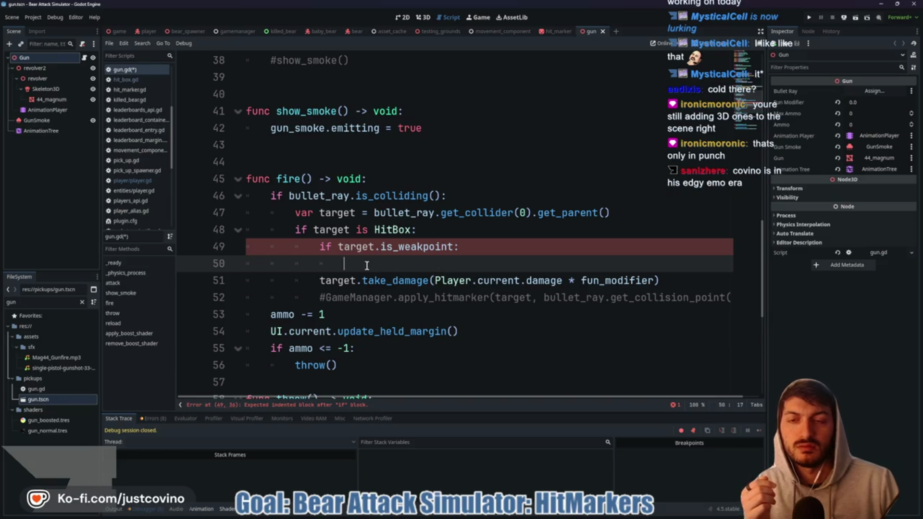
pyautogui.moveTo(320, 263); pyautogui.dragTo(250, 244)
pyautogui.press('BackSpace')
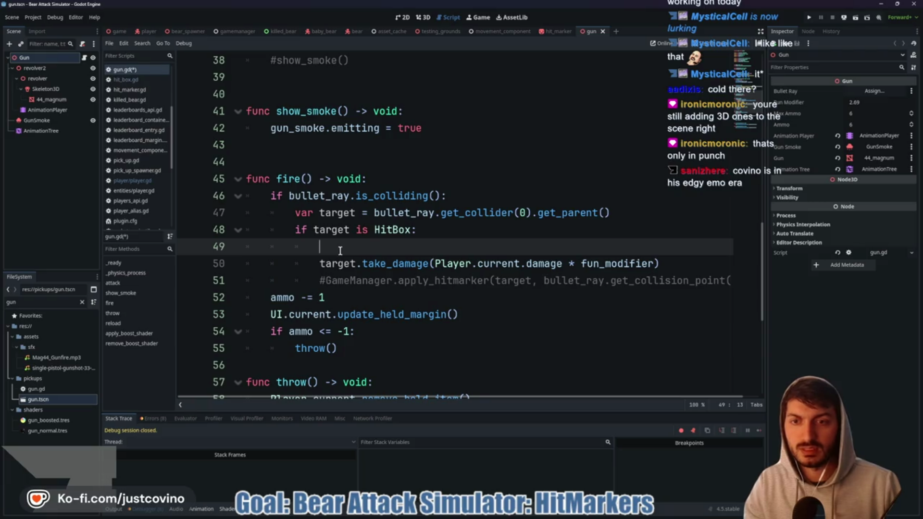
pyautogui.write('body.hit(damage) \t\t\t\tUI.current.tween_hit_marker(body.is_weakpoint)')
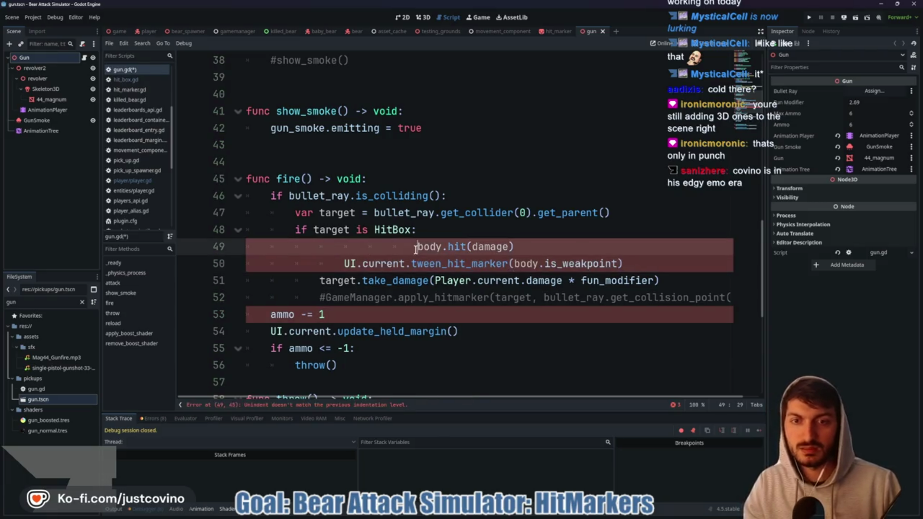
# Rename body to target in the pasted lines and remove .get_parent() from line 47.
pyautogui.press('BackSpace')
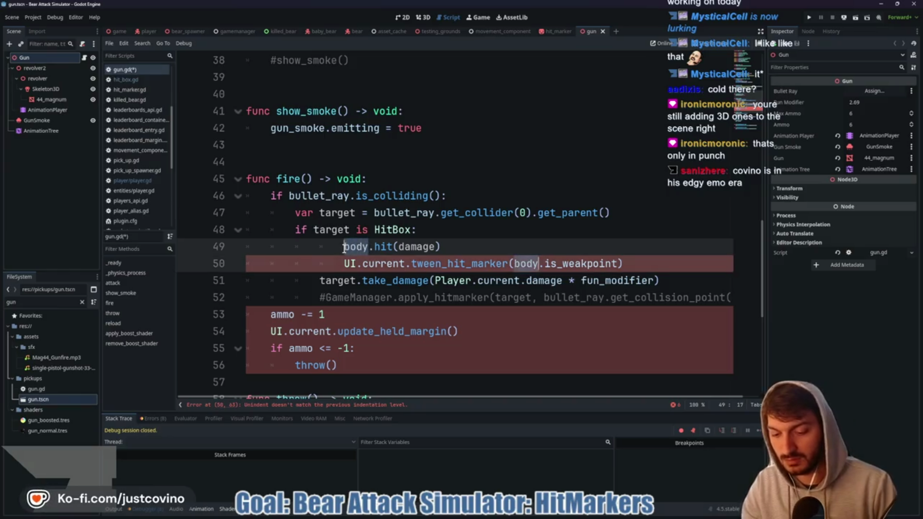
pyautogui.write('target')
pyautogui.press('Escape')
pyautogui.press('End')
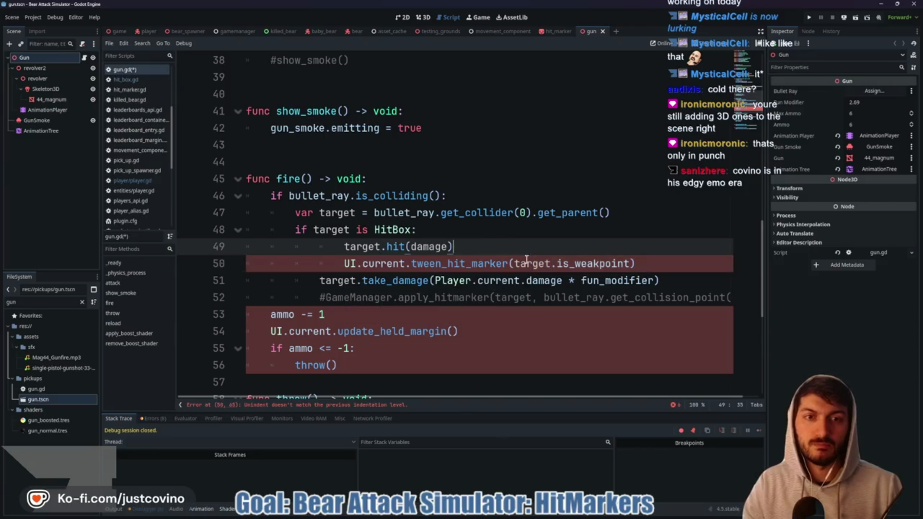
pyautogui.moveTo(610, 213); pyautogui.dragTo(531, 213)
pyautogui.press('BackSpace')
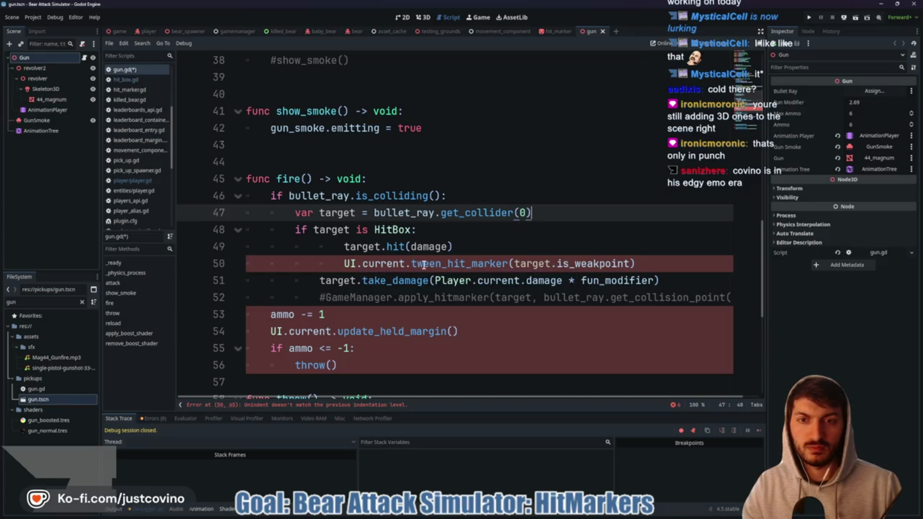
# Align the indentation of lines 49–50 and comment out the take_damage call on line 51.
pyautogui.click(341, 263)
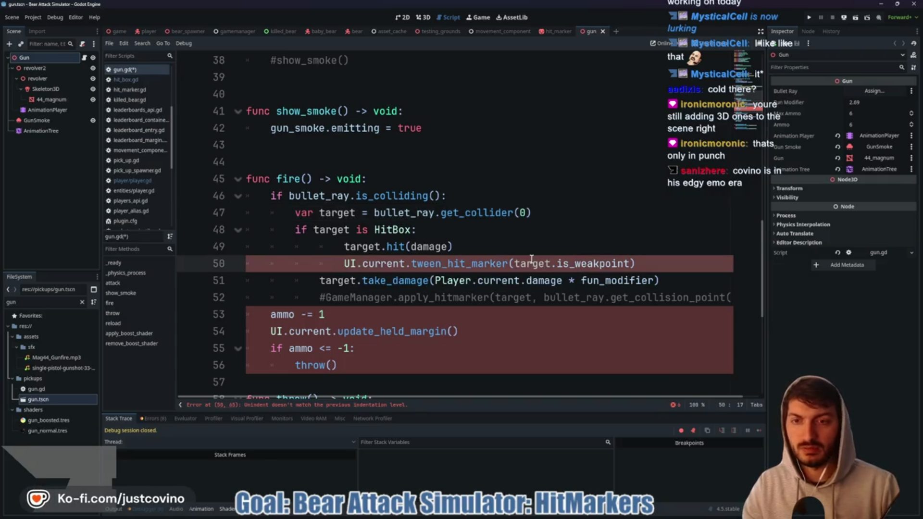
pyautogui.press('BackSpace')
pyautogui.press('Tab')
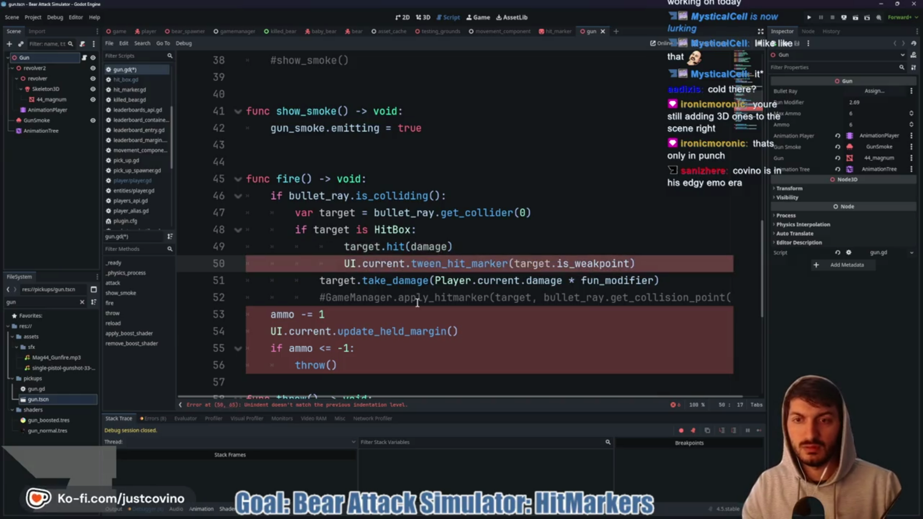
pyautogui.click(341, 248)
pyautogui.press('BackSpace')
pyautogui.click(345, 264)
pyautogui.press('BackSpace')
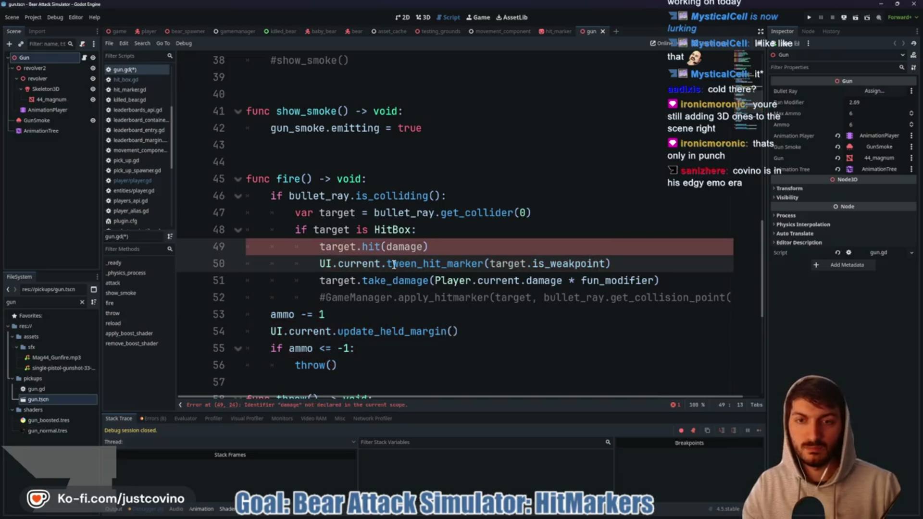
pyautogui.click(318, 284)
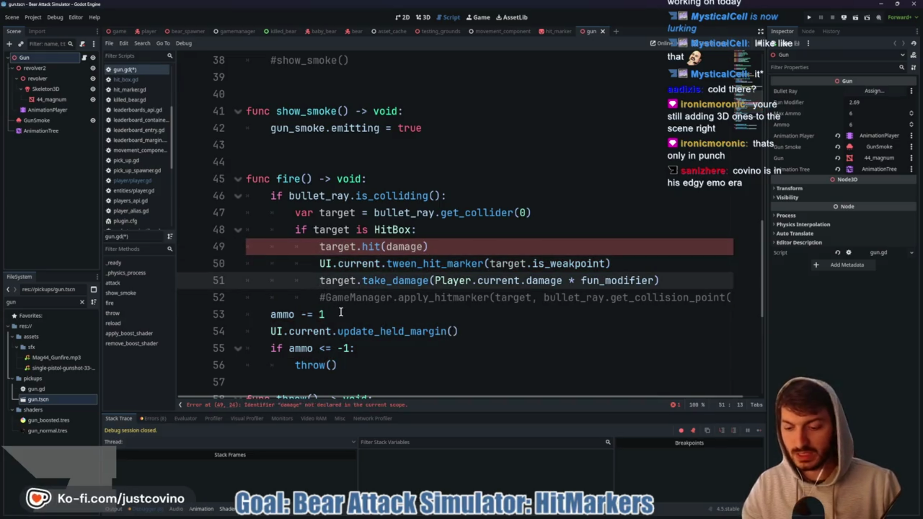
pyautogui.write('#')
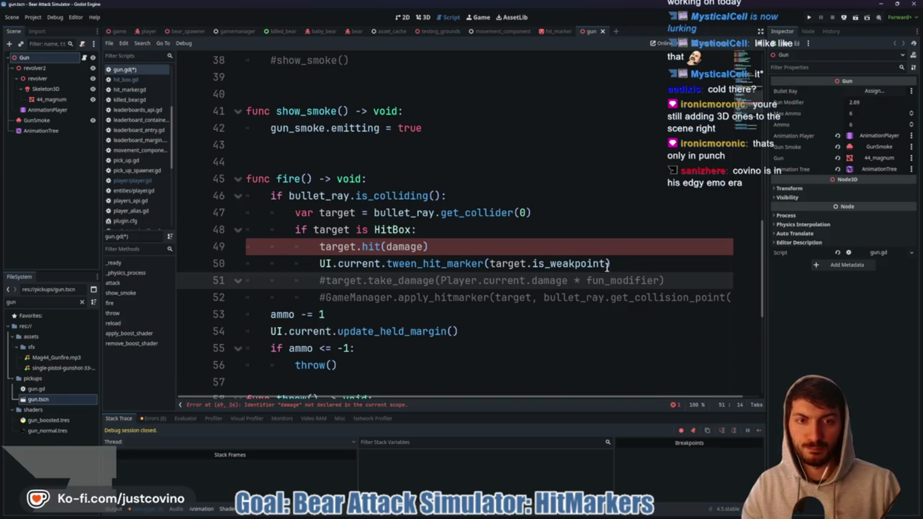
# Replace damage in target.hit with Player.current.damage * fun_modifier.
pyautogui.click(447, 247)
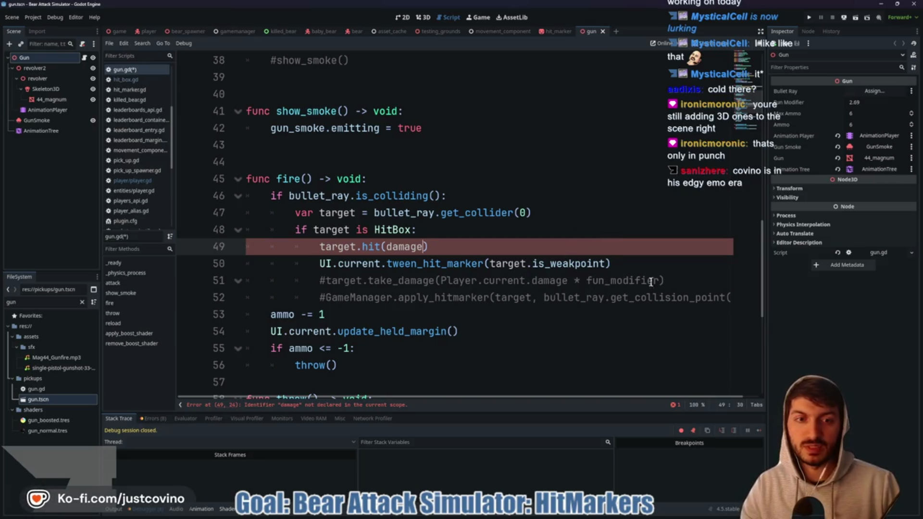
pyautogui.moveTo(658, 281); pyautogui.dragTo(440, 280)
pyautogui.hotkey('ctrl', 'c')
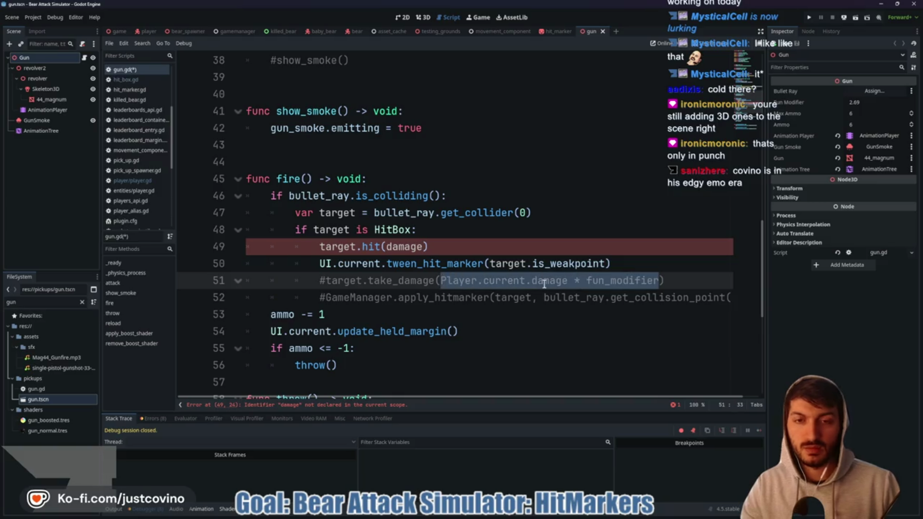
pyautogui.doubleClick(420, 247)
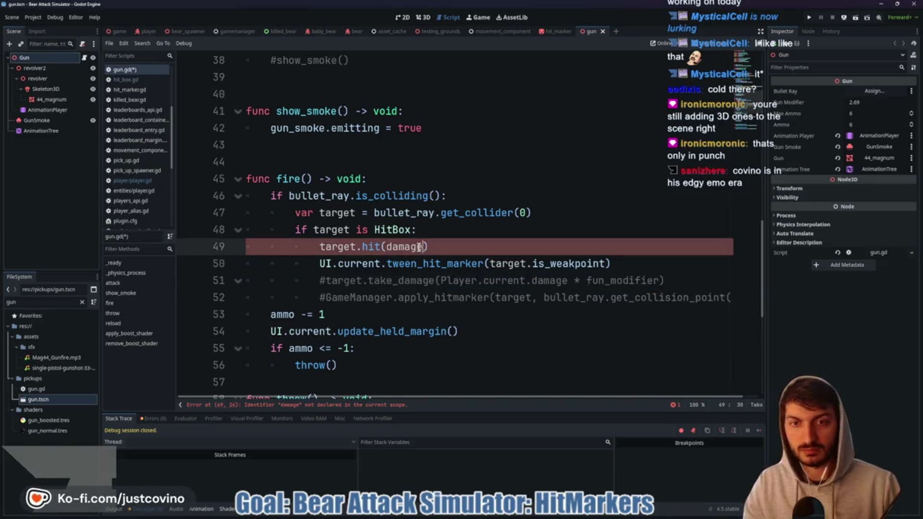
pyautogui.hotkey('ctrl', 'v')
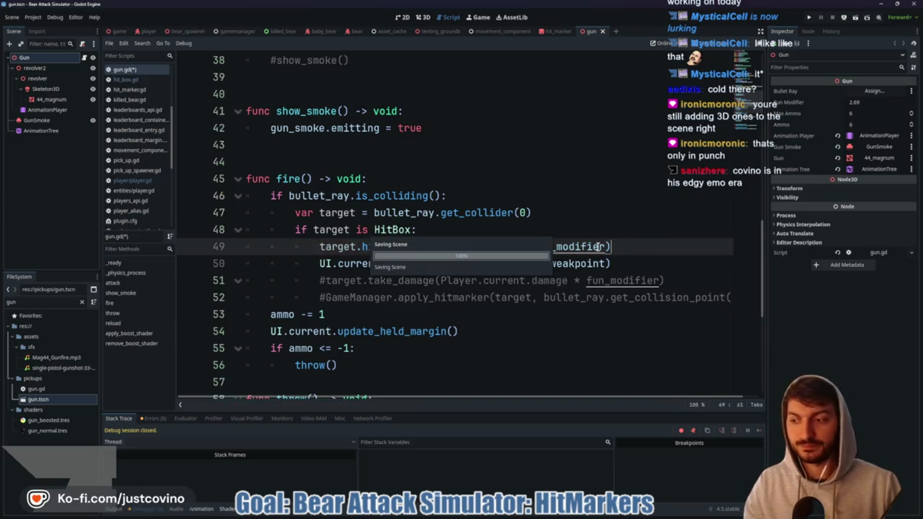
pyautogui.scroll(5, 545, 231)
pyautogui.scroll(7, 545, 231)
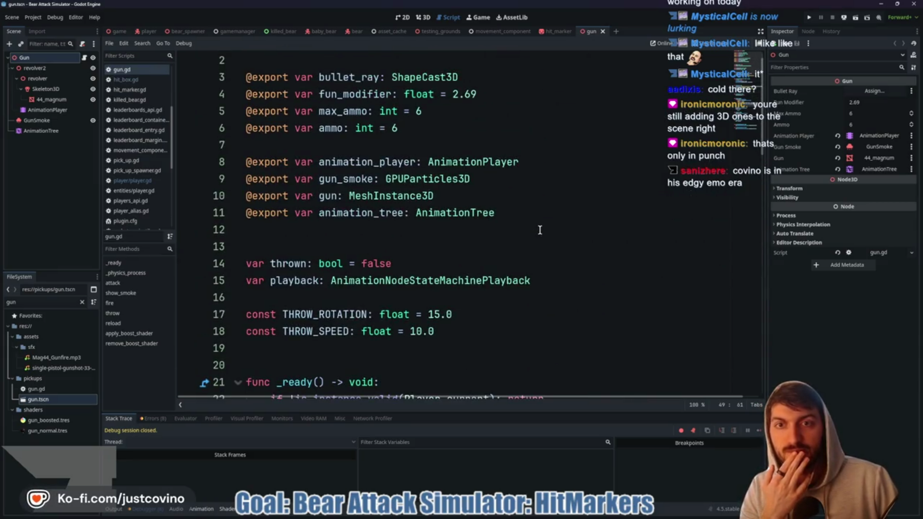
pyautogui.scroll(-13, 540, 231)
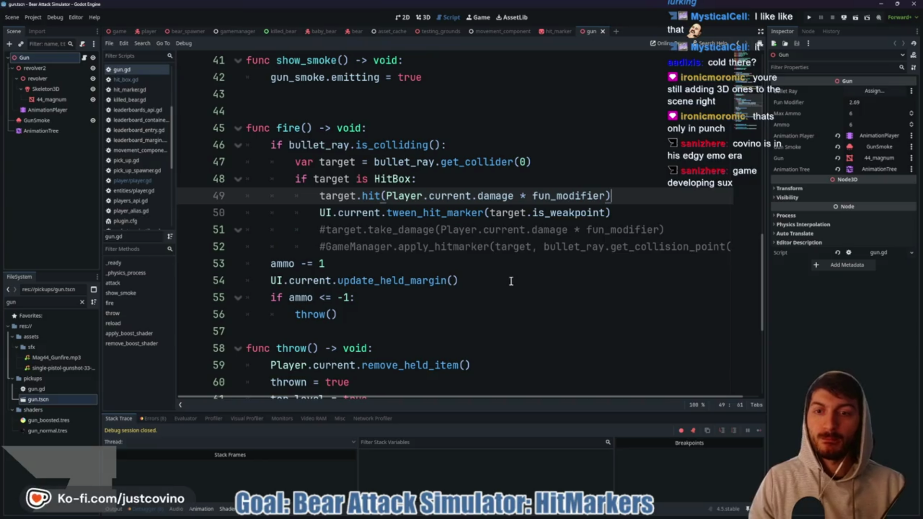
pyautogui.scroll(-5, 510, 282)
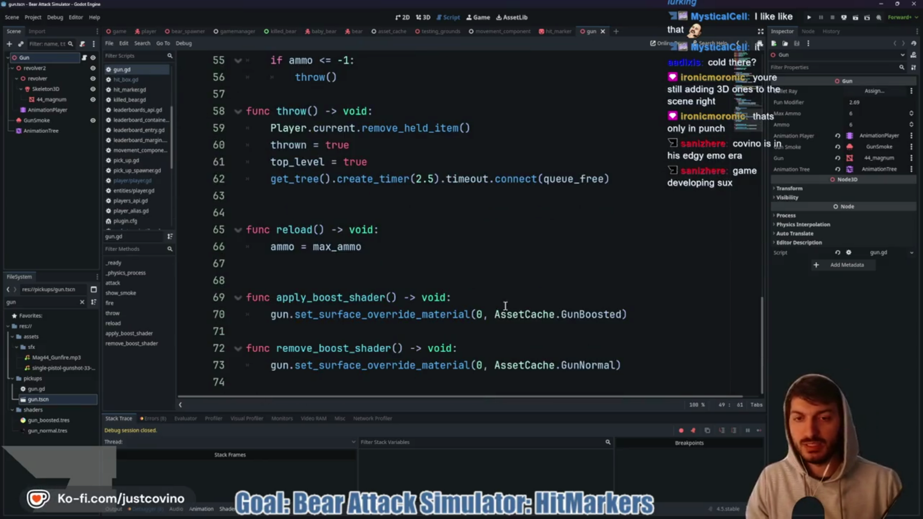
pyautogui.scroll(5, 465, 275)
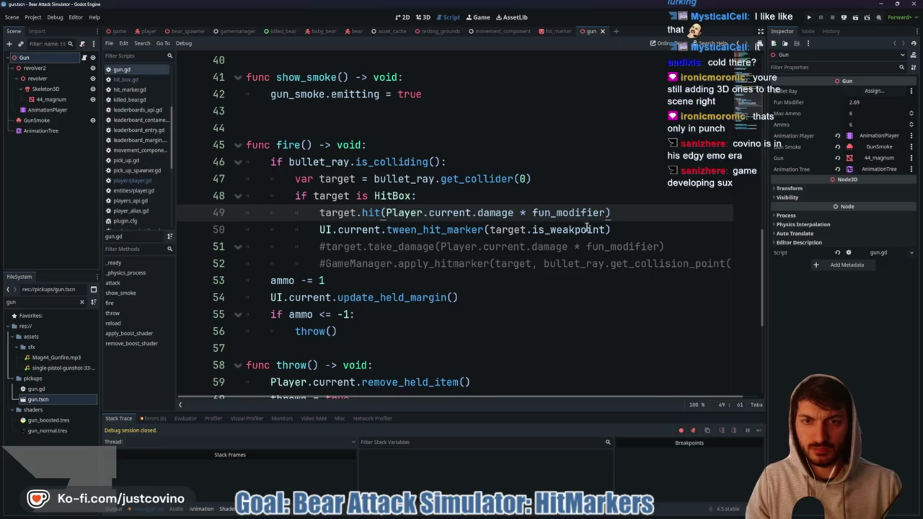
pyautogui.moveTo(615, 231)
pyautogui.mouseDown()
pyautogui.moveTo(267, 212)
pyautogui.moveTo(249, 198)
pyautogui.mouseUp()
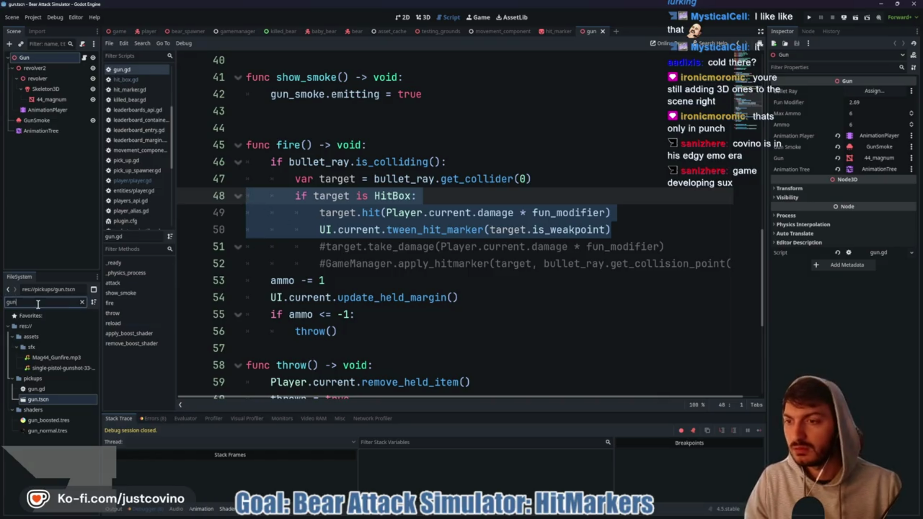
# Open the rocket projectile scene via a 'rocket' filter and delete its extra empty line 14.
pyautogui.doubleClick(21, 302)
pyautogui.press('BackSpace')
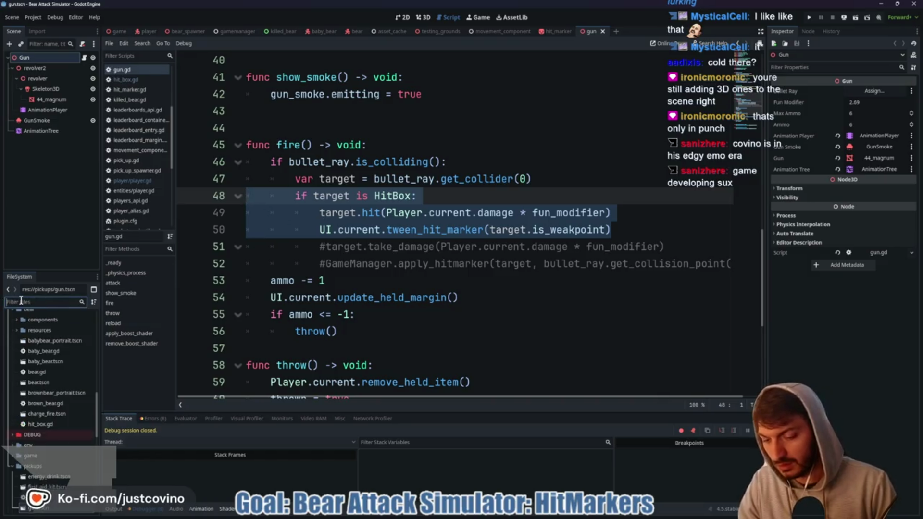
pyautogui.write('rocket')
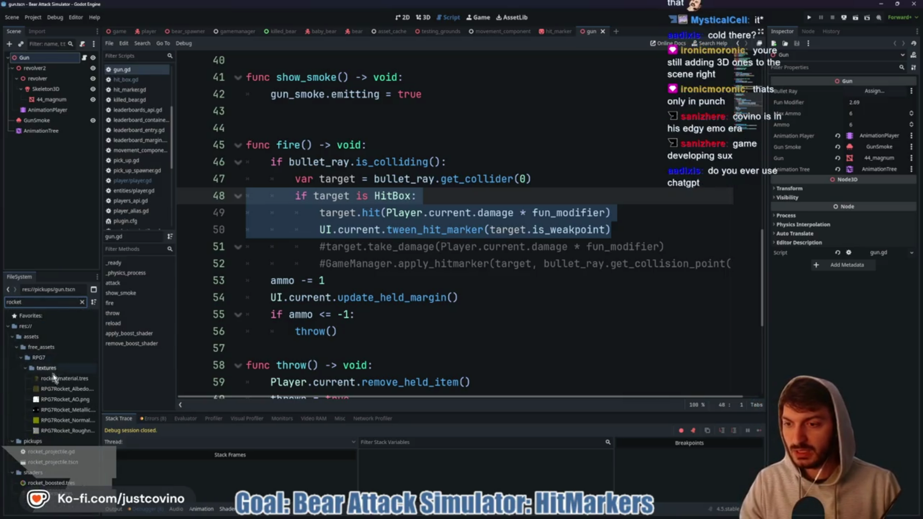
pyautogui.doubleClick(69, 463)
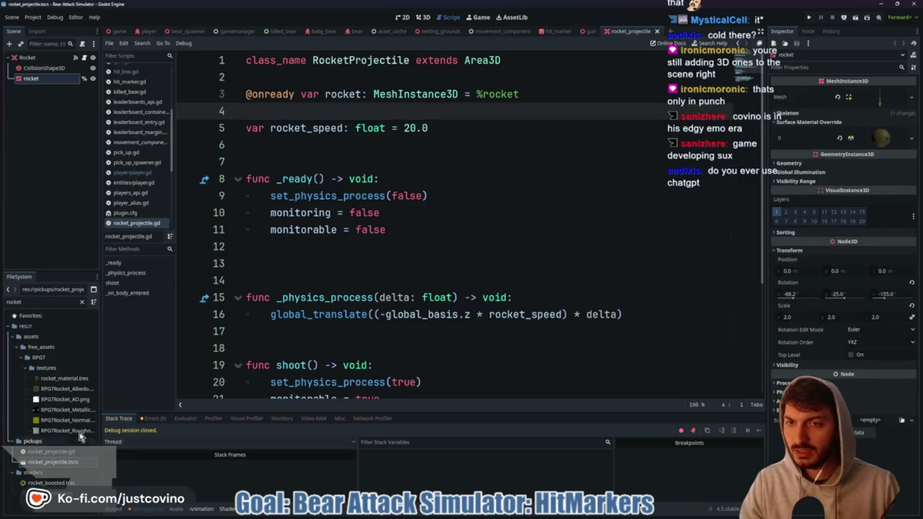
pyautogui.scroll(-2, 308, 250)
pyautogui.click(298, 179)
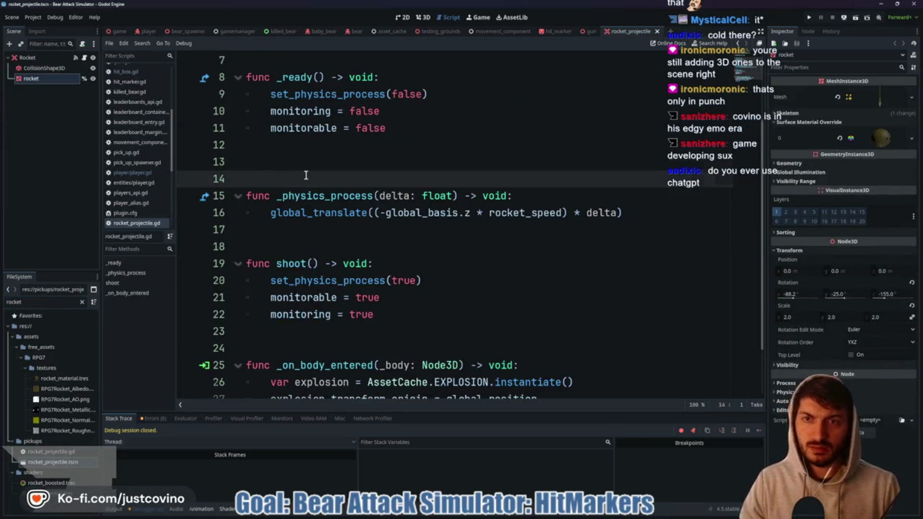
pyautogui.press('BackSpace')
pyautogui.scroll(-1, 321, 205)
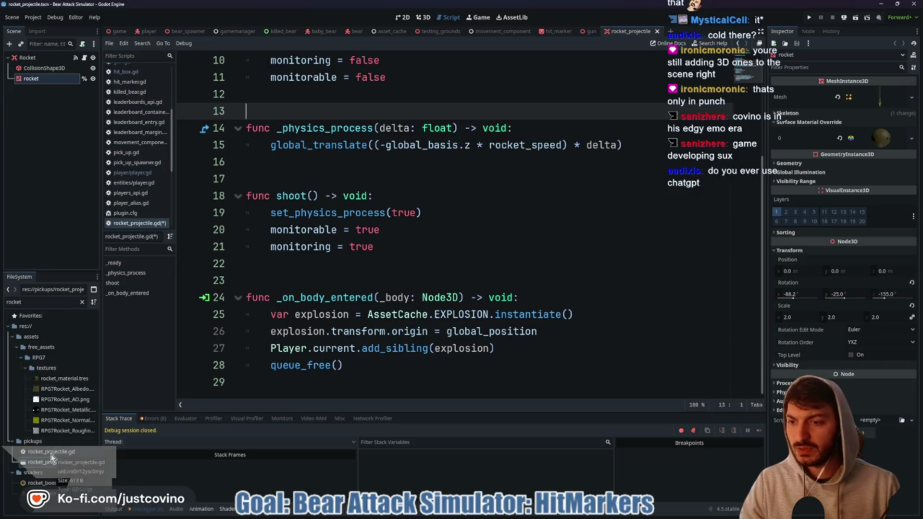
# Filter the FileSystem by 'rpg' and open rpg.tscn.
pyautogui.doubleClick(38, 302)
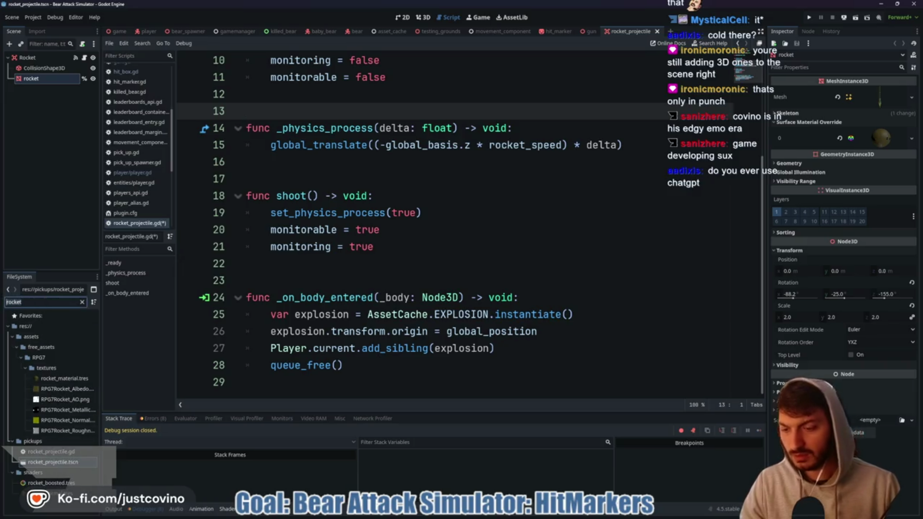
pyautogui.write('rpg')
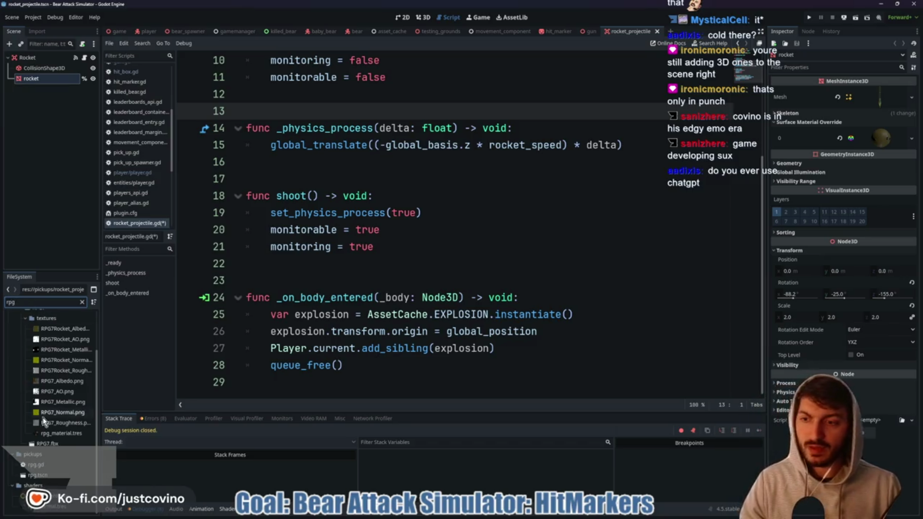
pyautogui.doubleClick(50, 475)
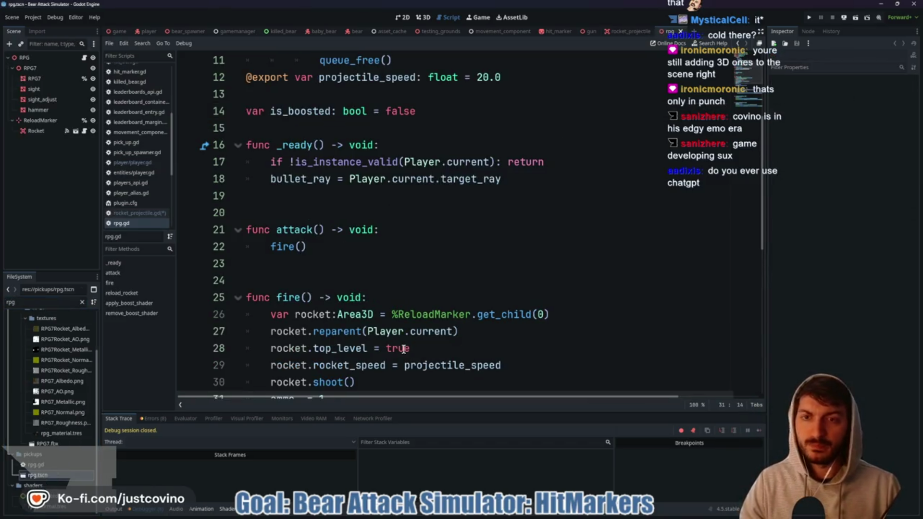
pyautogui.scroll(-2, 426, 255)
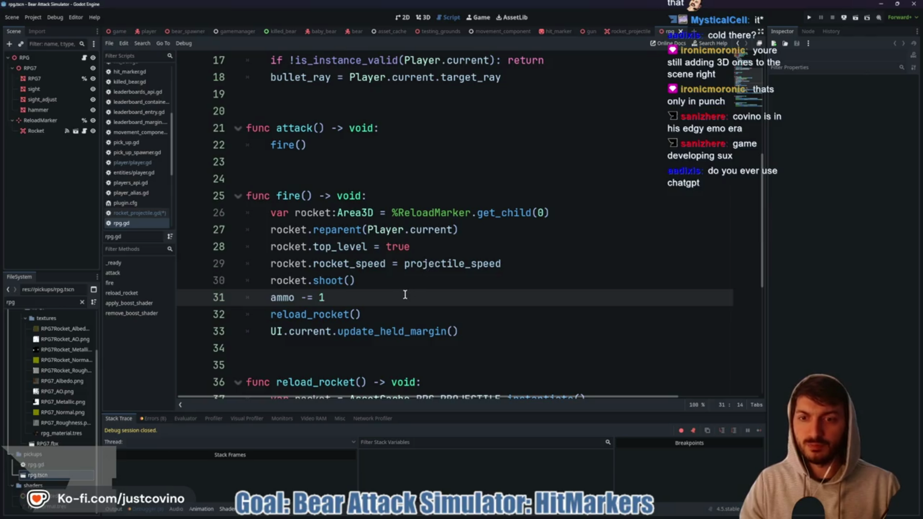
pyautogui.scroll(-1, 404, 293)
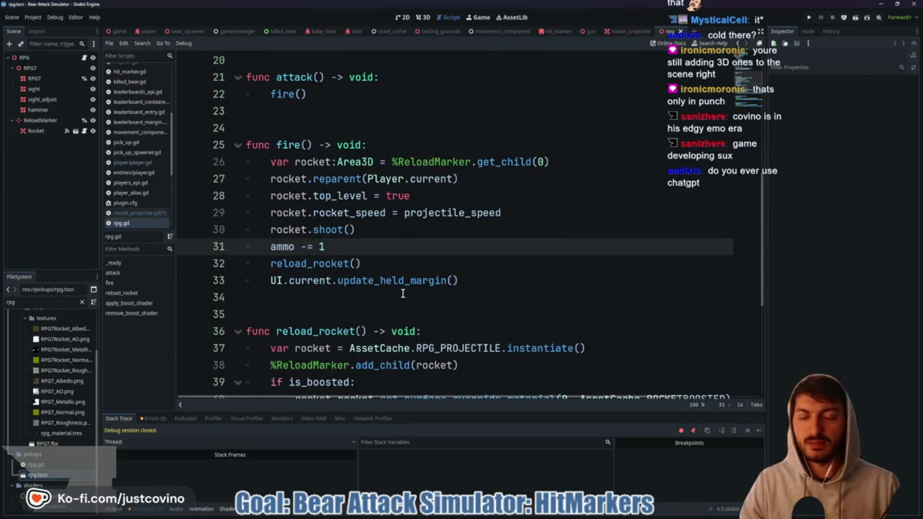
pyautogui.scroll(-1, 401, 295)
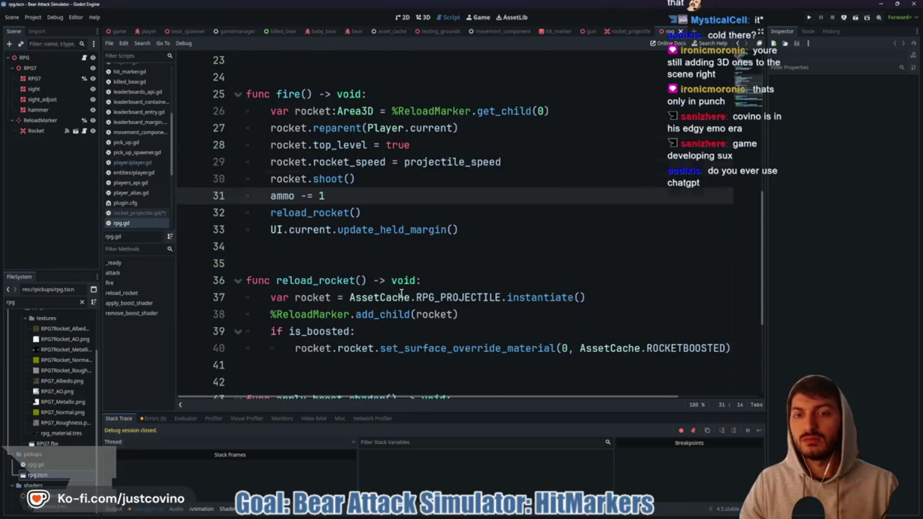
pyautogui.scroll(-1, 401, 294)
pyautogui.scroll(-3, 400, 291)
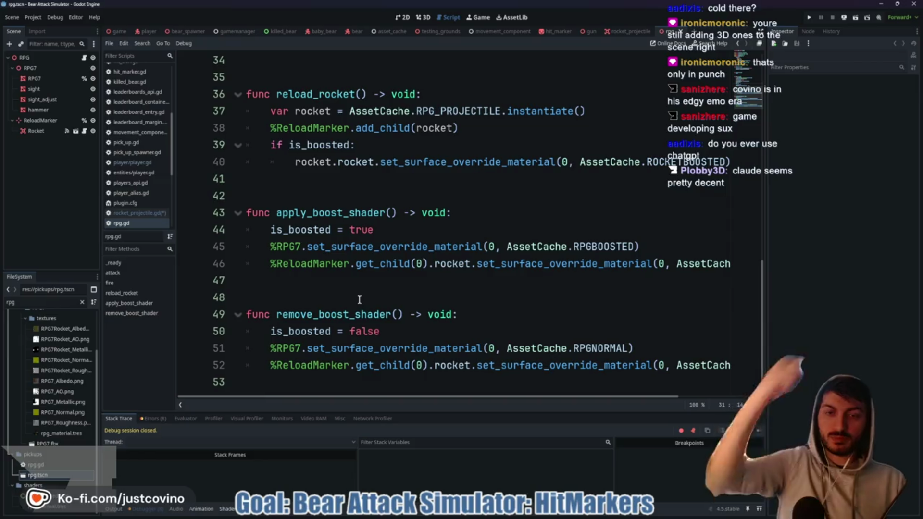
pyautogui.scroll(2, 378, 277)
pyautogui.scroll(4, 378, 277)
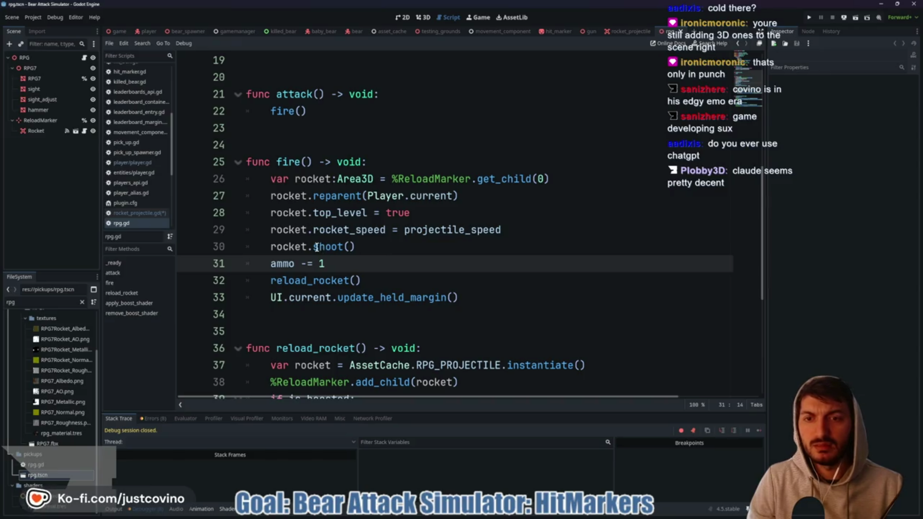
pyautogui.scroll(5, 322, 247)
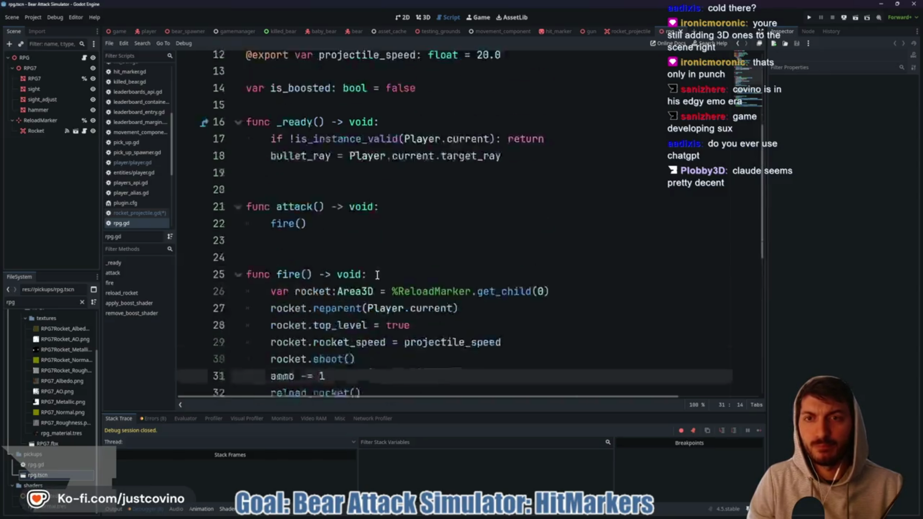
pyautogui.scroll(-7, 439, 281)
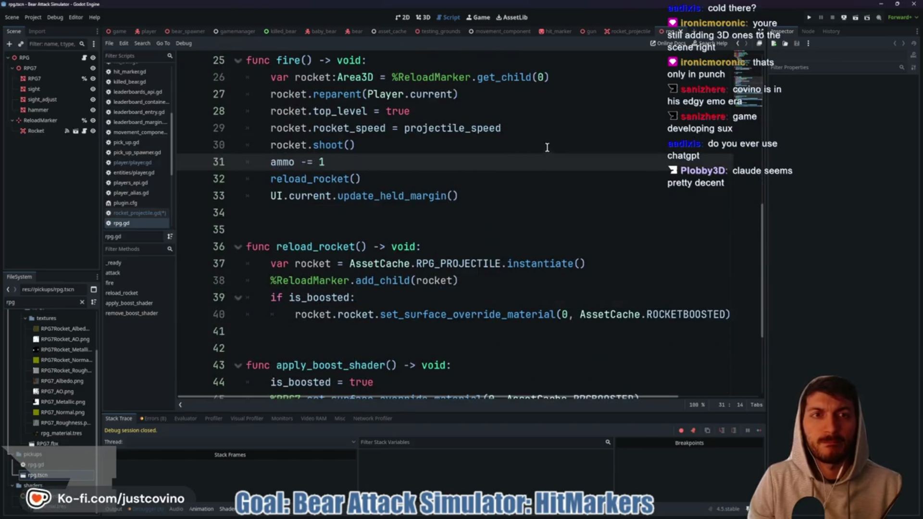
pyautogui.click(620, 32)
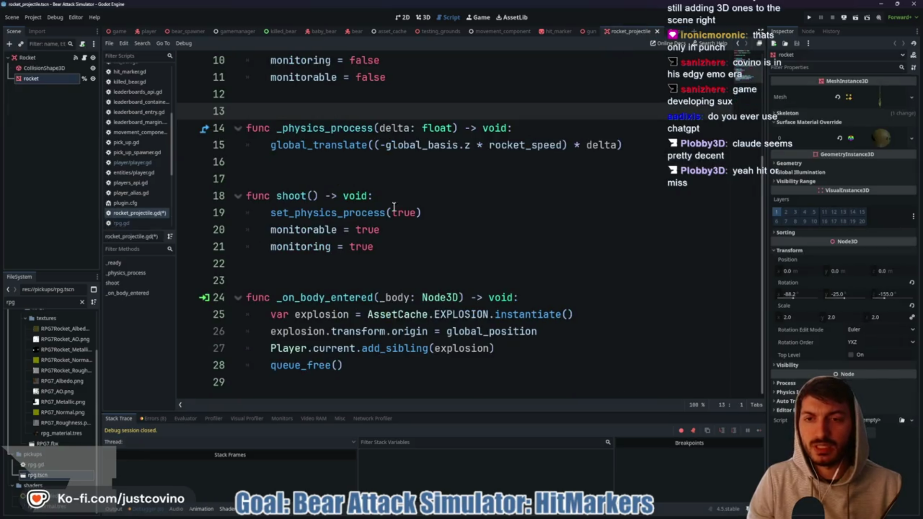
# Filter the FileSystem by 'explo' and open the explosion scene's script.
pyautogui.click(347, 348)
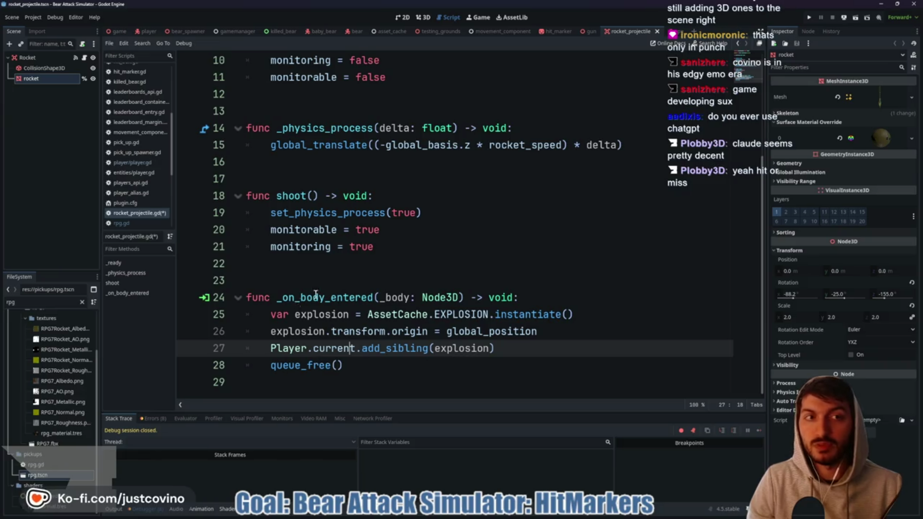
pyautogui.moveTo(27, 300); pyautogui.dragTo(6, 301)
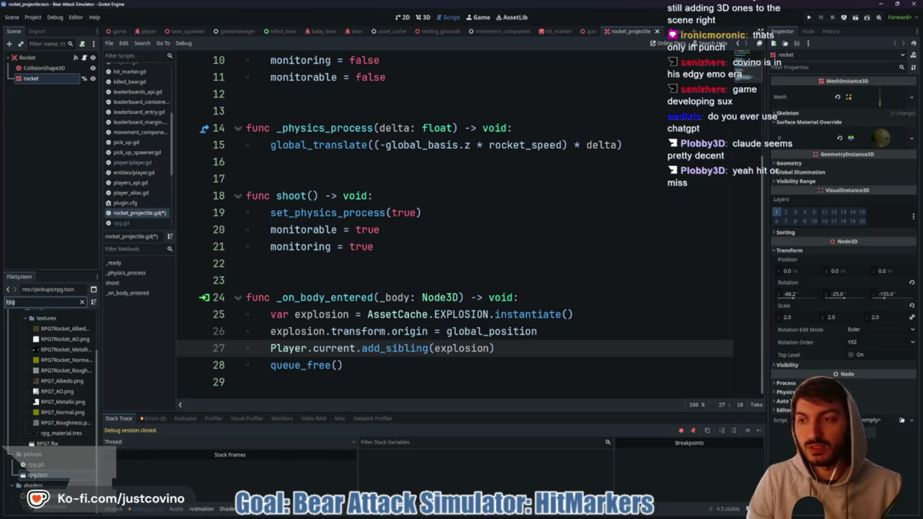
pyautogui.write('explo')
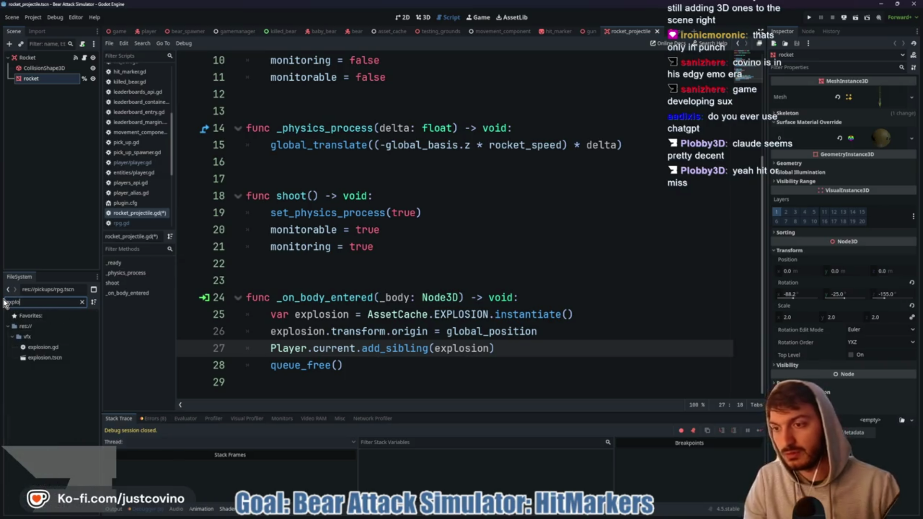
pyautogui.doubleClick(62, 358)
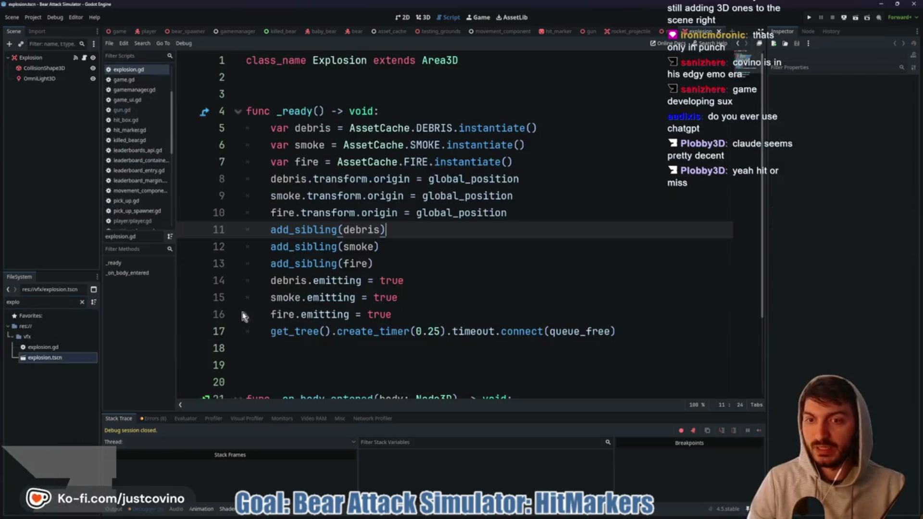
pyautogui.click(411, 243)
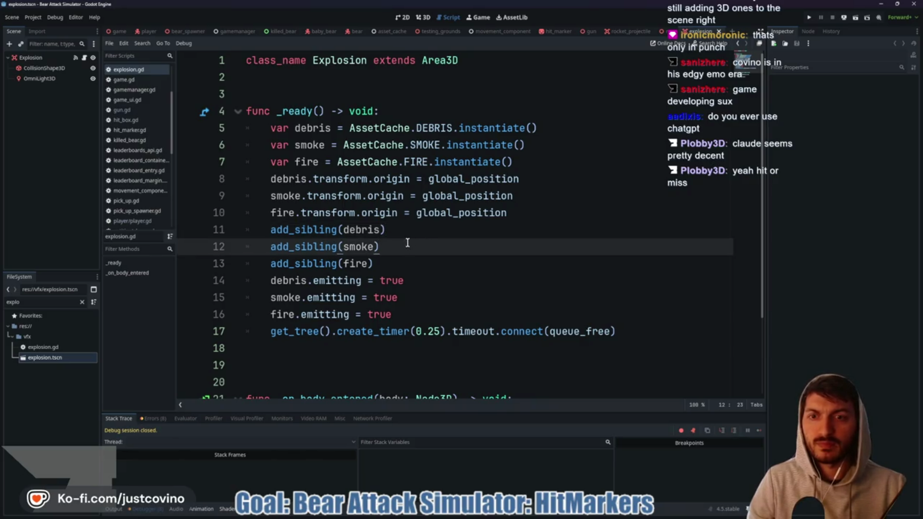
pyautogui.scroll(-2, 407, 241)
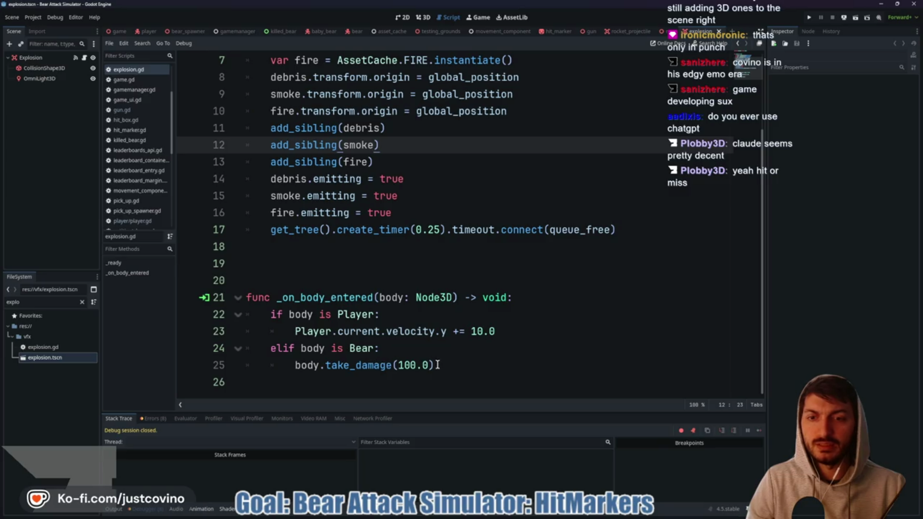
# Change the Bear type check on line 24 to HitBox.
pyautogui.moveTo(437, 365); pyautogui.dragTo(294, 365)
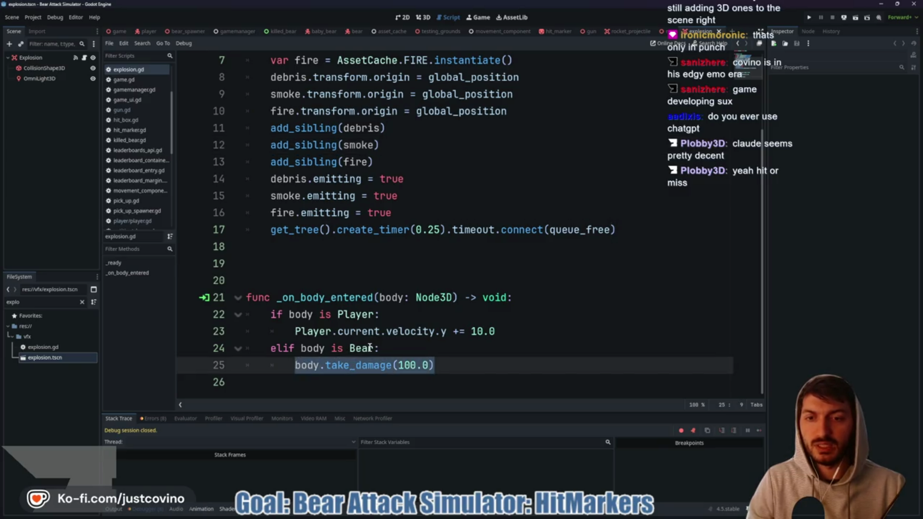
pyautogui.moveTo(370, 348); pyautogui.dragTo(362, 347)
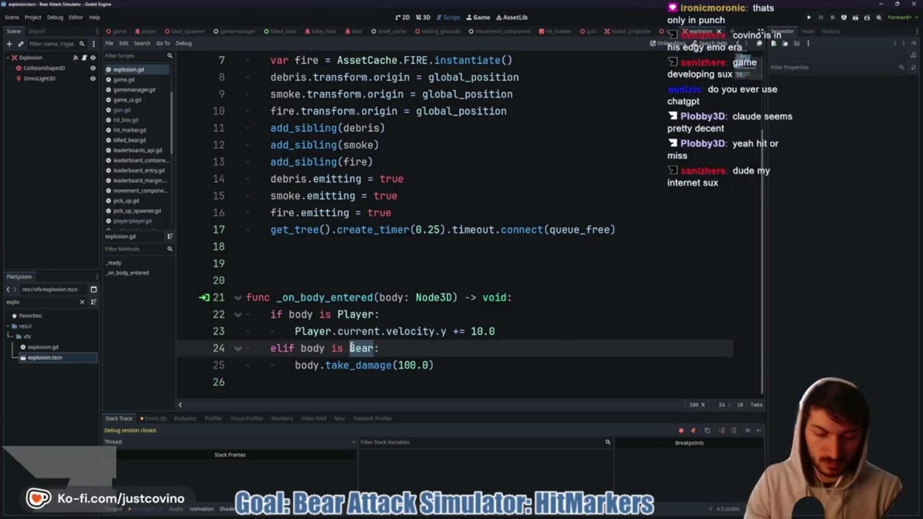
pyautogui.press('BackSpace')
pyautogui.write('Hit')
pyautogui.press('Return')
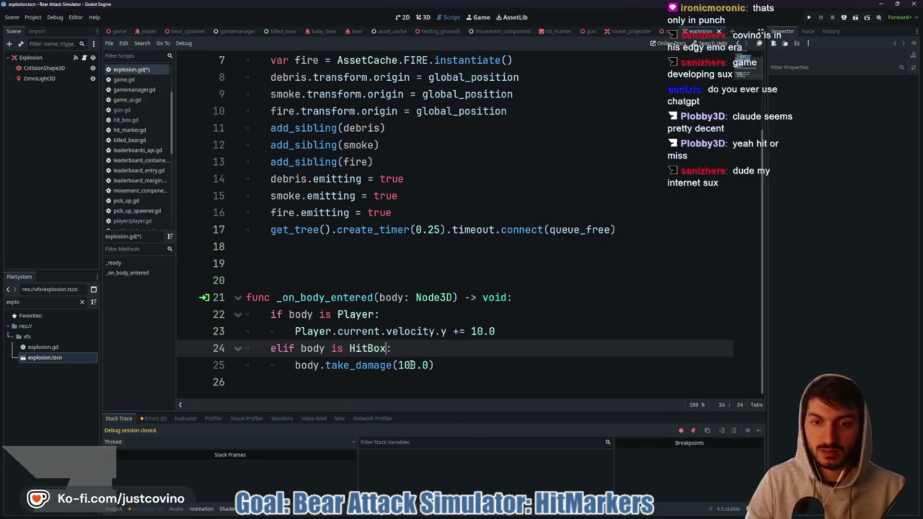
# Replace the take_damage line with the pasted hit and hit-marker code, dropping the redundant HitBox check.
pyautogui.moveTo(438, 366); pyautogui.dragTo(292, 370)
pyautogui.write('if target is HitBox: \t\t\ttarget.hit(Player.current.damage * fun_modifier) \t\t\tUI.current.tween_hit_marker(target.is_weakpoint)')
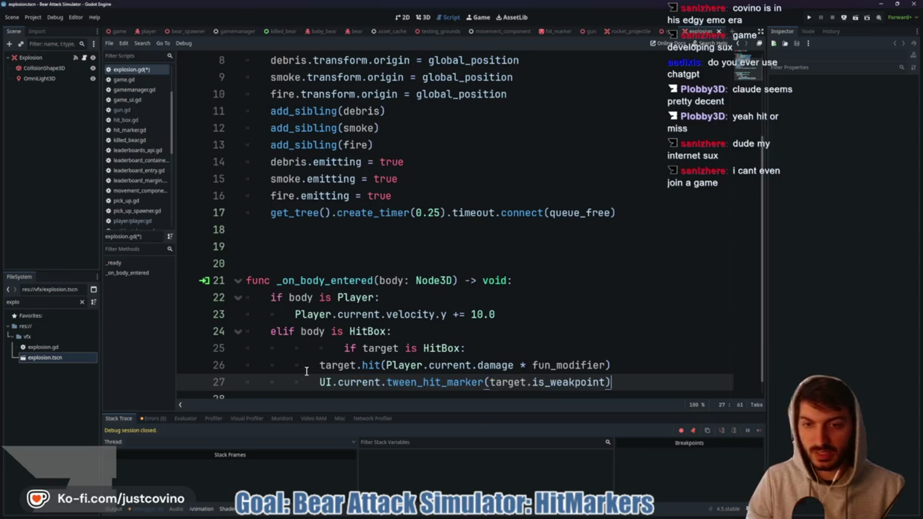
pyautogui.moveTo(486, 348); pyautogui.dragTo(250, 355)
pyautogui.press('BackSpace')
pyautogui.press('BackSpace')
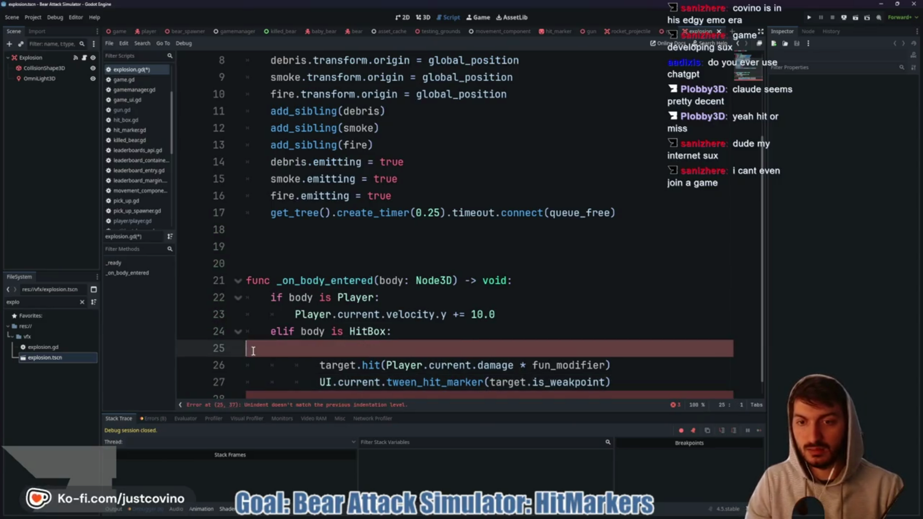
pyautogui.click(321, 349)
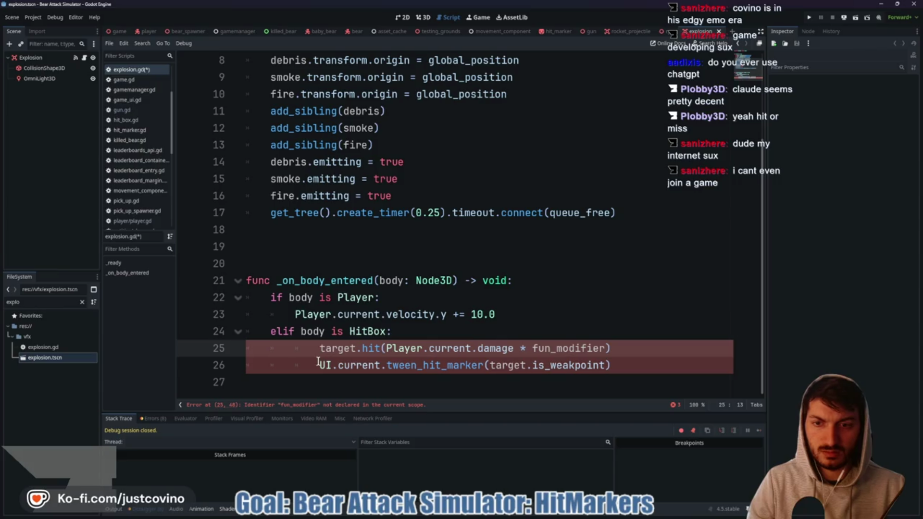
pyautogui.hotkey('shift', 'Tab')
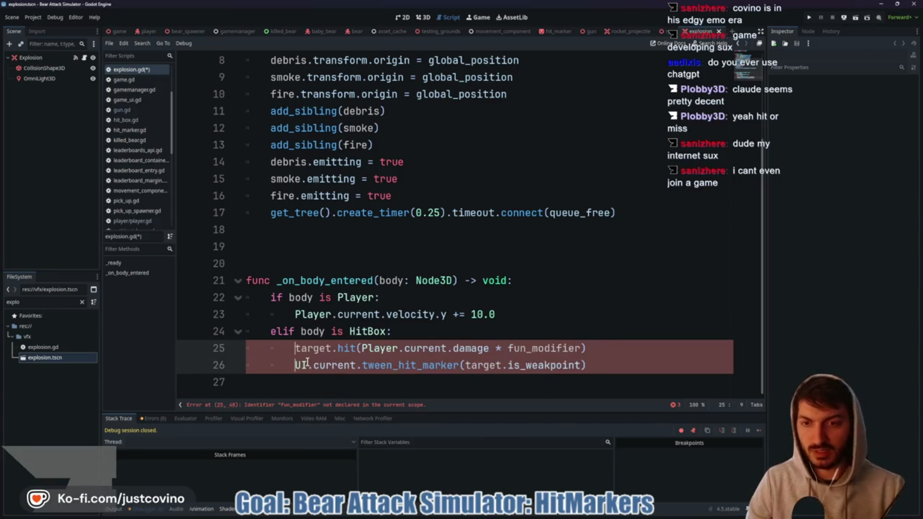
# Rename both target occurrences in the pasted lines to body.
pyautogui.moveTo(295, 348); pyautogui.dragTo(334, 350)
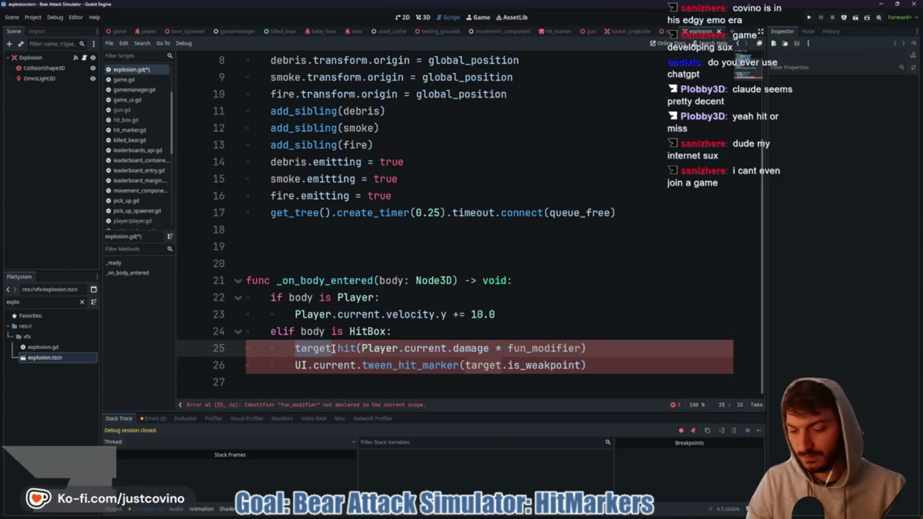
pyautogui.hotkey('ctrl', 'd')
pyautogui.write('body')
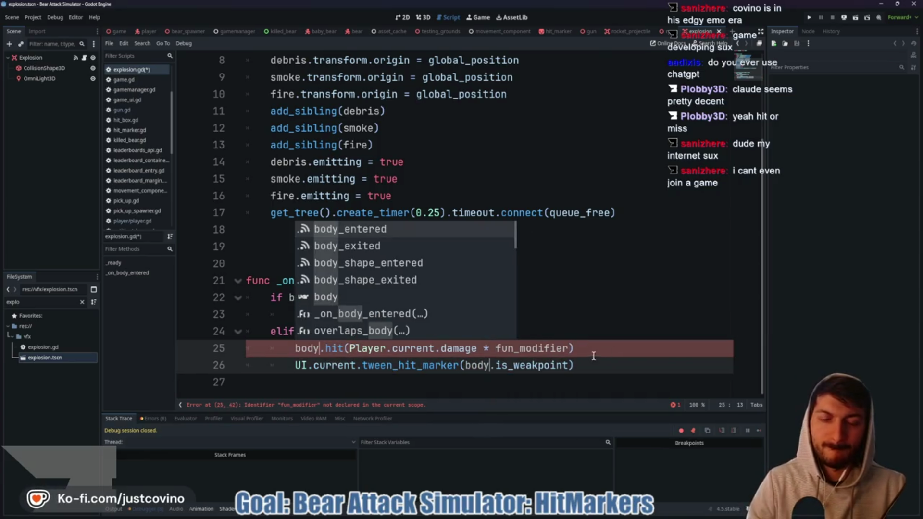
pyautogui.click(594, 356)
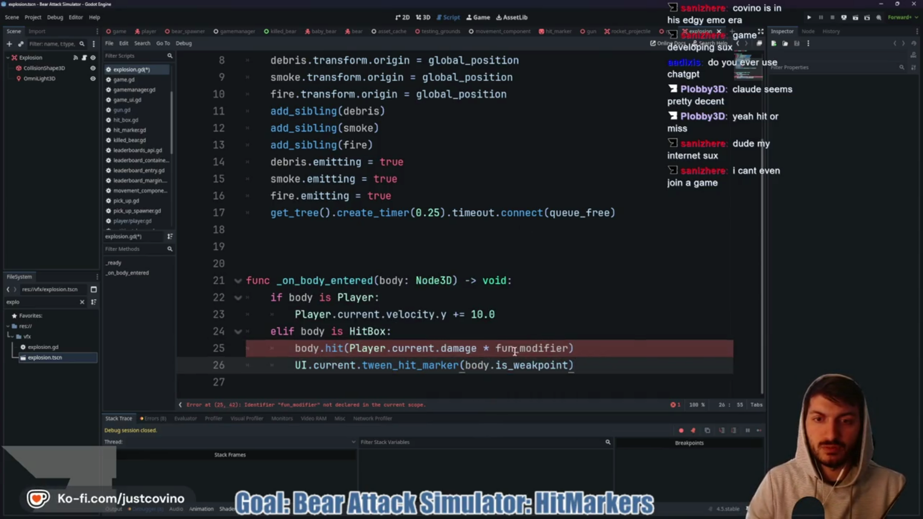
pyautogui.scroll(3, 515, 352)
pyautogui.scroll(-2, 512, 347)
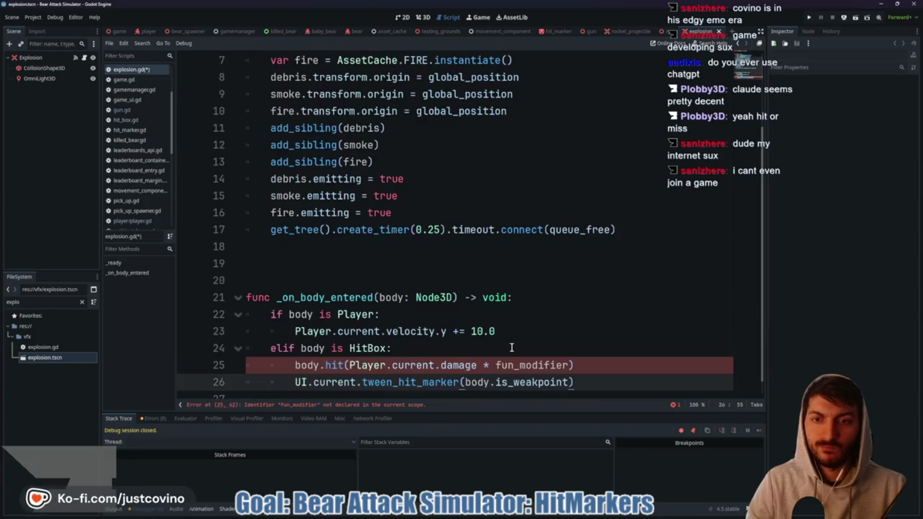
pyautogui.scroll(2, 508, 346)
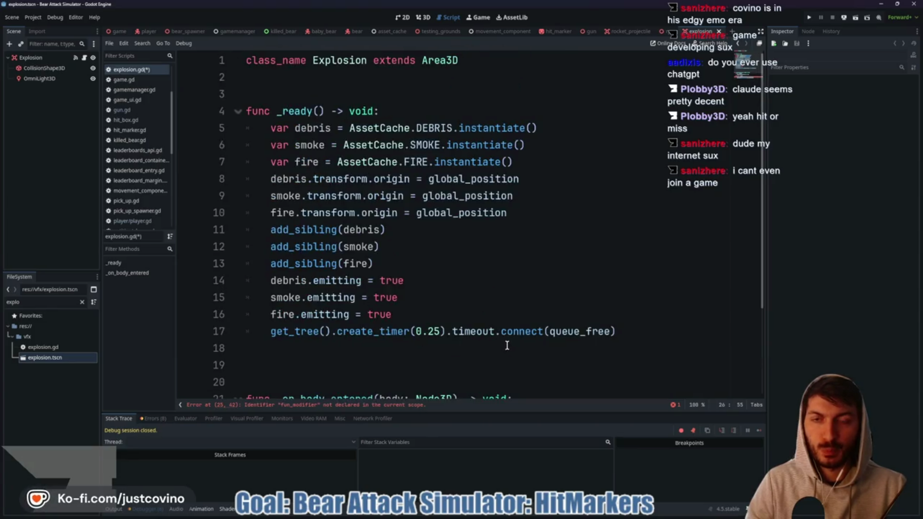
pyautogui.scroll(-3, 507, 344)
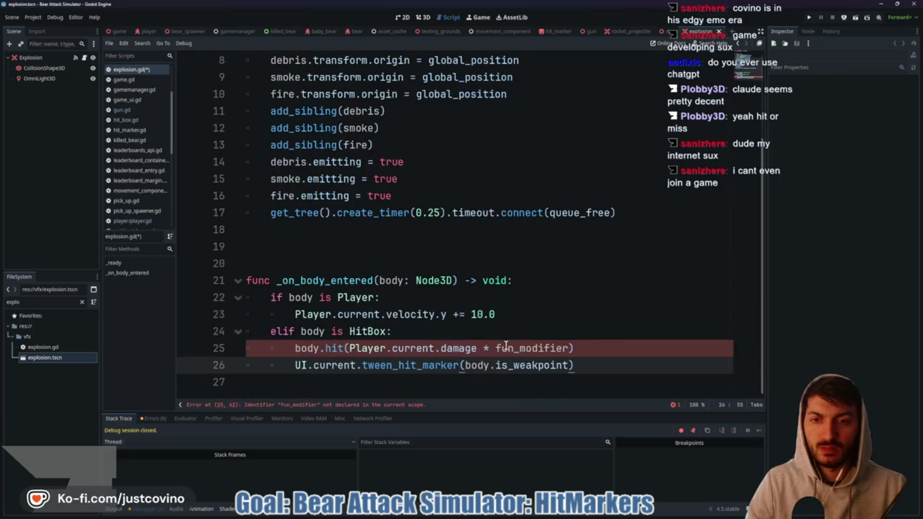
# Undo back to the target.hit and tween_hit_marker lines, and add a blank line under the class declaration.
pyautogui.hotkey('ctrl', 'z')
pyautogui.hotkey('ctrl', 'z')
pyautogui.hotkey('ctrl', 'z')
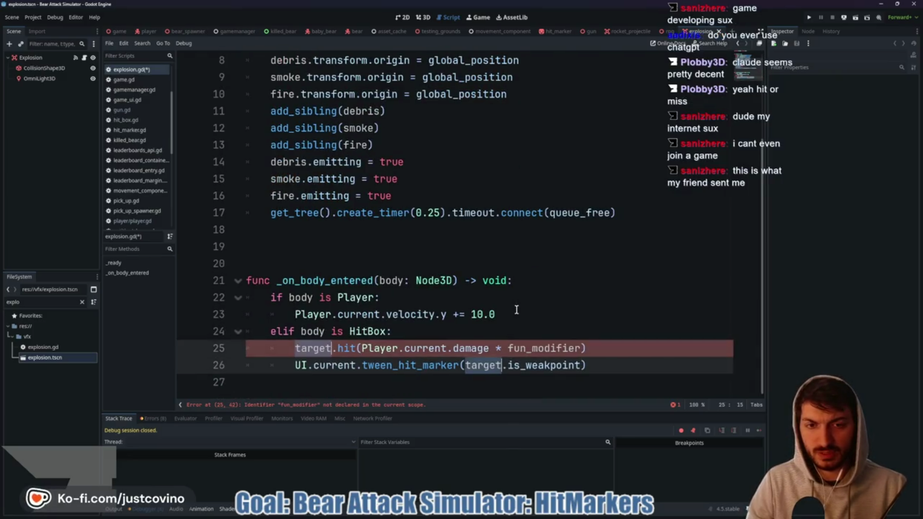
pyautogui.hotkey('ctrl', 'z')
pyautogui.hotkey('ctrl', 'z')
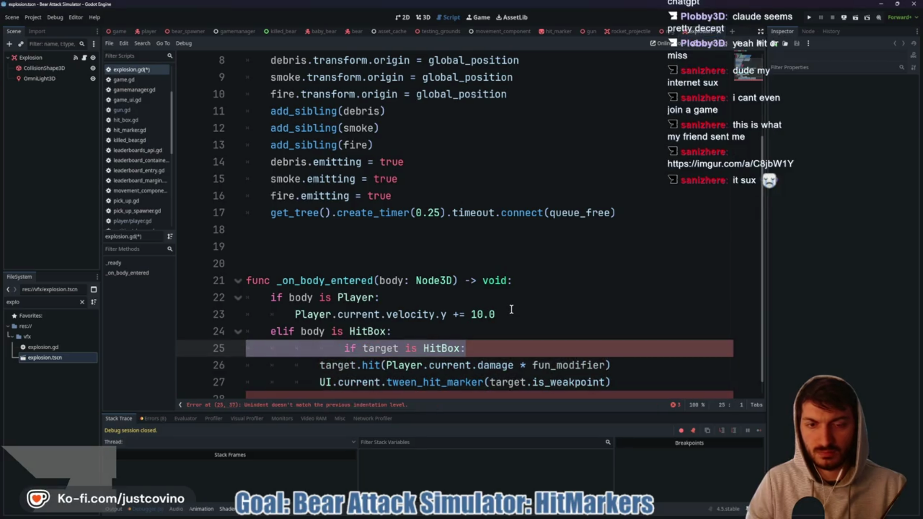
pyautogui.scroll(-1, 511, 309)
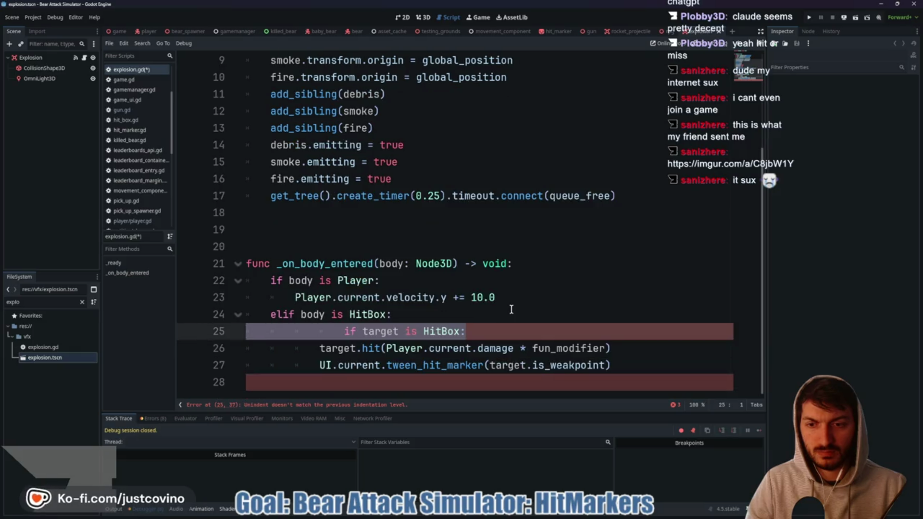
pyautogui.hotkey('ctrl', 'z')
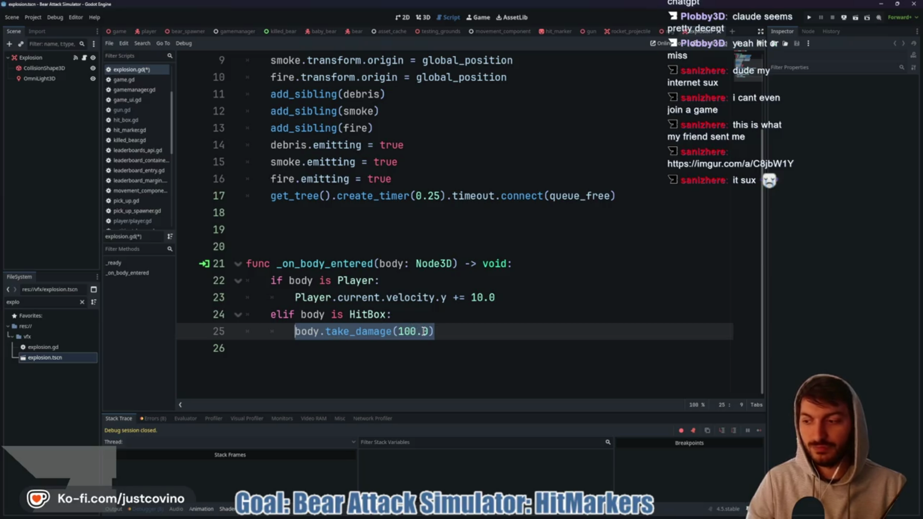
pyautogui.hotkey('ctrl', 'y')
pyautogui.hotkey('ctrl', 'y')
pyautogui.hotkey('ctrl', 'y')
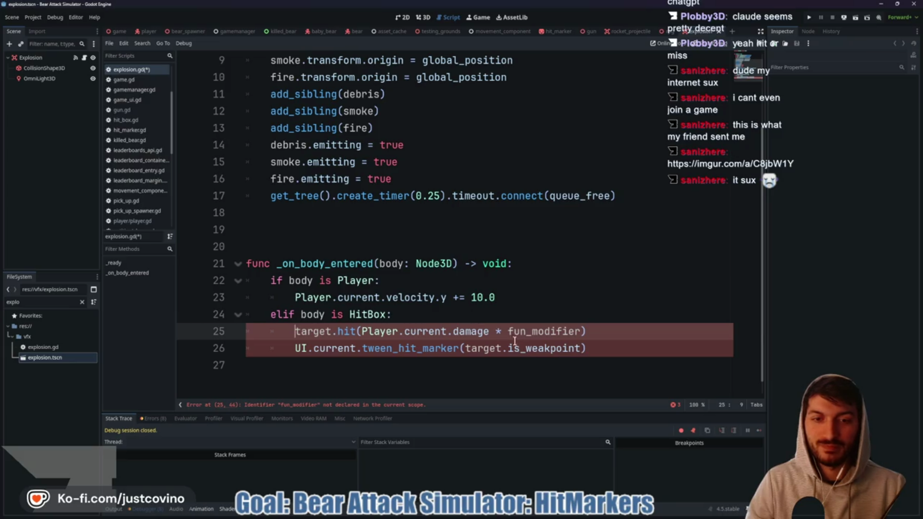
pyautogui.scroll(3, 531, 299)
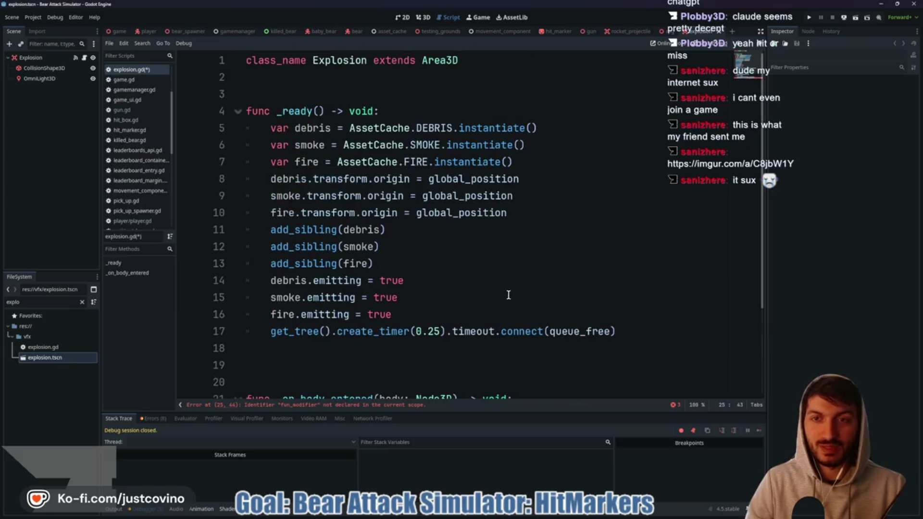
pyautogui.click(282, 80)
pyautogui.press('Return')
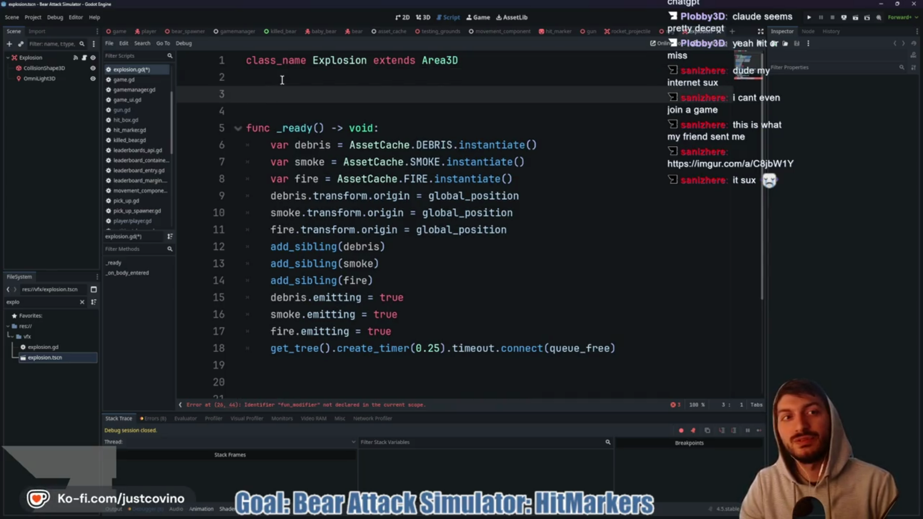
# Bring up rpg.gd and locate its fun_modifier property and fire() function.
pyautogui.click(664, 32)
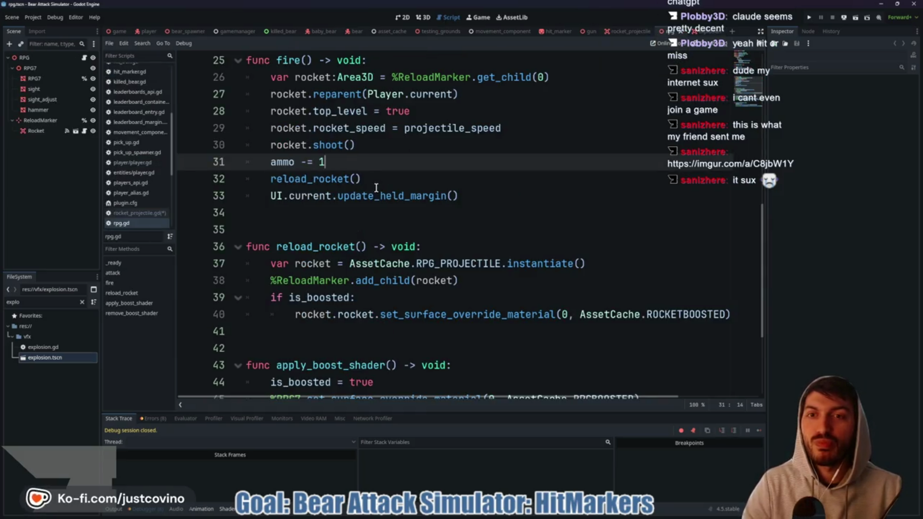
pyautogui.scroll(1, 368, 183)
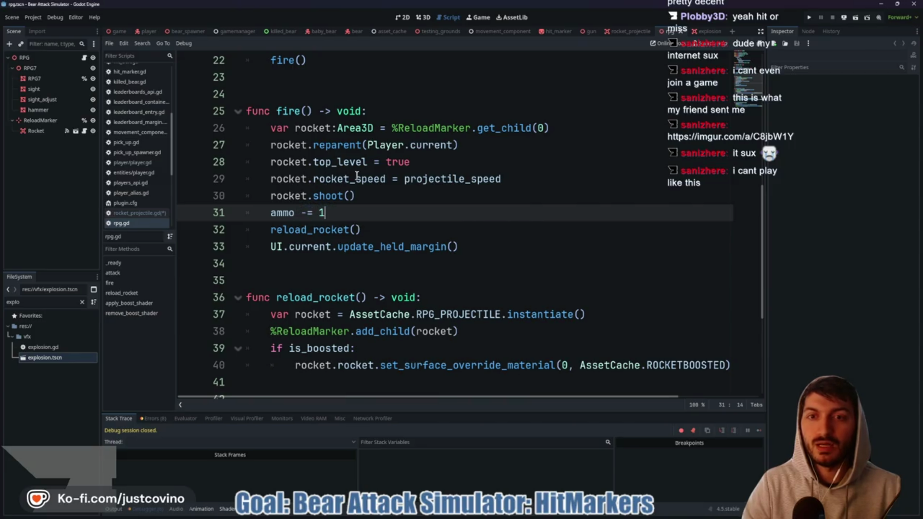
pyautogui.scroll(7, 357, 175)
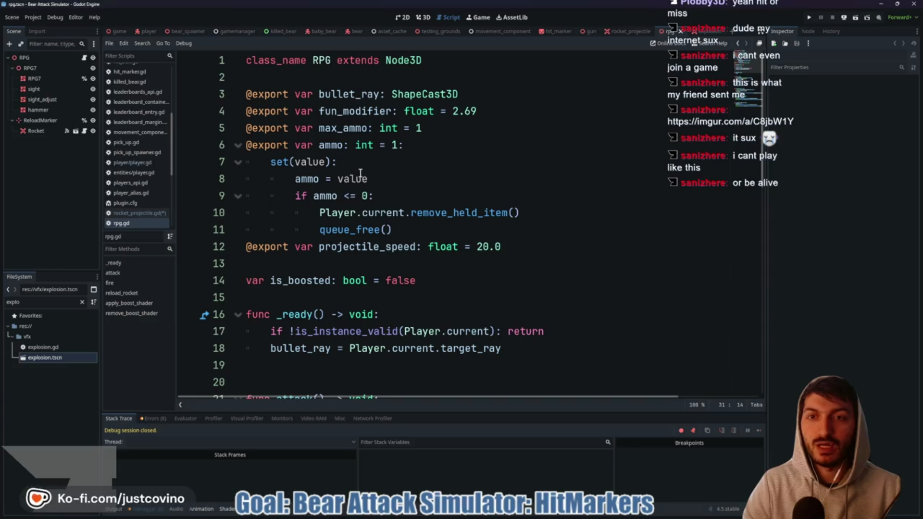
pyautogui.doubleClick(346, 112)
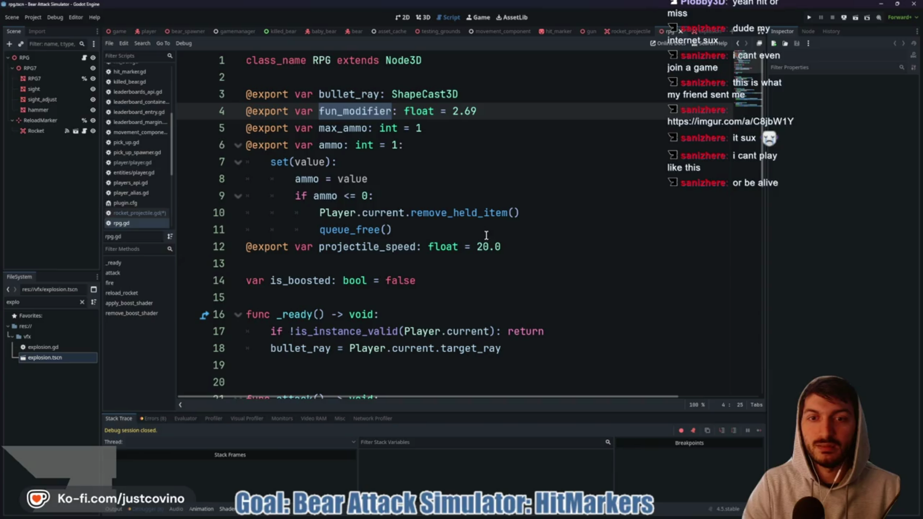
pyautogui.scroll(-6, 487, 235)
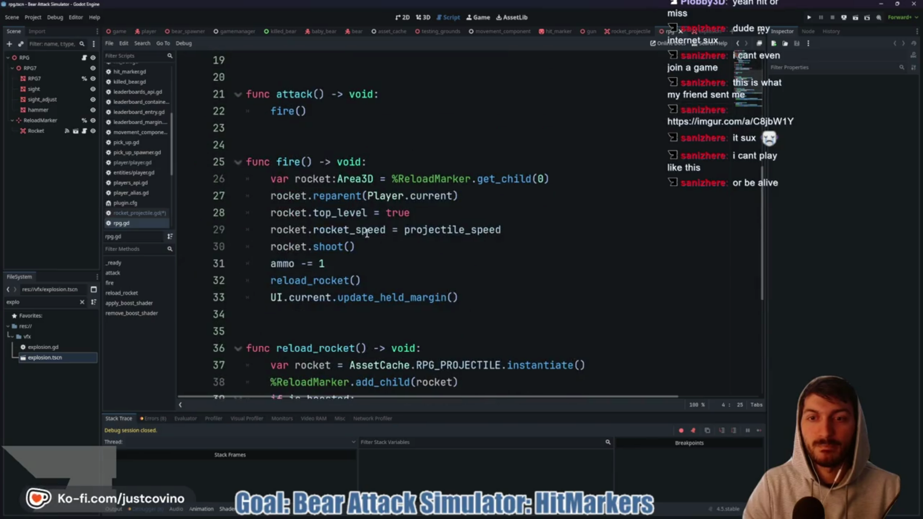
pyautogui.click(476, 209)
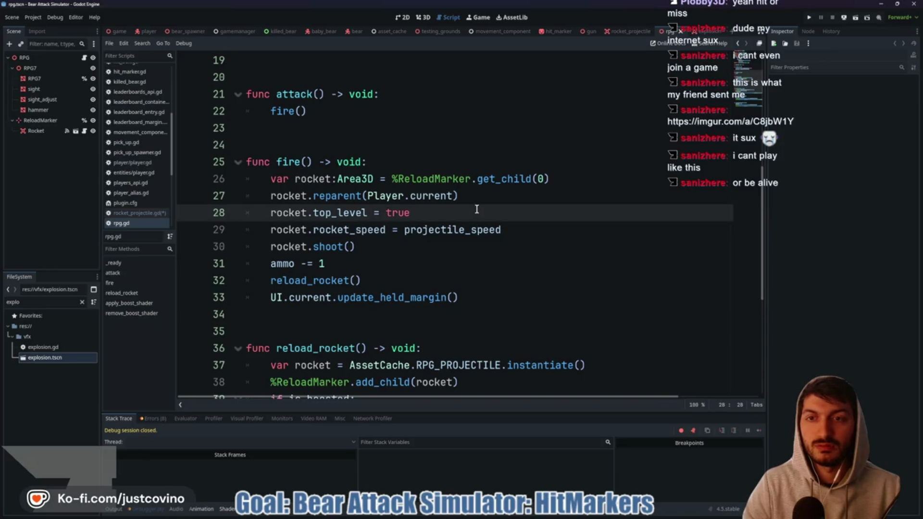
pyautogui.scroll(3, 476, 210)
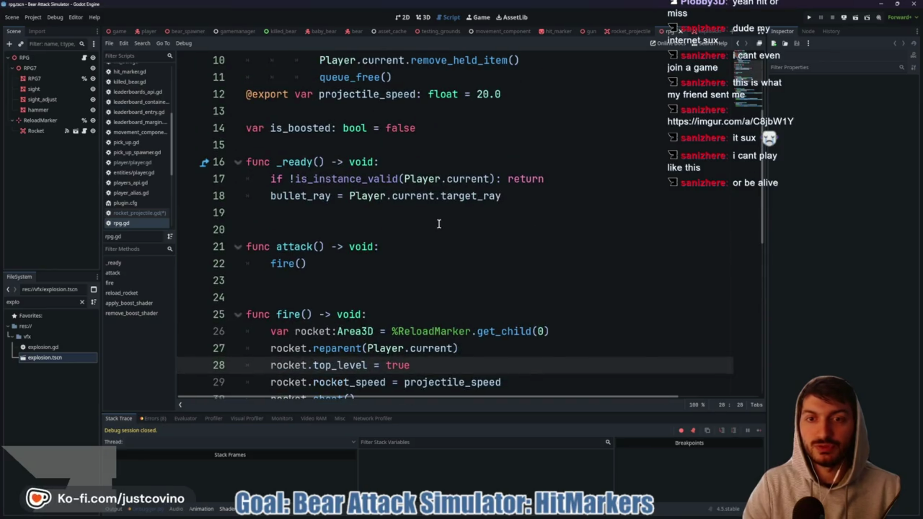
pyautogui.scroll(-2, 452, 225)
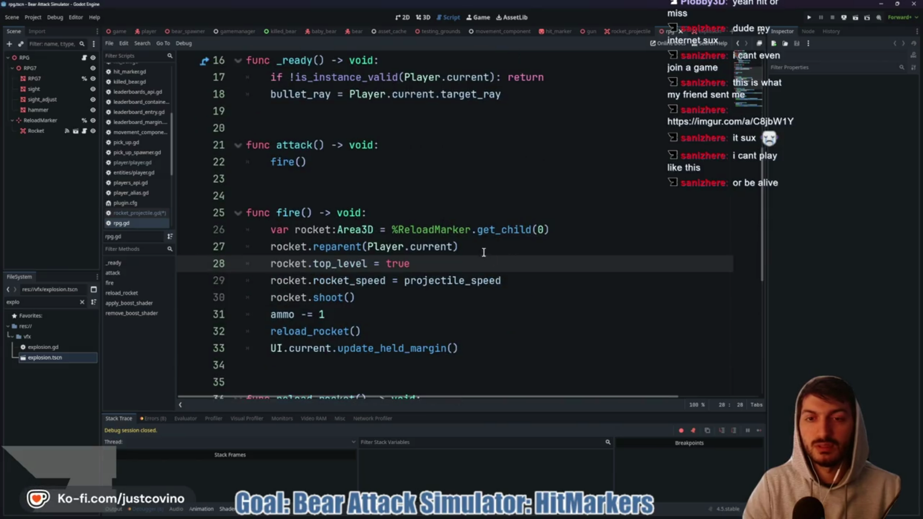
# Add 'rocket.damage = Player.current.damage * fun_modifier' after the reparent line in fire() and save.
pyautogui.click(482, 244)
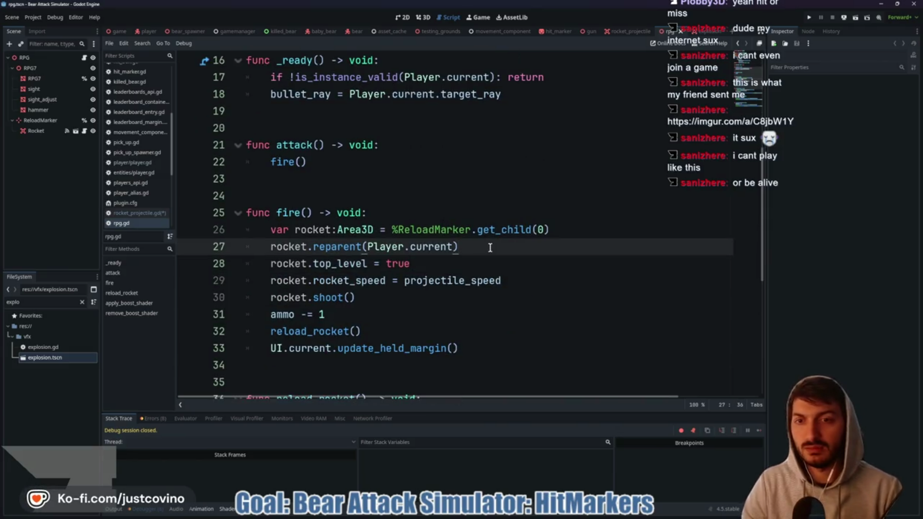
pyautogui.press('Return')
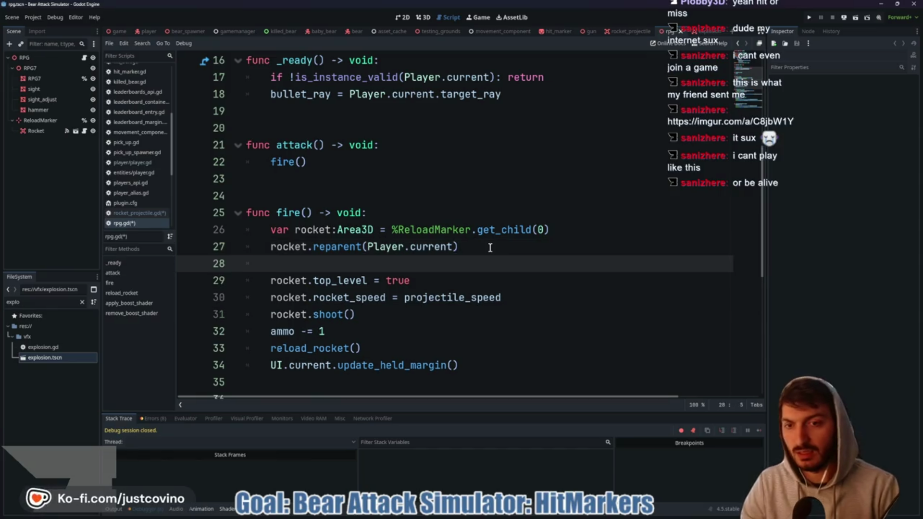
pyautogui.write('rocket-')
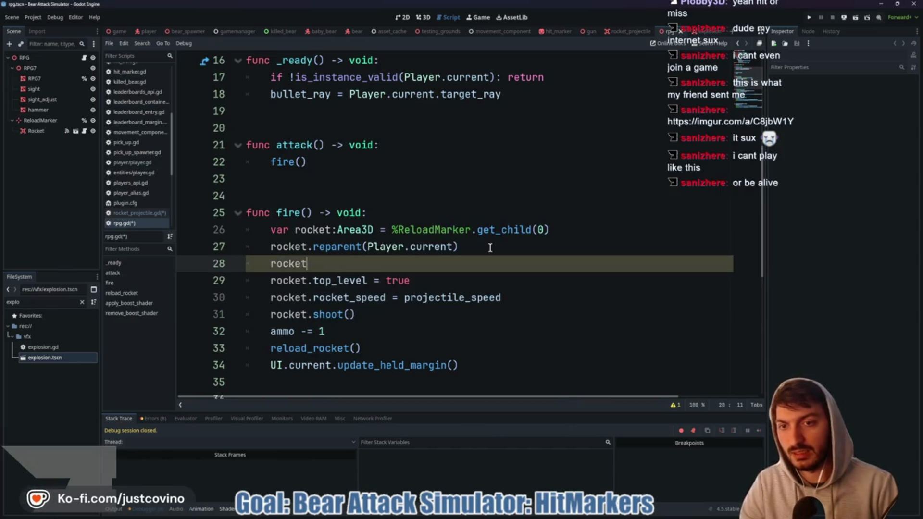
pyautogui.write('.damage = Pl')
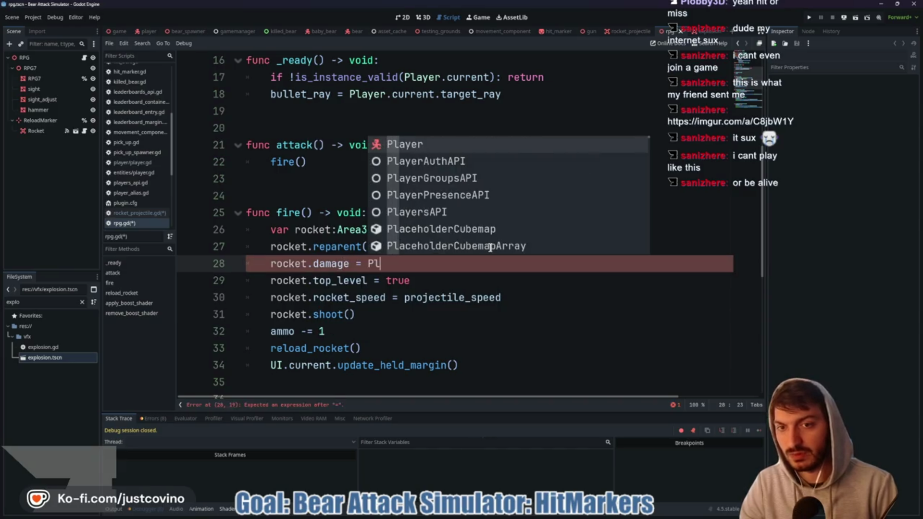
pyautogui.write('ayer.')
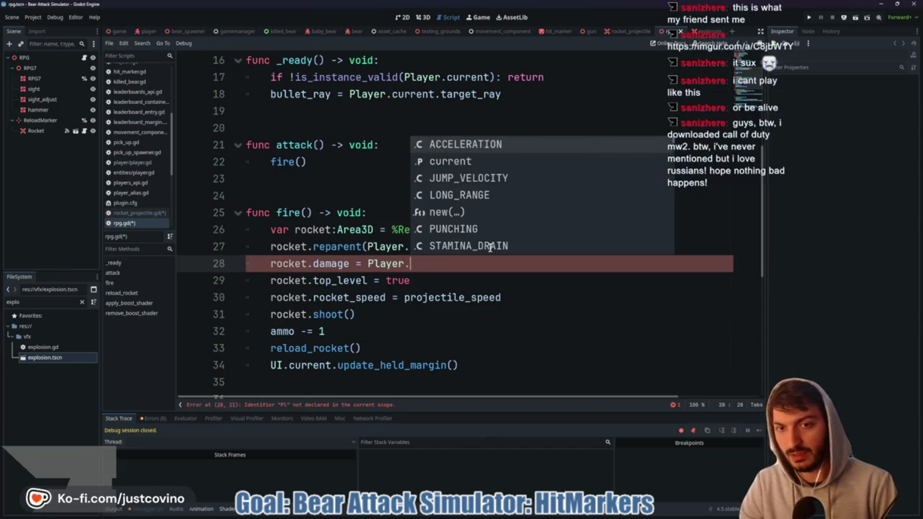
pyautogui.write('current.d')
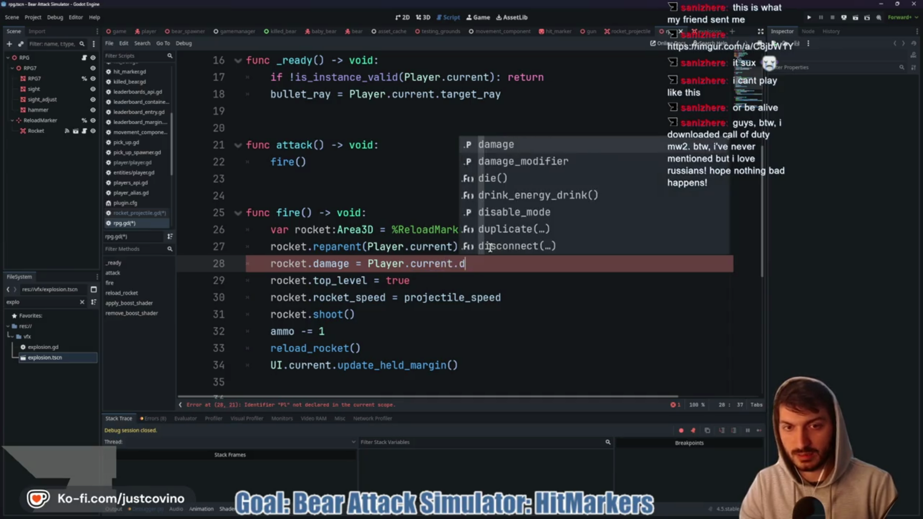
pyautogui.write('amage *')
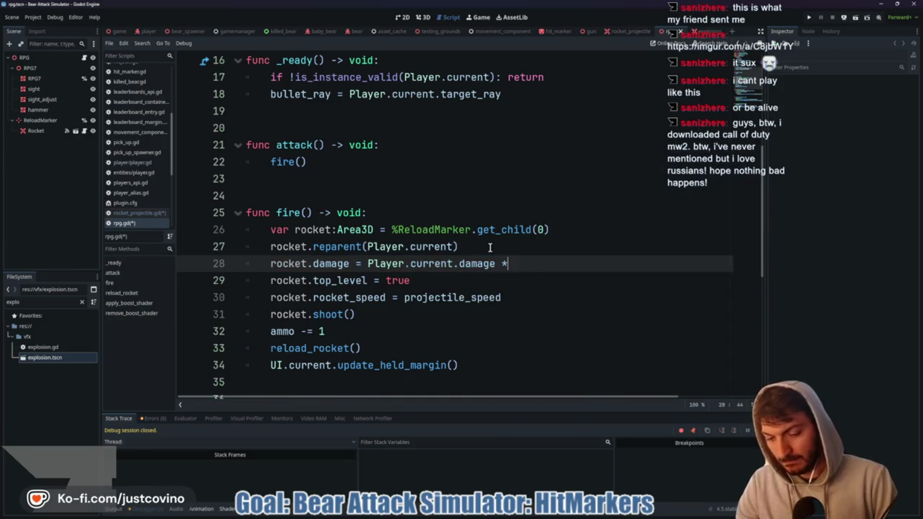
pyautogui.write(' fun')
pyautogui.press('Return')
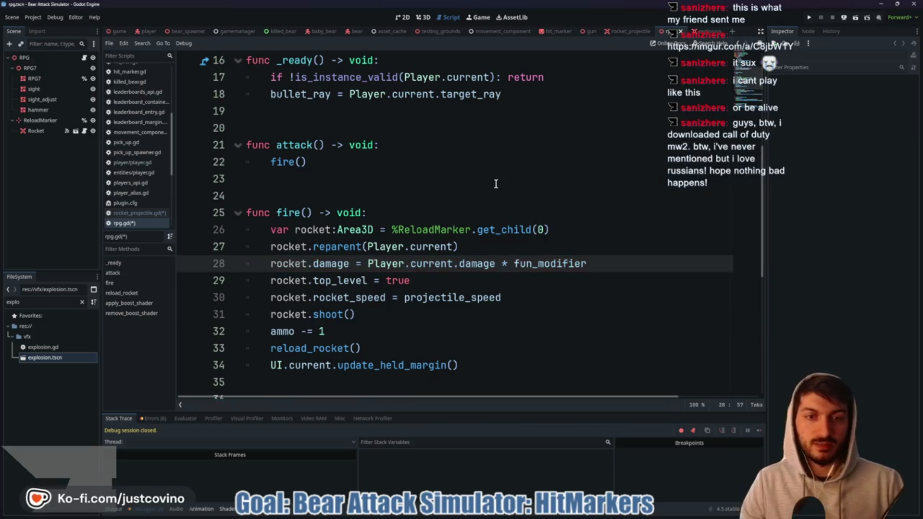
pyautogui.scroll(5, 495, 184)
pyautogui.scroll(-4, 476, 192)
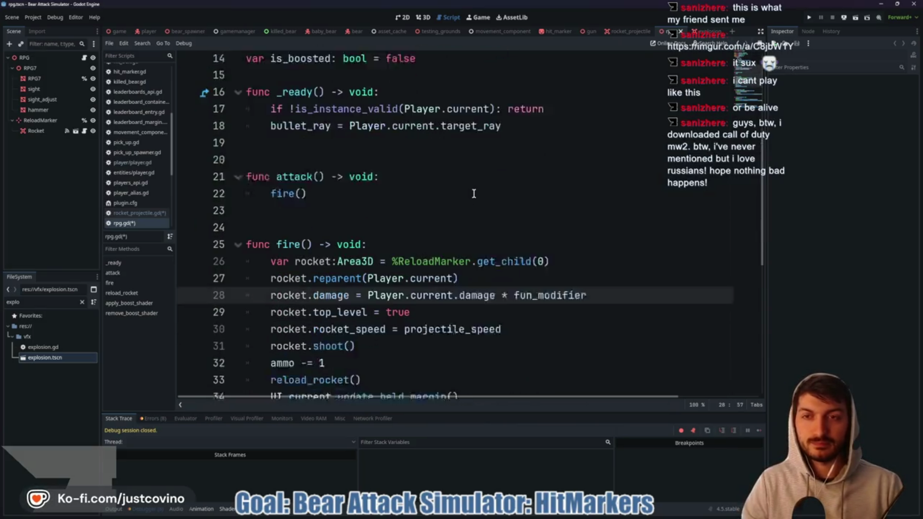
pyautogui.scroll(-1, 473, 193)
pyautogui.hotkey('ctrl', 's')
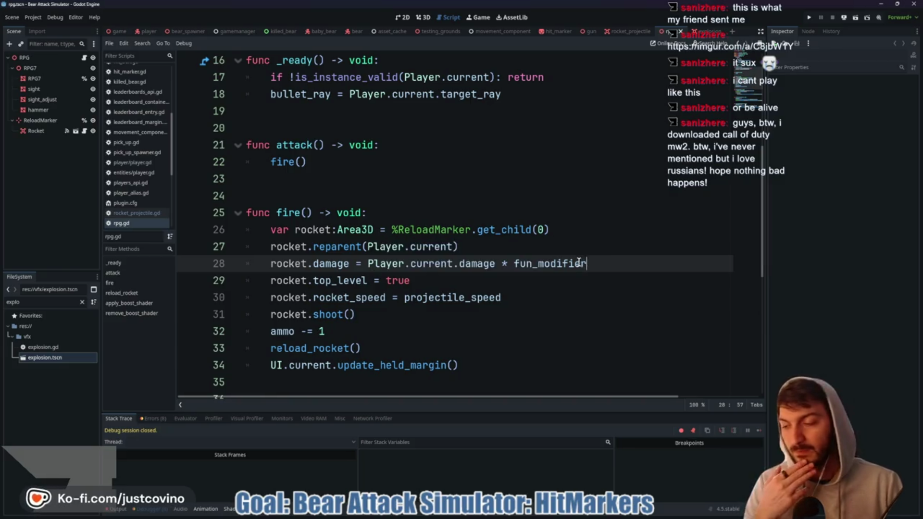
pyautogui.moveTo(574, 262)
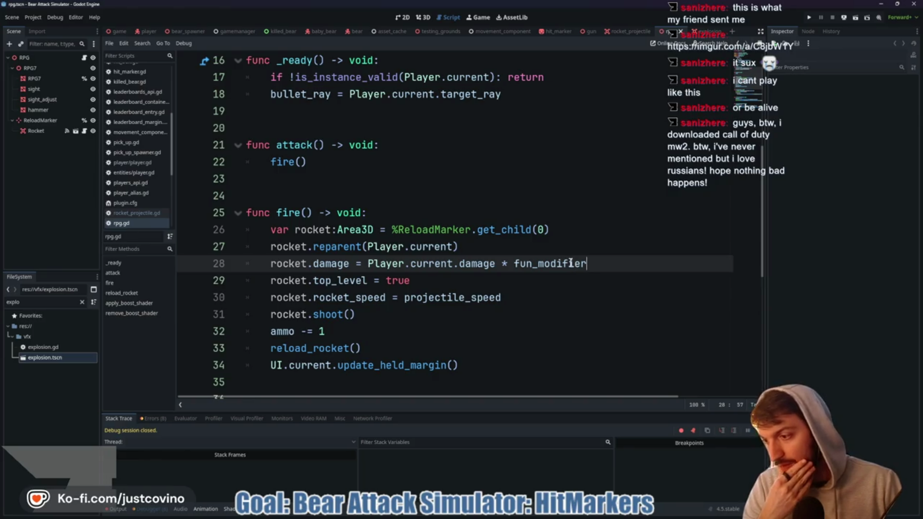